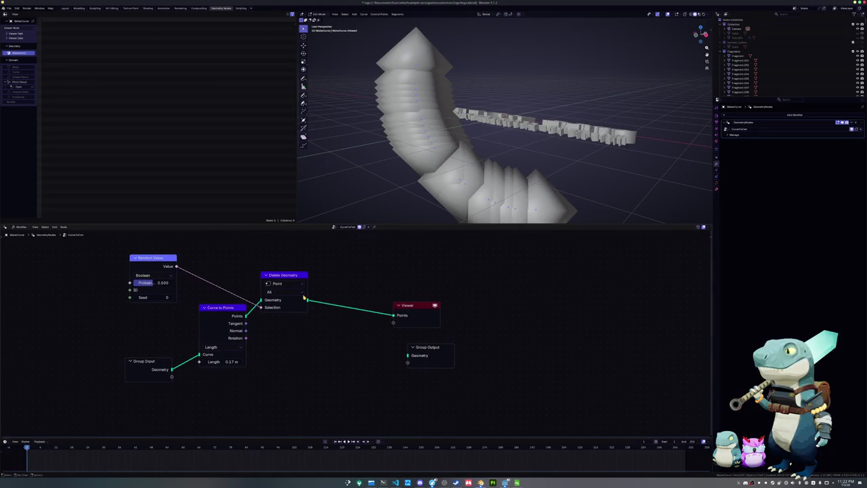
Step: Add an Instance on Points node after Delete Geometry and enable picking instances
{"action": "key", "text": "shift+a"}
{"action": "type", "text": "instan"}
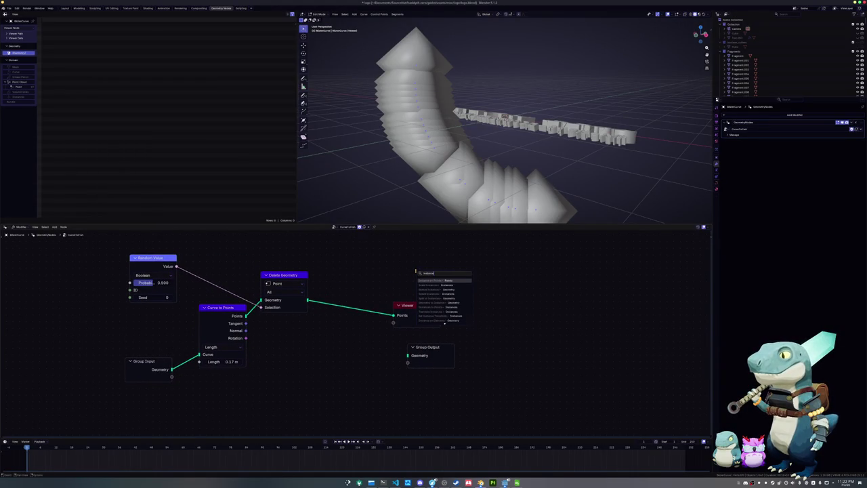
{"action": "key", "text": "Return"}
{"action": "left_click", "coordinate": [472, 247]}
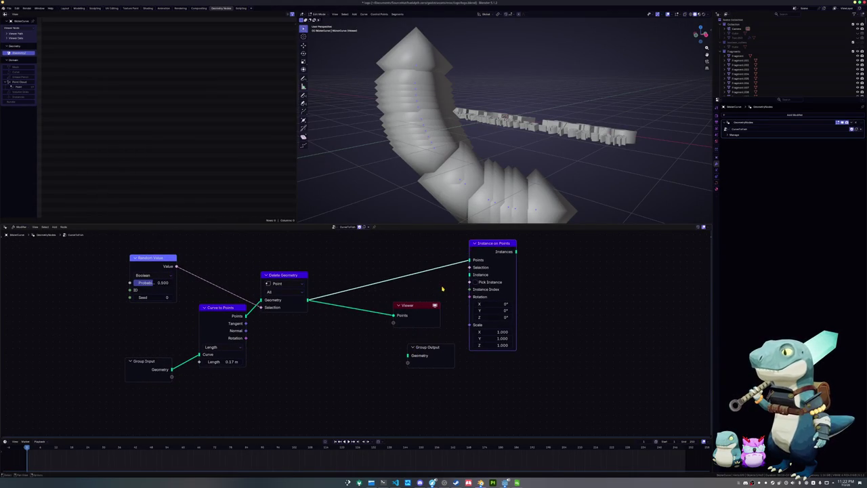
{"action": "scroll", "coordinate": [444, 291], "scroll_direction": "down", "scroll_amount": 1}
{"action": "left_click", "coordinate": [457, 289]}
Step: Add a Collection node set to FishSmall and link it into a new Collection Info node
{"action": "left_click_drag", "start_coordinate": [452, 296], "coordinate": [339, 352]}
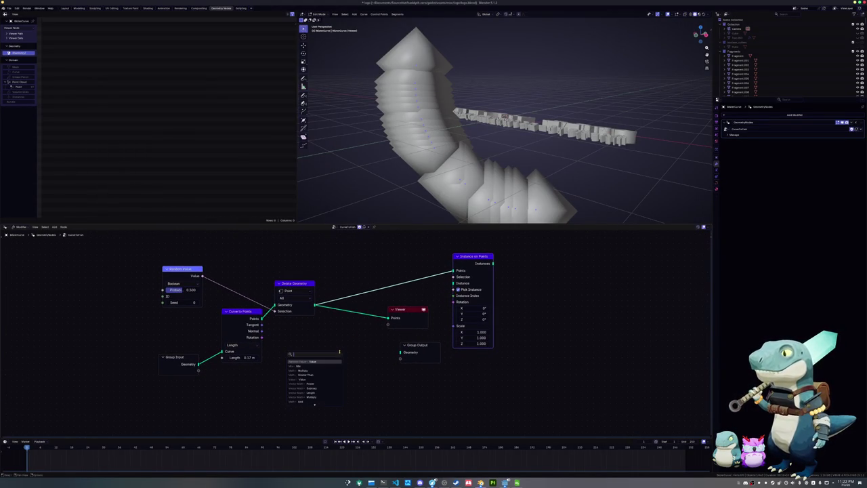
{"action": "type", "text": "collectio"}
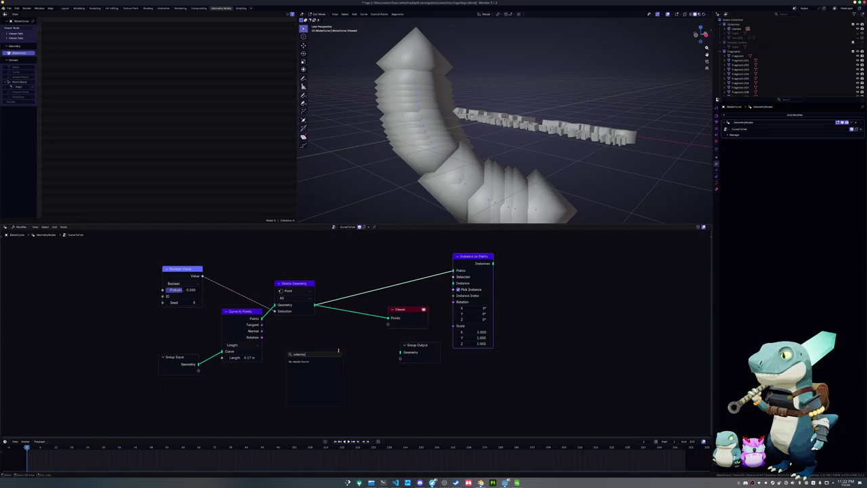
{"action": "key", "text": "Escape"}
{"action": "key", "text": "shift+a"}
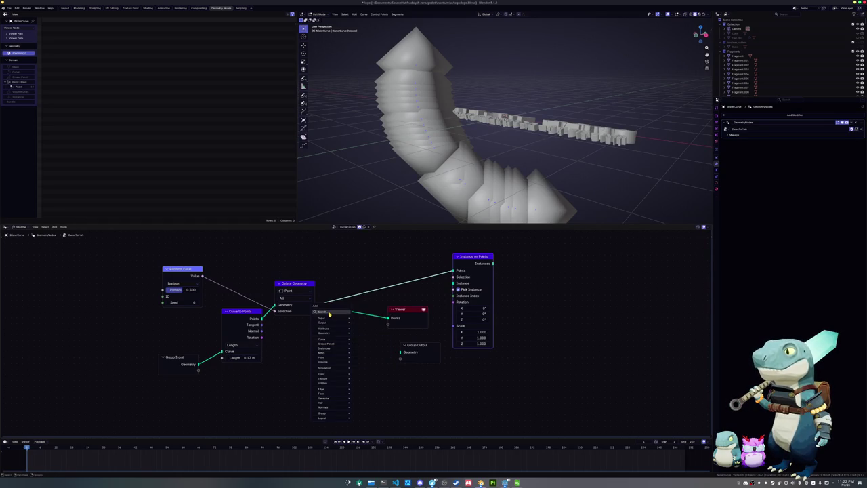
{"action": "type", "text": "collection"}
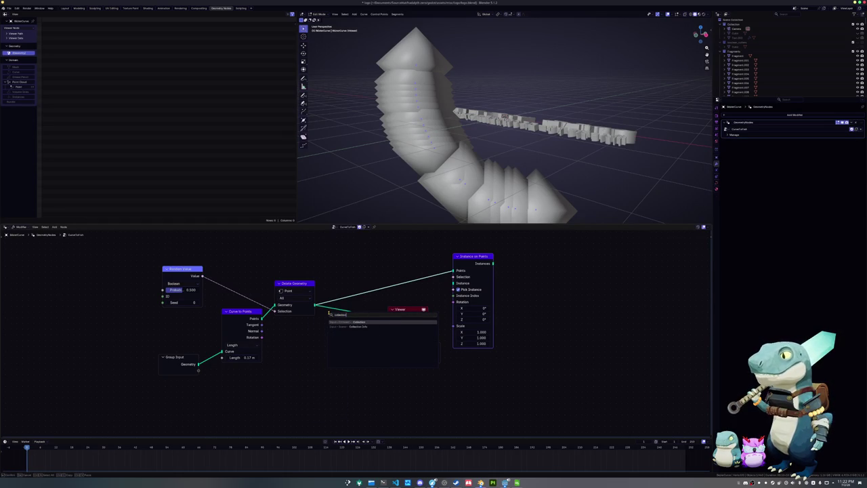
{"action": "key", "text": "Return"}
{"action": "left_click", "coordinate": [298, 365]}
{"action": "left_click", "coordinate": [297, 368]}
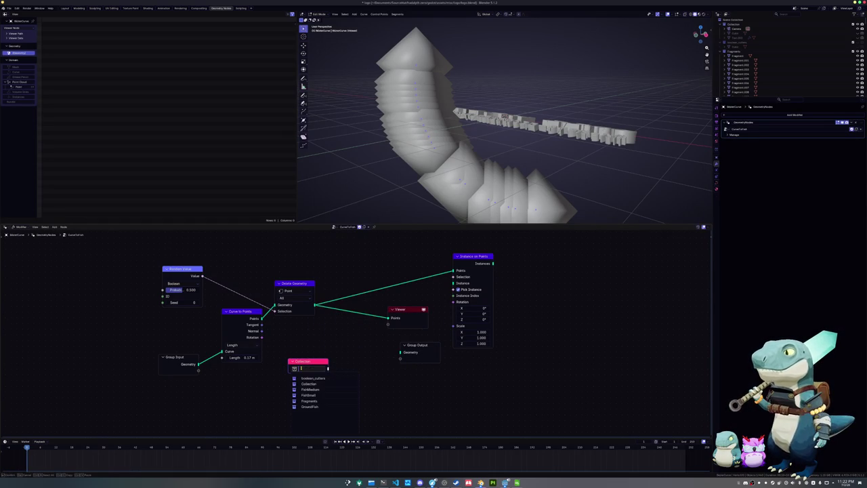
{"action": "left_click", "coordinate": [308, 394]}
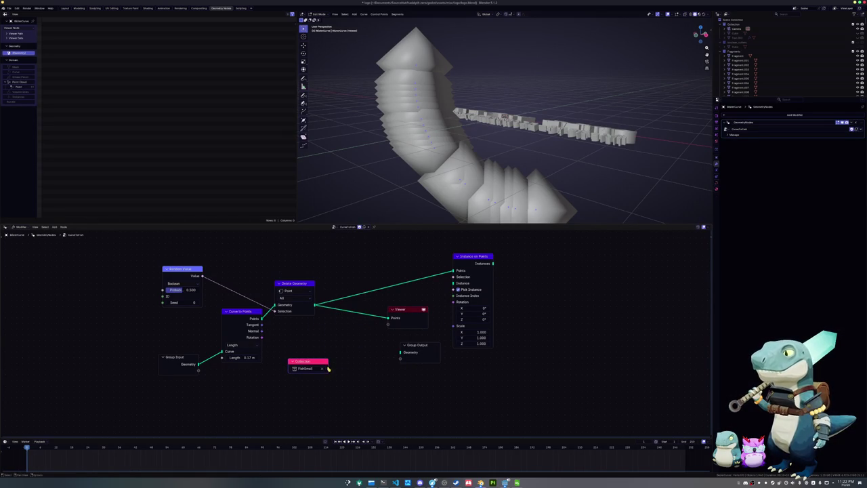
{"action": "left_click_drag", "start_coordinate": [327, 368], "coordinate": [348, 366]}
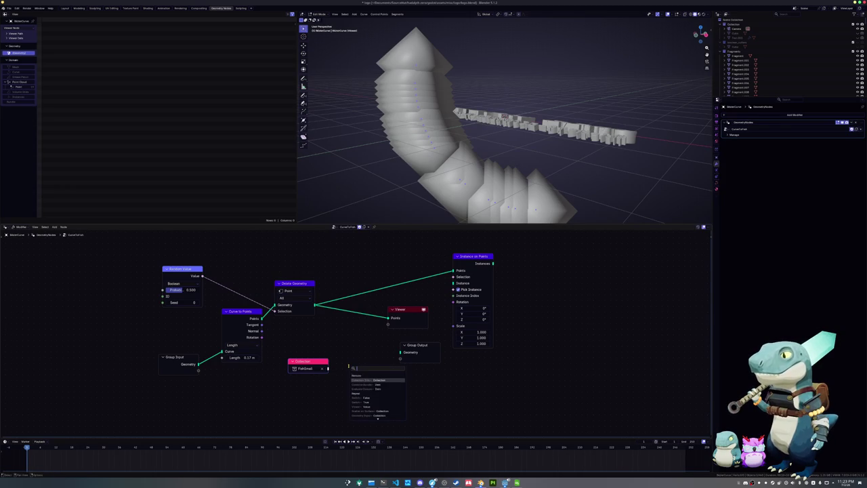
{"action": "left_click", "coordinate": [362, 379]}
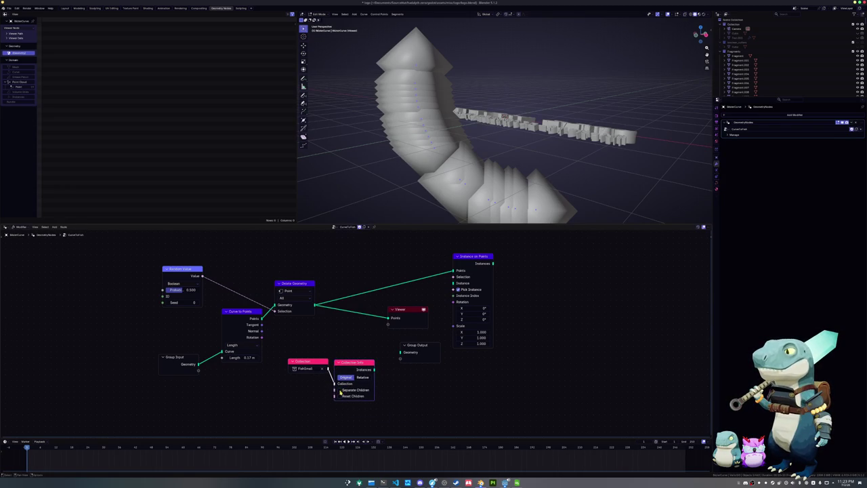
Step: Plug Collection Info's Instances into Instance on Points' Instance socket and preview it in the Viewer
{"action": "left_click_drag", "start_coordinate": [415, 347], "coordinate": [470, 374]}
{"action": "left_click_drag", "start_coordinate": [373, 369], "coordinate": [453, 282]}
{"action": "left_click_drag", "start_coordinate": [399, 308], "coordinate": [397, 254]}
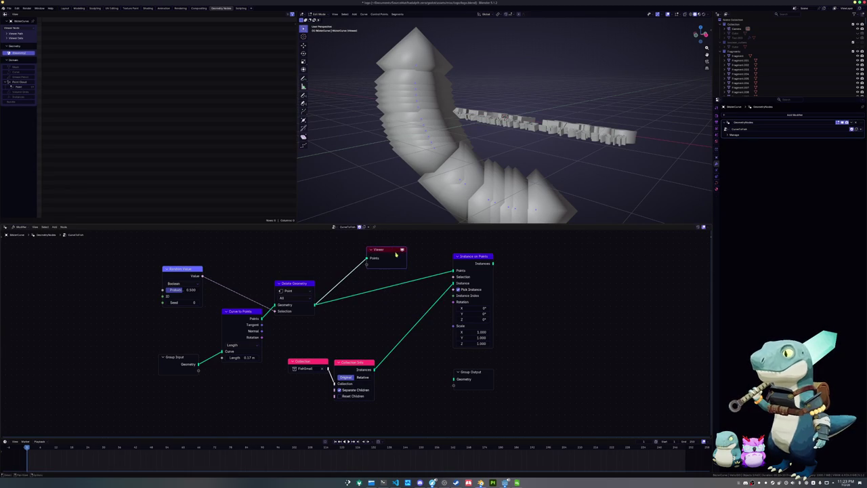
{"action": "left_click", "coordinate": [472, 256], "text": "ctrl+shift"}
Step: Rearrange Group Output, Instance on Points and Delete Geometry, and turn off Pick Instance
{"action": "left_click_drag", "start_coordinate": [471, 373], "coordinate": [556, 270]}
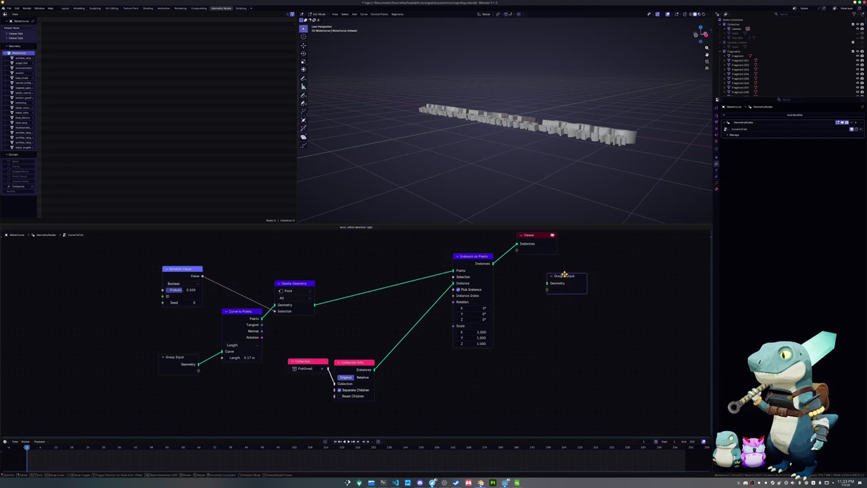
{"action": "mouse_move", "coordinate": [474, 256]}
{"action": "left_mouse_down"}
{"action": "mouse_move", "coordinate": [447, 280]}
{"action": "mouse_move", "coordinate": [430, 280]}
{"action": "left_mouse_up"}
{"action": "left_click_drag", "start_coordinate": [311, 293], "coordinate": [359, 293]}
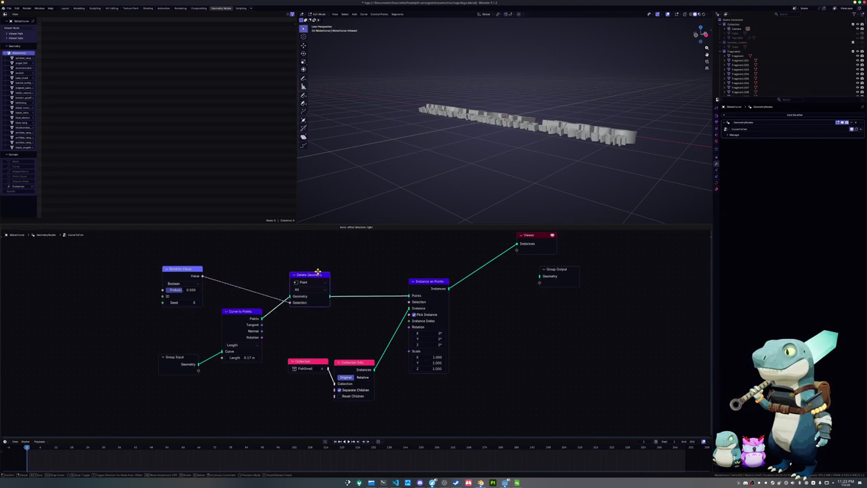
{"action": "scroll", "coordinate": [379, 305], "scroll_direction": "up", "scroll_amount": 1}
{"action": "left_click", "coordinate": [428, 309]}
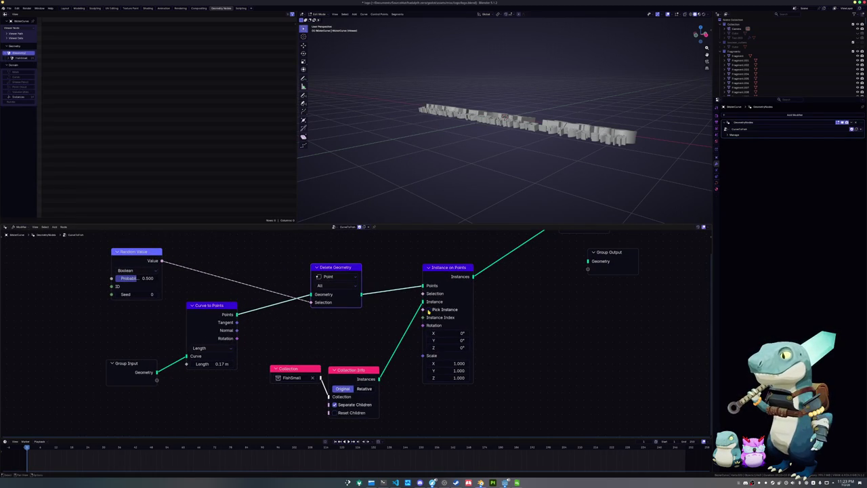
{"action": "left_click", "coordinate": [427, 308]}
{"action": "left_click", "coordinate": [427, 309]}
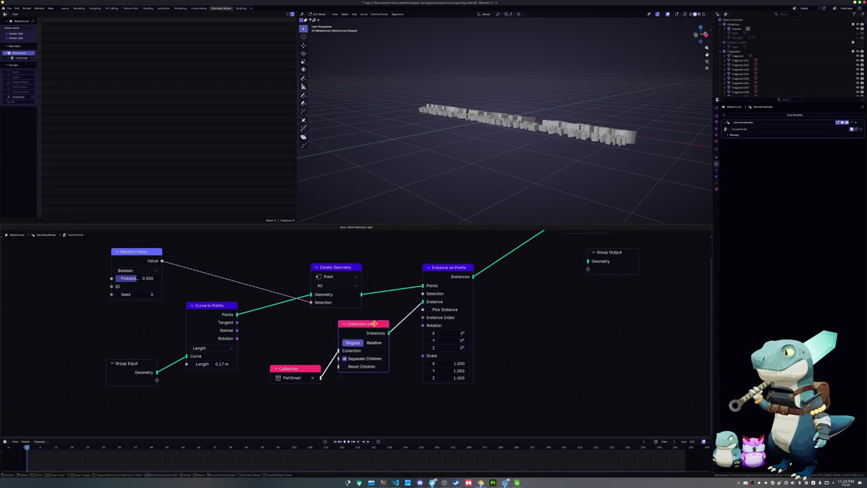
Step: Move the Collection and Collection Info nodes below Delete Geometry
{"action": "left_click_drag", "start_coordinate": [366, 369], "coordinate": [366, 310]}
{"action": "left_click_drag", "start_coordinate": [298, 368], "coordinate": [285, 351]}
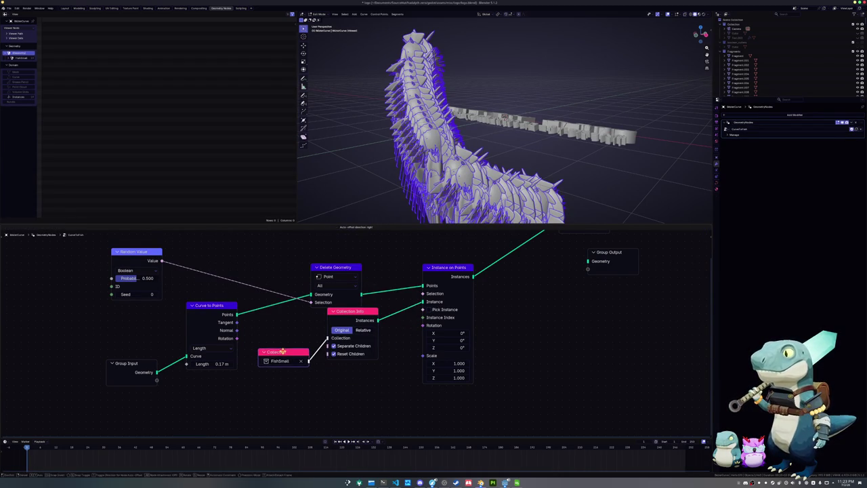
{"action": "left_click_drag", "start_coordinate": [345, 311], "coordinate": [334, 329]}
{"action": "scroll", "coordinate": [505, 119], "scroll_direction": "up", "scroll_amount": 2}
{"action": "mouse_move", "coordinate": [505, 119]}
{"action": "middle_mouse_down"}
{"action": "mouse_move", "coordinate": [388, 79]}
{"action": "mouse_move", "coordinate": [476, 54]}
{"action": "mouse_move", "coordinate": [438, 132]}
{"action": "middle_mouse_up"}
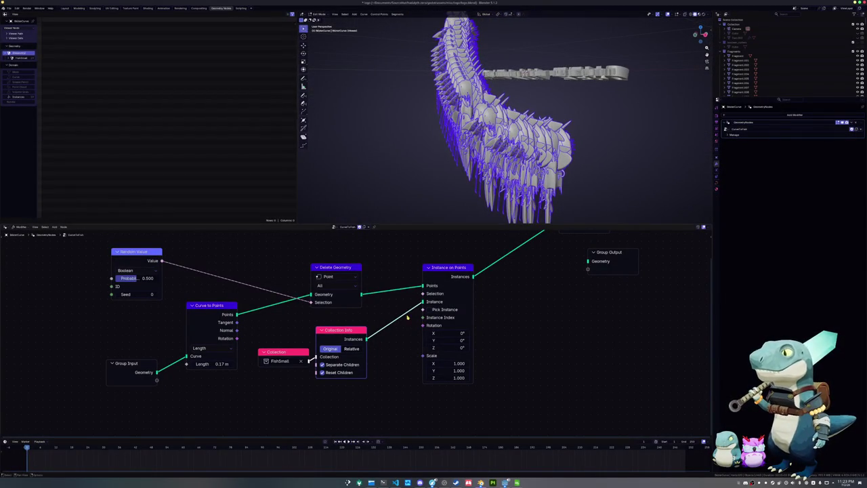
Step: Link the Curve to Points Rotation output into Instance on Points' Rotation
{"action": "left_click_drag", "start_coordinate": [430, 269], "coordinate": [468, 280]}
{"action": "scroll", "coordinate": [250, 317], "scroll_direction": "down", "scroll_amount": 1}
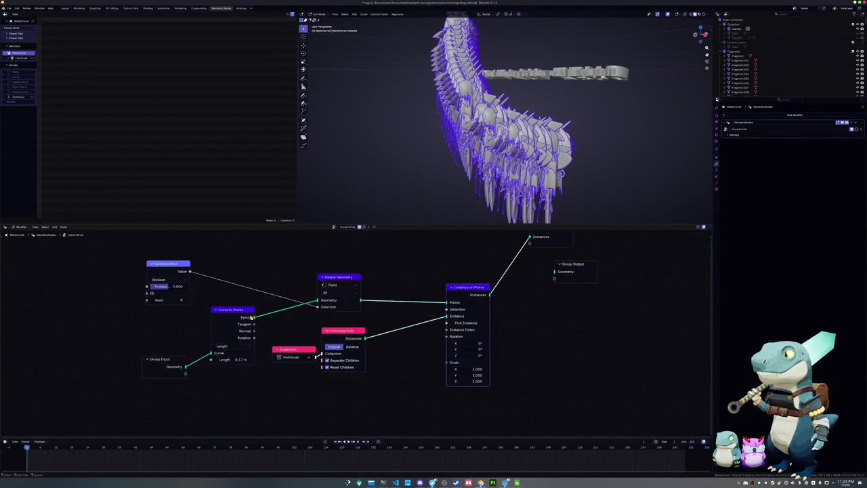
{"action": "left_click_drag", "start_coordinate": [254, 338], "coordinate": [445, 337]}
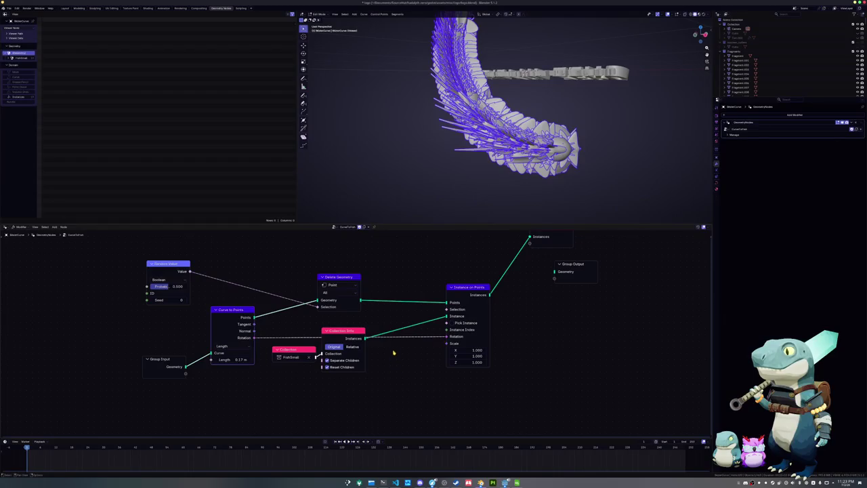
{"action": "scroll", "coordinate": [393, 352], "scroll_direction": "up", "scroll_amount": 1}
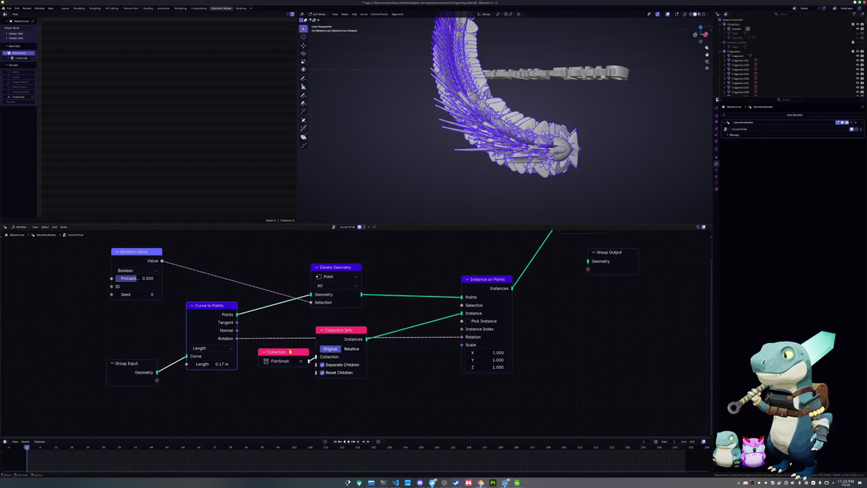
{"action": "left_click_drag", "start_coordinate": [289, 351], "coordinate": [329, 371]}
Step: Keep Separate Children on, turn Reset Children off, and enable Pick Instance
{"action": "left_click", "coordinate": [360, 400]}
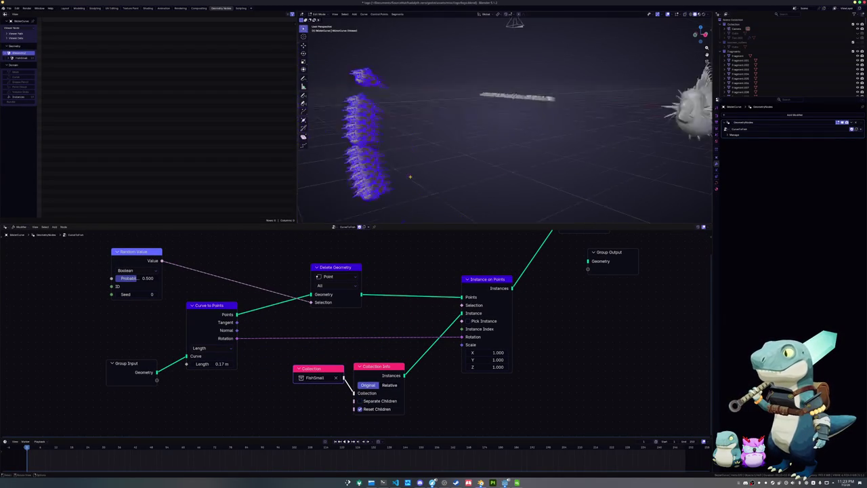
{"action": "middle_click_drag", "start_coordinate": [410, 177], "coordinate": [421, 173]}
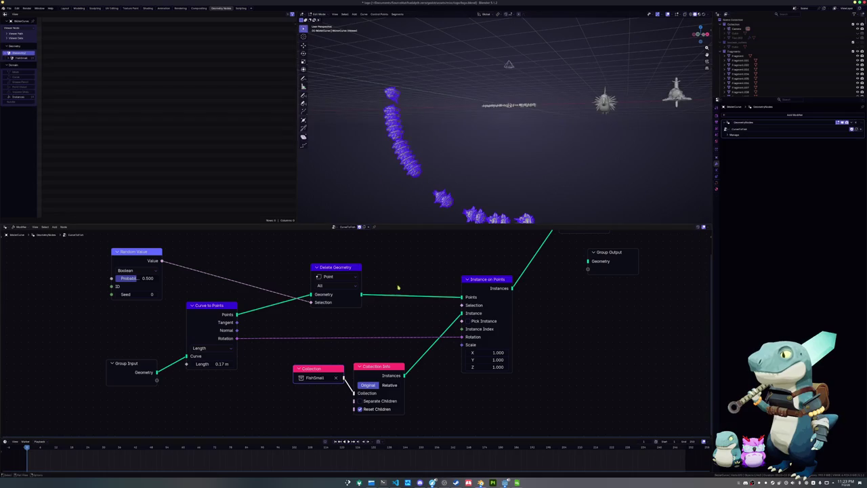
{"action": "left_click", "coordinate": [360, 400]}
{"action": "left_click", "coordinate": [360, 409]}
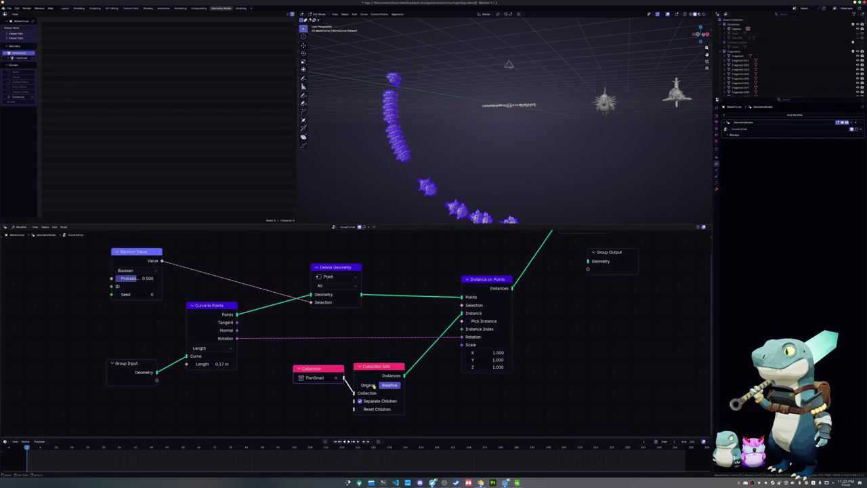
{"action": "left_click", "coordinate": [467, 321]}
{"action": "mouse_move", "coordinate": [440, 254]}
{"action": "middle_mouse_down"}
{"action": "mouse_move", "coordinate": [397, 144]}
{"action": "mouse_move", "coordinate": [480, 100]}
{"action": "mouse_move", "coordinate": [422, 131]}
{"action": "mouse_move", "coordinate": [463, 153]}
{"action": "mouse_move", "coordinate": [581, 50]}
{"action": "middle_mouse_up"}
{"action": "scroll", "coordinate": [422, 132], "scroll_direction": "up", "scroll_amount": 3}
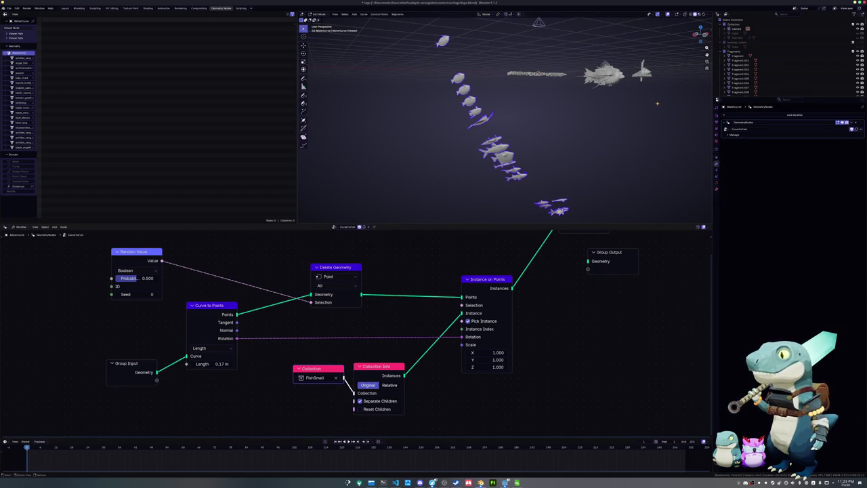
Step: In Object Mode, select the big fish and apply its transform
{"action": "key", "text": "Tab"}
{"action": "left_click_drag", "start_coordinate": [656, 105], "coordinate": [583, 42]}
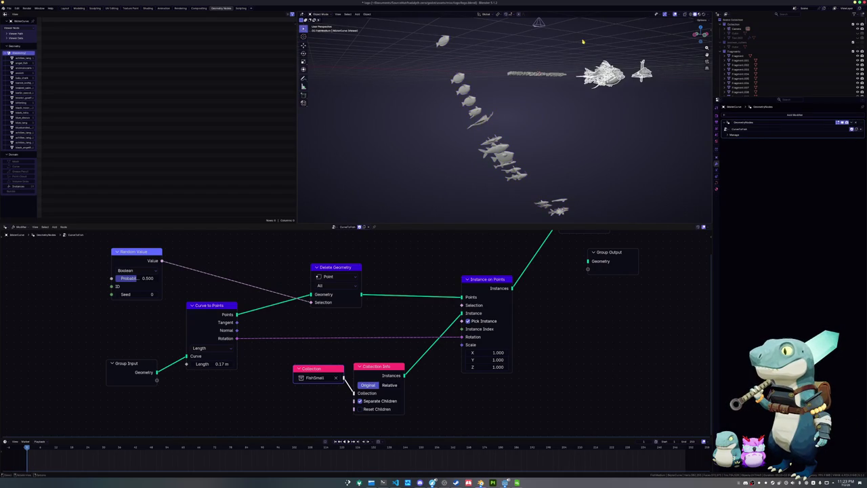
{"action": "key", "text": "ctrl+a"}
{"action": "left_click", "coordinate": [580, 47]}
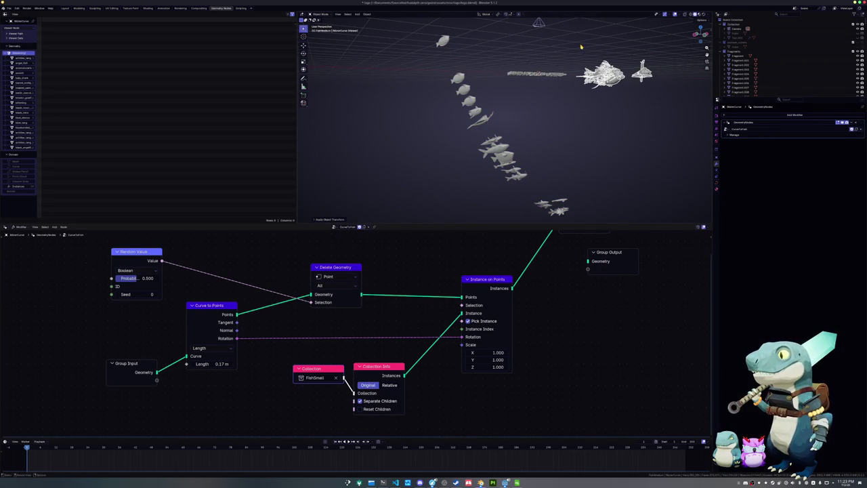
Step: Rotate the fish −90° about X and apply the rotation
{"action": "type", "text": "rx"}
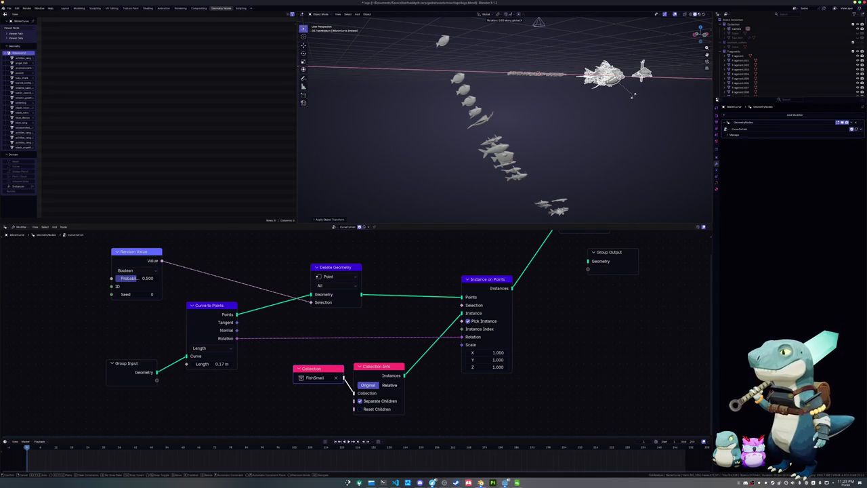
{"action": "type", "text": "90"}
{"action": "key", "text": "minus"}
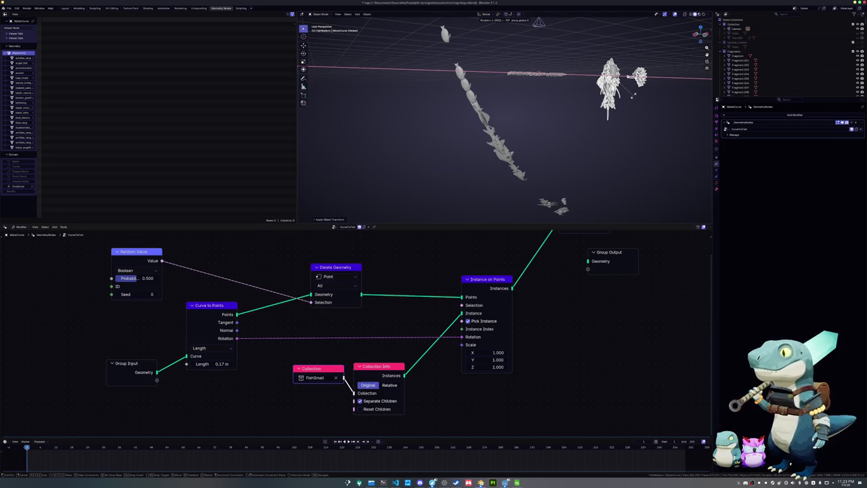
{"action": "key", "text": "Return"}
{"action": "key", "text": "ctrl+a"}
{"action": "left_click", "coordinate": [633, 98]}
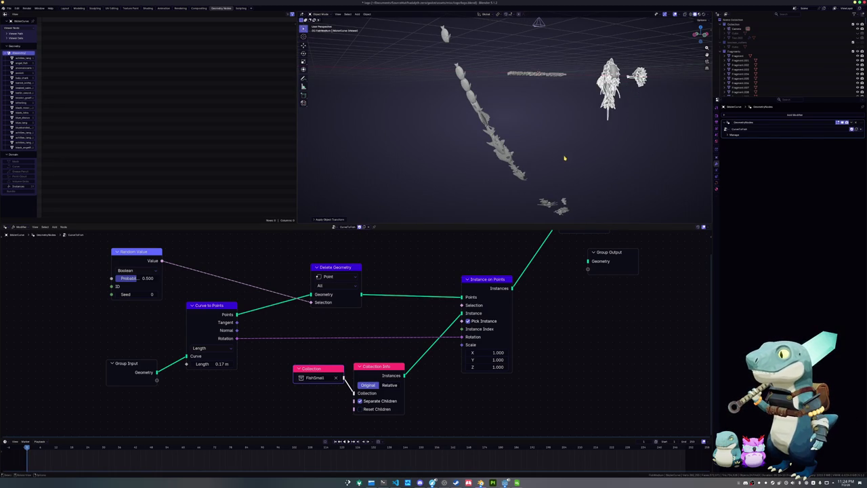
Step: Select and frame the fish-chain curve, then enter Edit Mode
{"action": "left_click", "coordinate": [506, 159]}
{"action": "key", "text": "KP_Decimal"}
{"action": "key", "text": "Tab"}
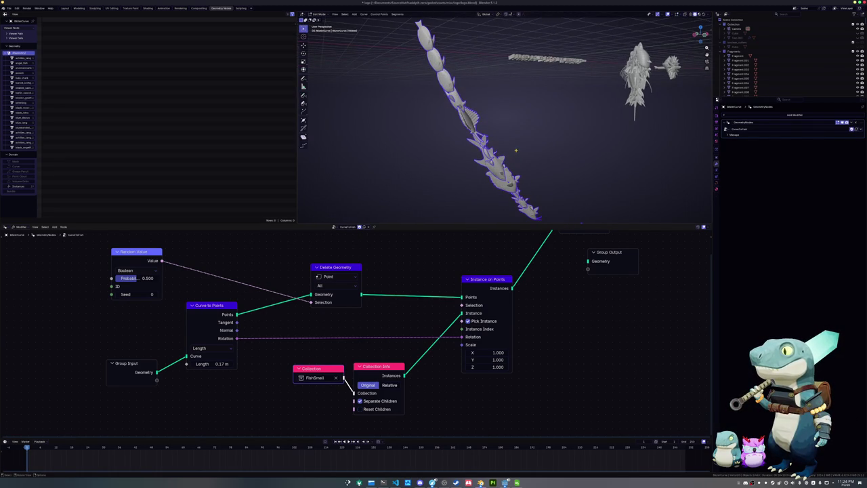
{"action": "mouse_move", "coordinate": [516, 153]}
{"action": "middle_mouse_down"}
{"action": "mouse_move", "coordinate": [464, 104]}
{"action": "mouse_move", "coordinate": [422, 337]}
{"action": "middle_mouse_up"}
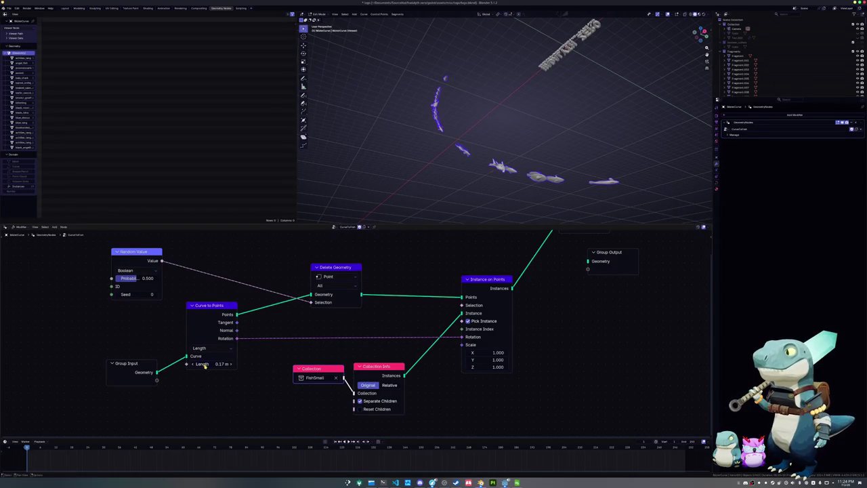
Step: Set the Curve to Points Length to 0.025 m
{"action": "left_click_drag", "start_coordinate": [228, 364], "coordinate": [183, 364]}
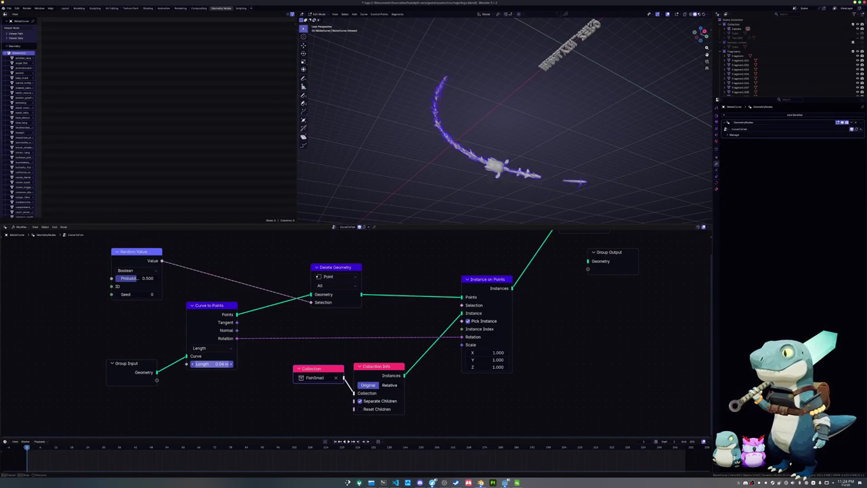
{"action": "left_click", "coordinate": [212, 364]}
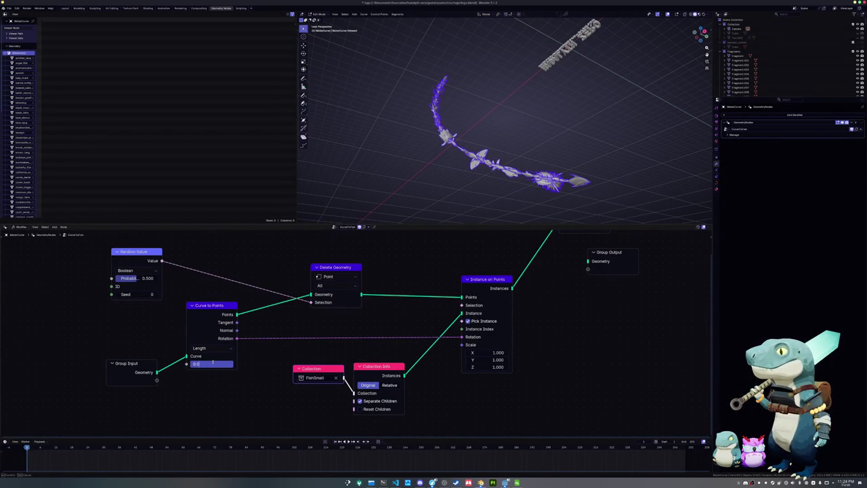
{"action": "type", "text": "25"}
{"action": "key", "text": "Return"}
{"action": "middle_click_drag", "start_coordinate": [368, 174], "coordinate": [408, 188]}
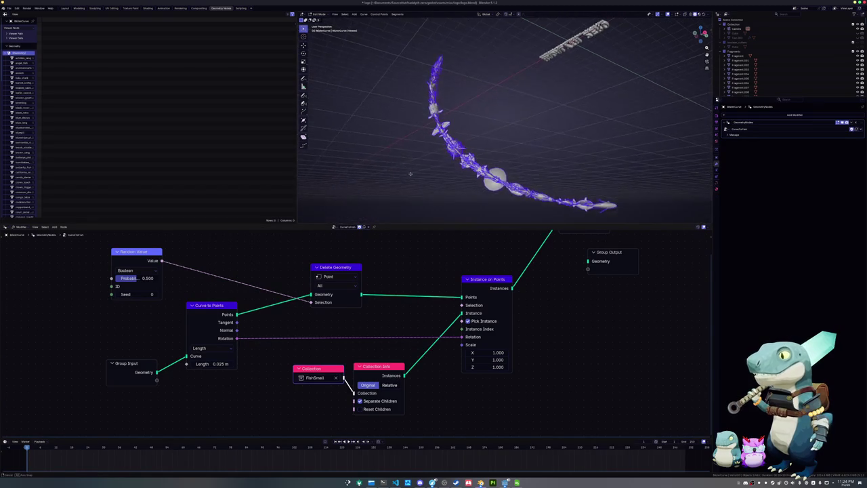
Step: Rearrange Instance on Points, Delete Geometry, Collection and Collection Info nodes
{"action": "left_click_drag", "start_coordinate": [479, 280], "coordinate": [496, 291]}
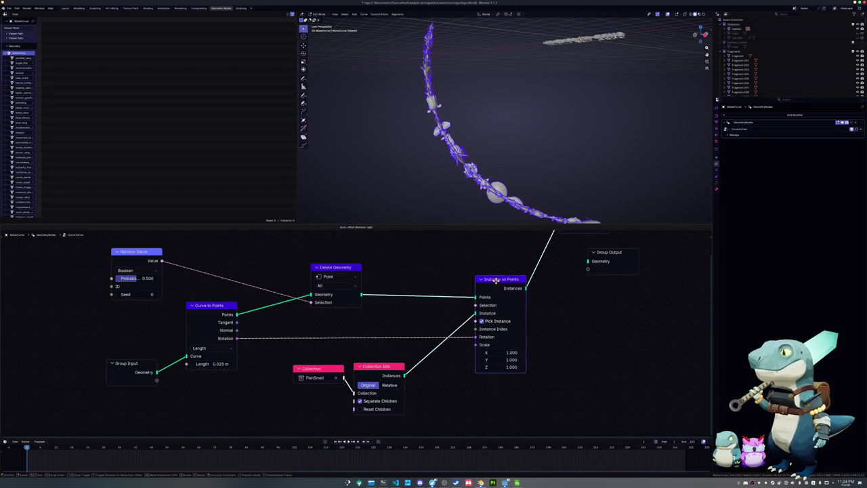
{"action": "left_click_drag", "start_coordinate": [352, 272], "coordinate": [317, 284]}
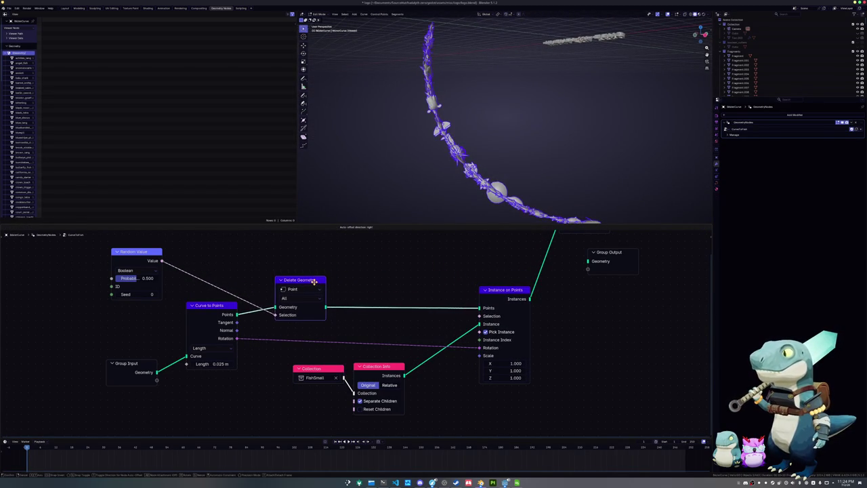
{"action": "mouse_move", "coordinate": [510, 287]}
{"action": "left_mouse_down"}
{"action": "mouse_move", "coordinate": [447, 285]}
{"action": "mouse_move", "coordinate": [455, 286]}
{"action": "left_mouse_up"}
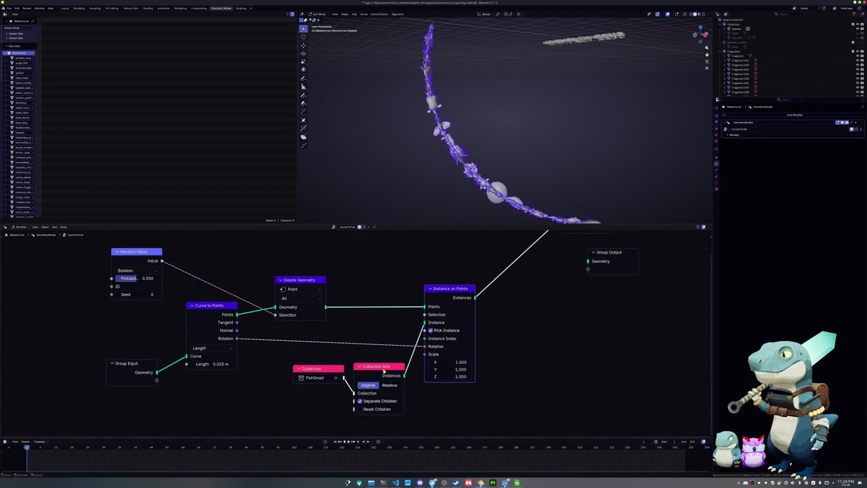
{"action": "left_click_drag", "start_coordinate": [318, 368], "coordinate": [275, 373]}
{"action": "left_click_drag", "start_coordinate": [371, 367], "coordinate": [333, 368]}
{"action": "scroll", "coordinate": [333, 368], "scroll_direction": "down", "scroll_amount": 2}
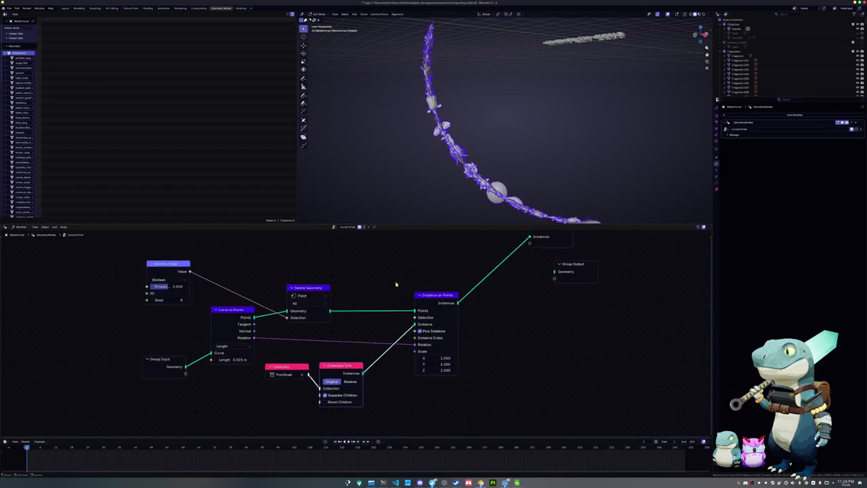
{"action": "middle_click_drag", "start_coordinate": [333, 368], "coordinate": [268, 412]}
Step: Search 'instance' and add the Translate Instances node from the results
{"action": "key", "text": "shift+a"}
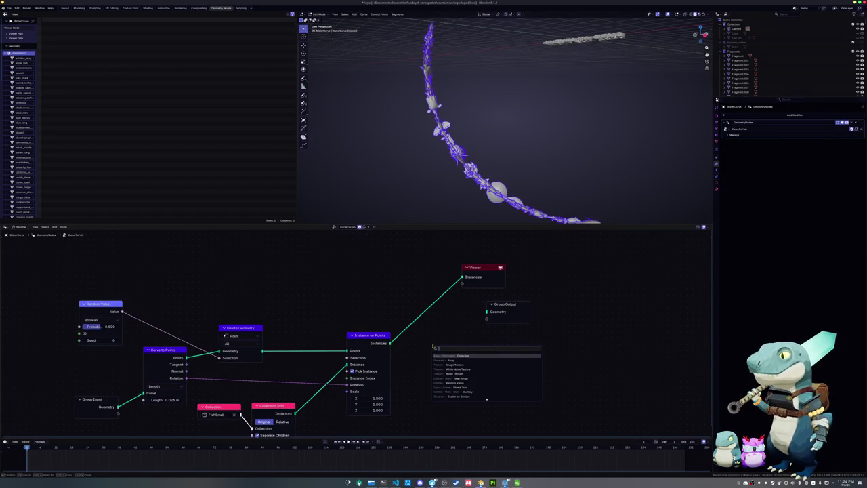
{"action": "type", "text": "transforminstance"}
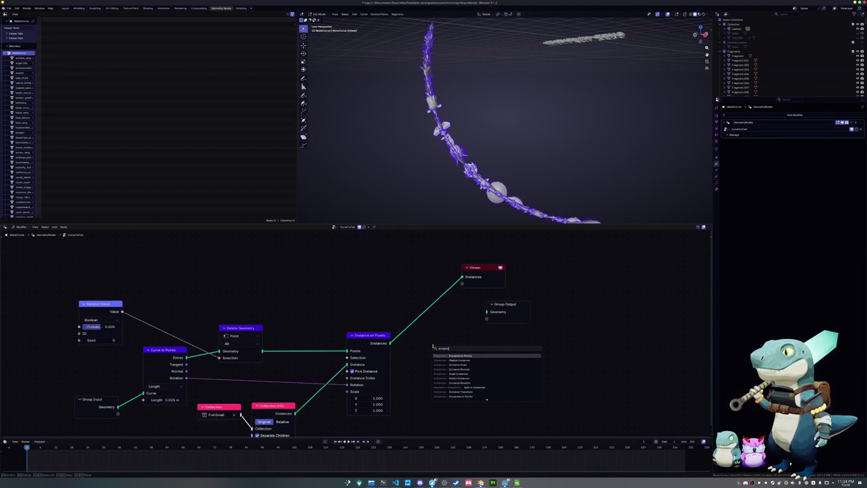
{"action": "key", "text": "Down"}
{"action": "key", "text": "Down"}
{"action": "key", "text": "Down"}
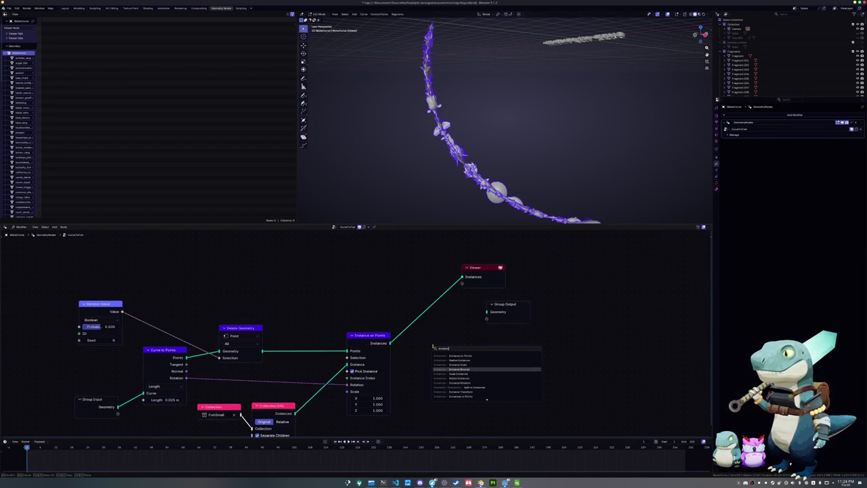
{"action": "key", "text": "Down"}
{"action": "key", "text": "Down"}
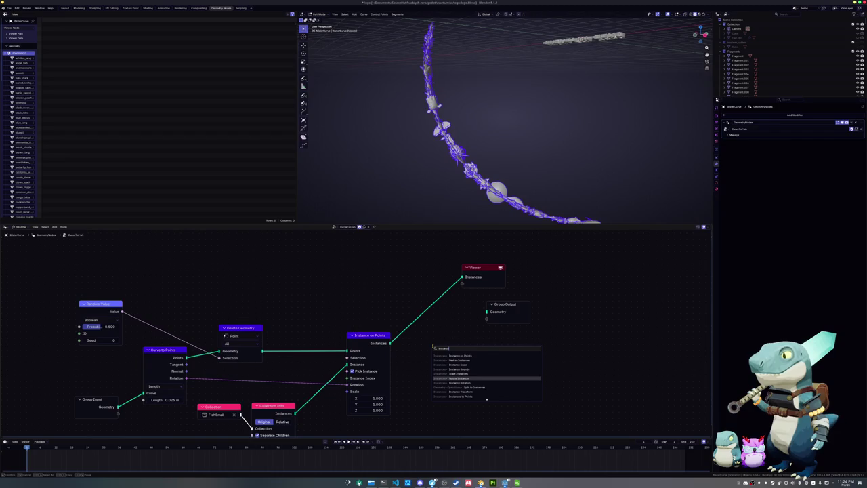
{"action": "key", "text": "Down"}
{"action": "key", "text": "Down"}
{"action": "key", "text": "Down"}
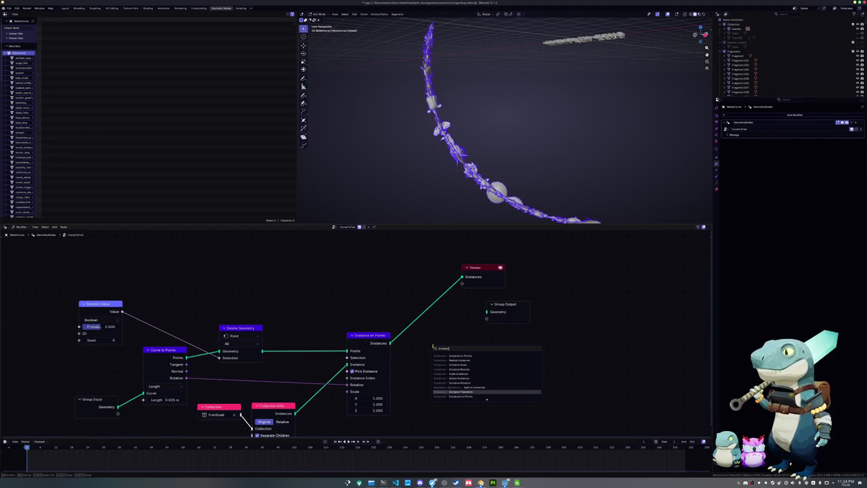
{"action": "key", "text": "Down"}
{"action": "key", "text": "Down"}
{"action": "key", "text": "Up"}
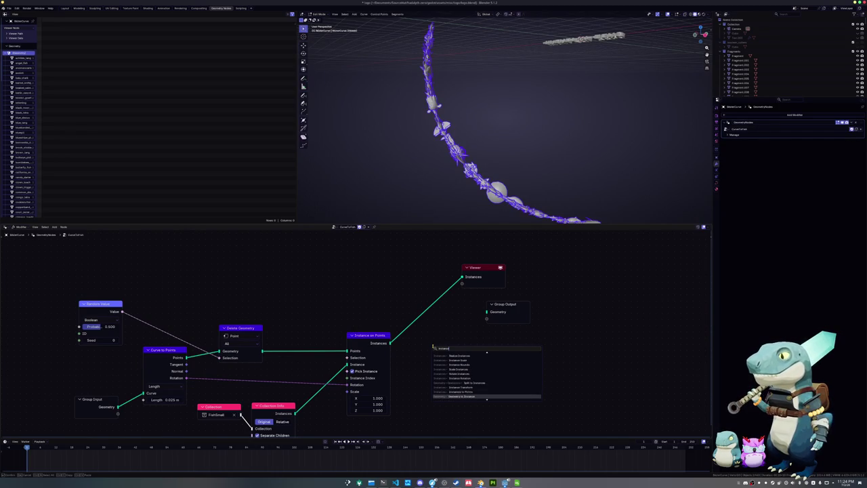
{"action": "key", "text": "Up"}
{"action": "key", "text": "Up"}
{"action": "key", "text": "Up"}
{"action": "key", "text": "Up"}
{"action": "key", "text": "Up"}
{"action": "key", "text": "Up"}
{"action": "key", "text": "Up"}
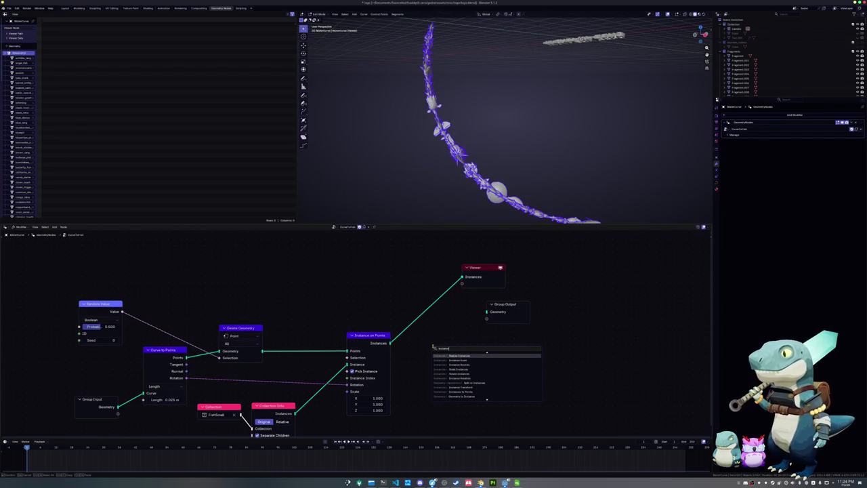
{"action": "key", "text": "Down"}
{"action": "key", "text": "Down"}
{"action": "key", "text": "Down"}
{"action": "key", "text": "Down"}
{"action": "key", "text": "Down"}
{"action": "key", "text": "Down"}
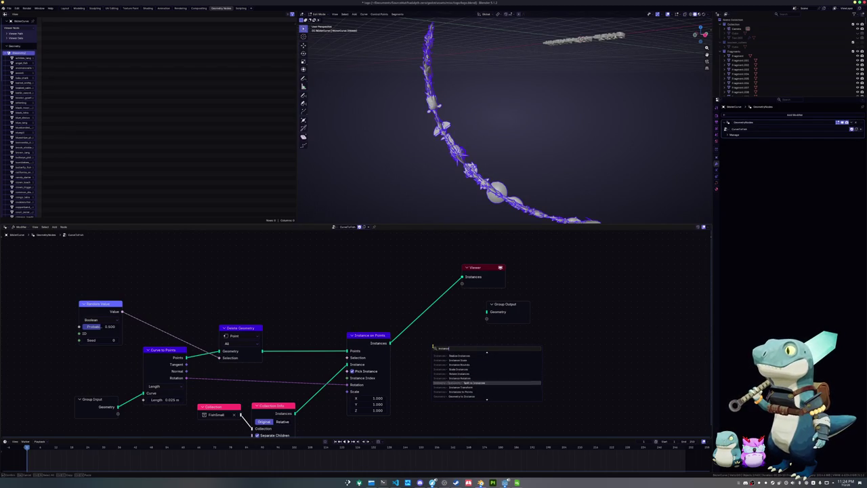
{"action": "key", "text": "Down"}
{"action": "key", "text": "Down"}
{"action": "key", "text": "Down"}
{"action": "key", "text": "Down"}
{"action": "key", "text": "Up"}
{"action": "key", "text": "Up"}
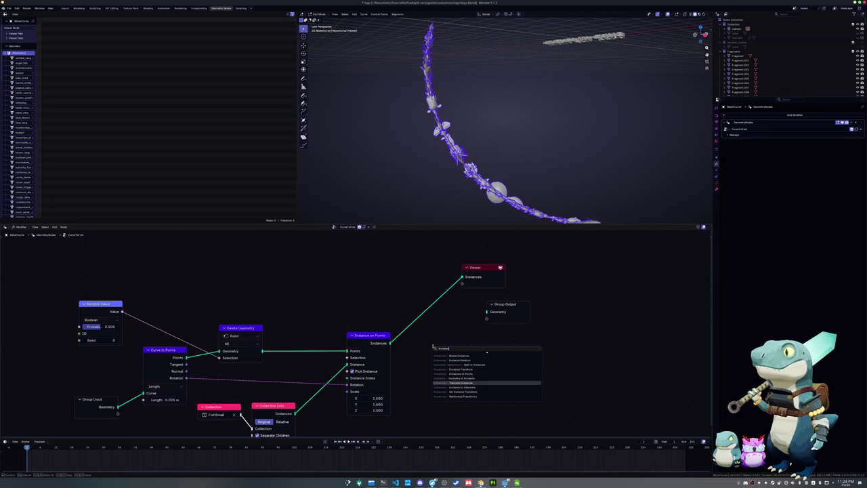
{"action": "key", "text": "Return"}
Step: Drop Translate Instances onto the Viewer link and reset its X translation to 0 m
{"action": "left_click", "coordinate": [407, 325]}
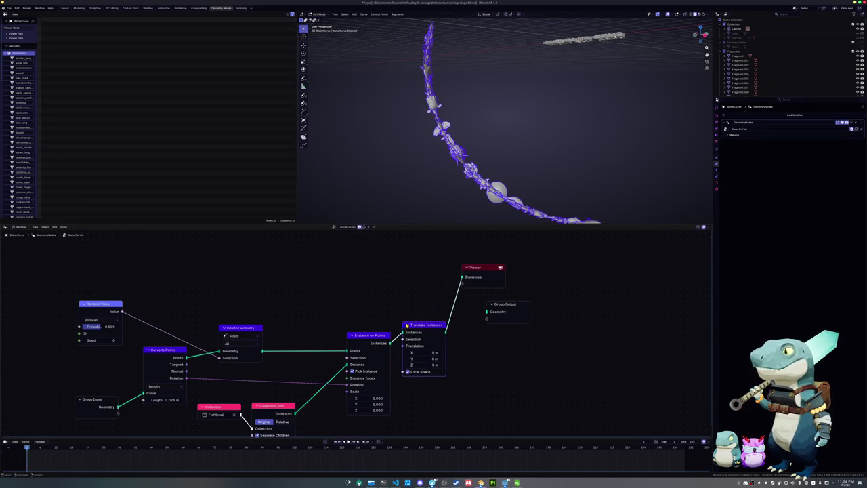
{"action": "middle_click_drag", "start_coordinate": [407, 325], "coordinate": [400, 304]}
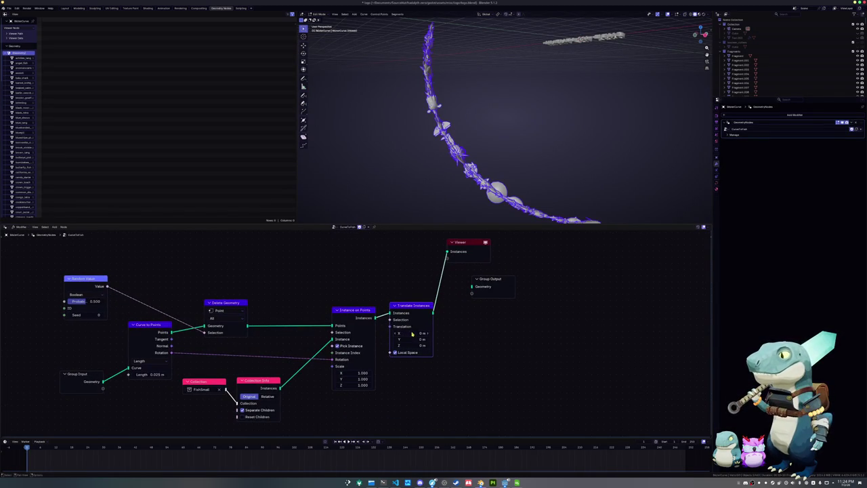
{"action": "left_click_drag", "start_coordinate": [412, 333], "coordinate": [386, 333]}
{"action": "left_click", "coordinate": [414, 333]}
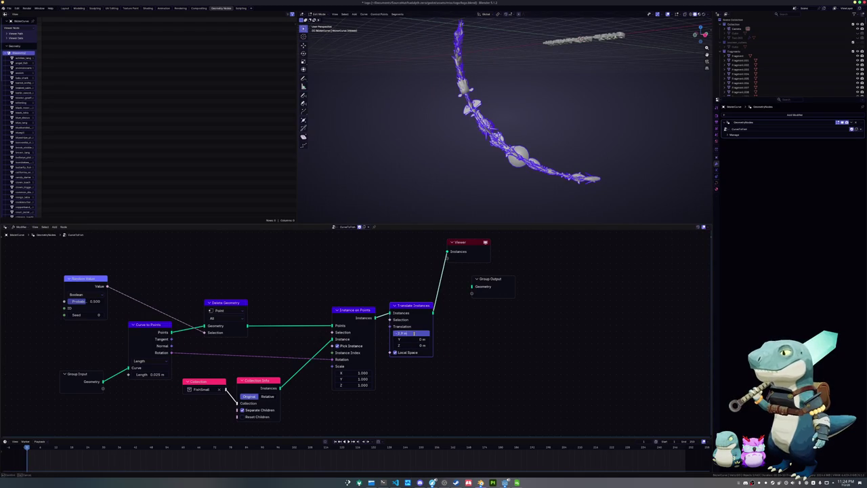
{"action": "type", "text": "0"}
{"action": "key", "text": "Return"}
Step: Move the Viewer and Group Output nodes to the right
{"action": "left_click_drag", "start_coordinate": [472, 242], "coordinate": [546, 250]}
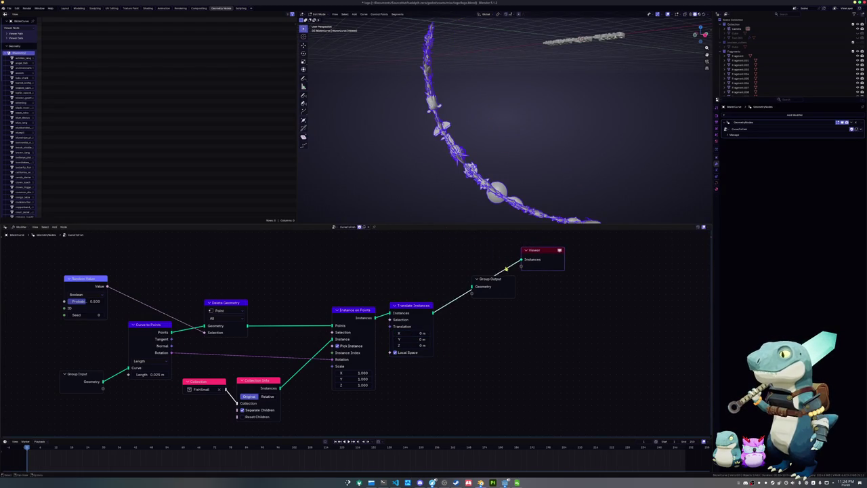
{"action": "left_click_drag", "start_coordinate": [491, 279], "coordinate": [538, 278]}
{"action": "scroll", "coordinate": [534, 97], "scroll_direction": "down", "scroll_amount": 3}
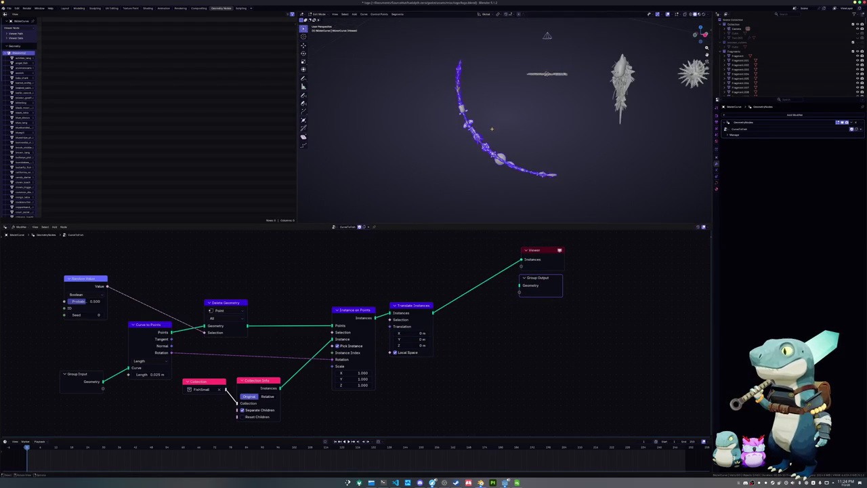
{"action": "middle_click_drag", "start_coordinate": [515, 101], "coordinate": [533, 98]}
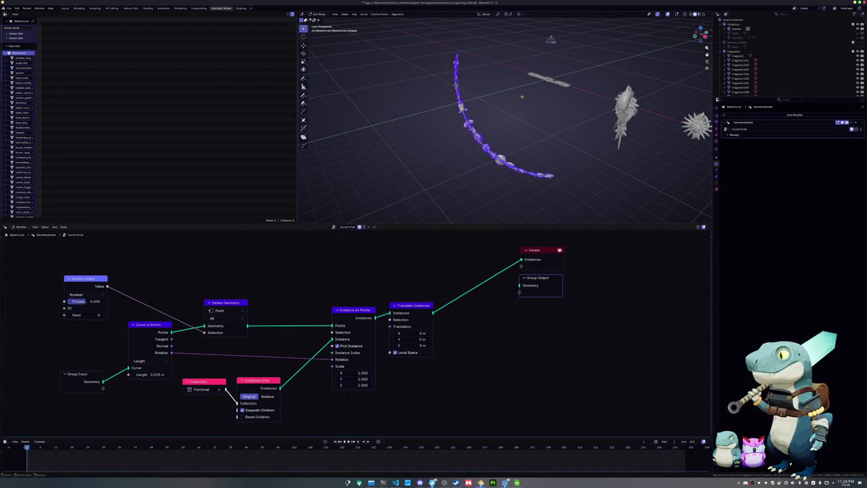
{"action": "middle_click_drag", "start_coordinate": [512, 140], "coordinate": [488, 143]}
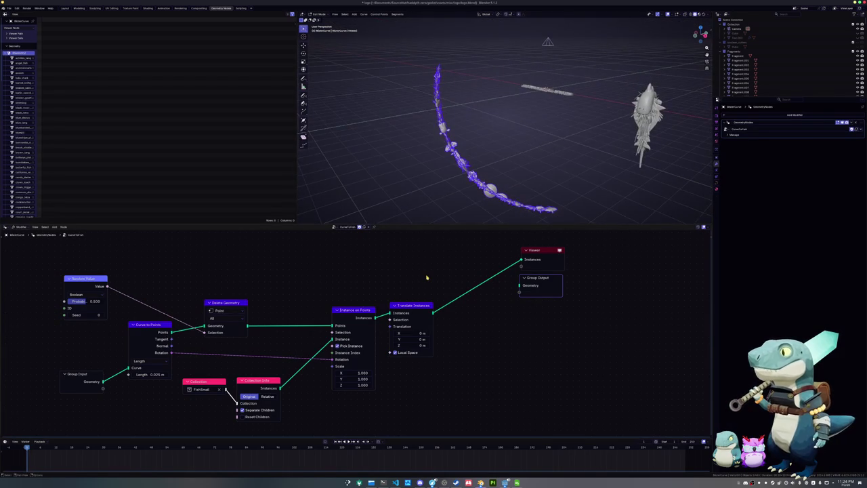
{"action": "key", "text": "shift+a"}
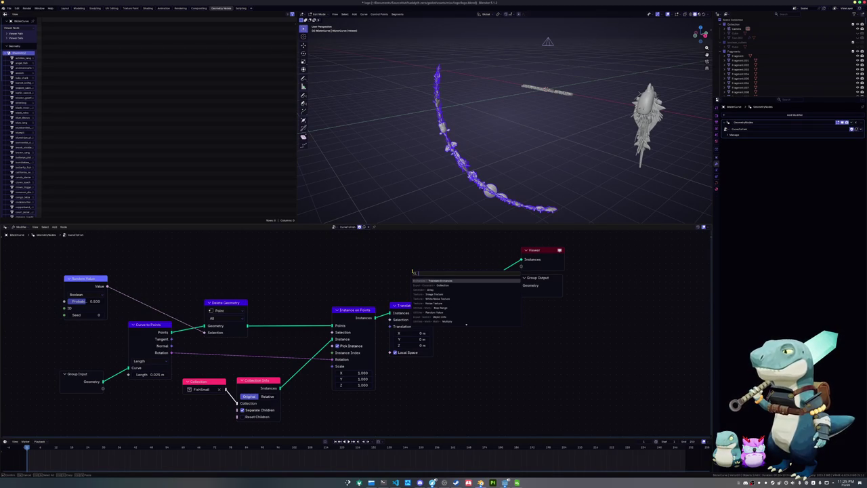
Step: Try a Transform Geometry node below Translate Instances, delete it, and save the file
{"action": "key", "text": "Escape"}
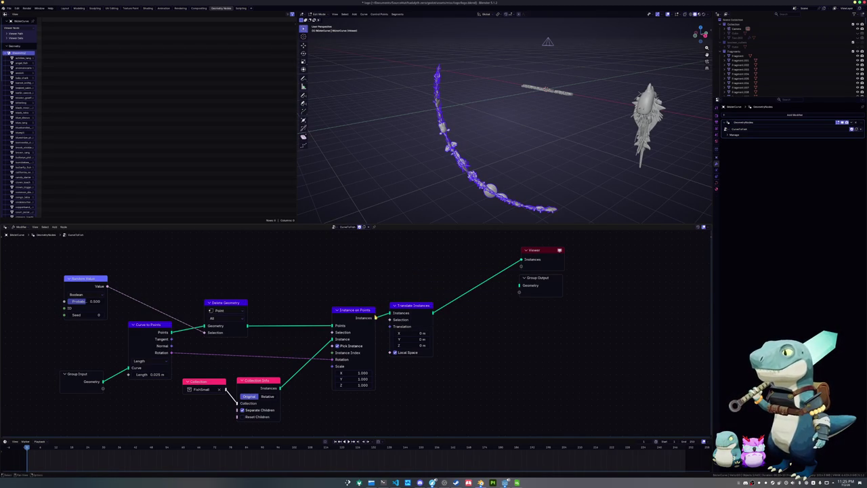
{"action": "mouse_move", "coordinate": [407, 307]}
{"action": "left_mouse_down"}
{"action": "mouse_move", "coordinate": [421, 307]}
{"action": "mouse_move", "coordinate": [411, 390]}
{"action": "left_mouse_up"}
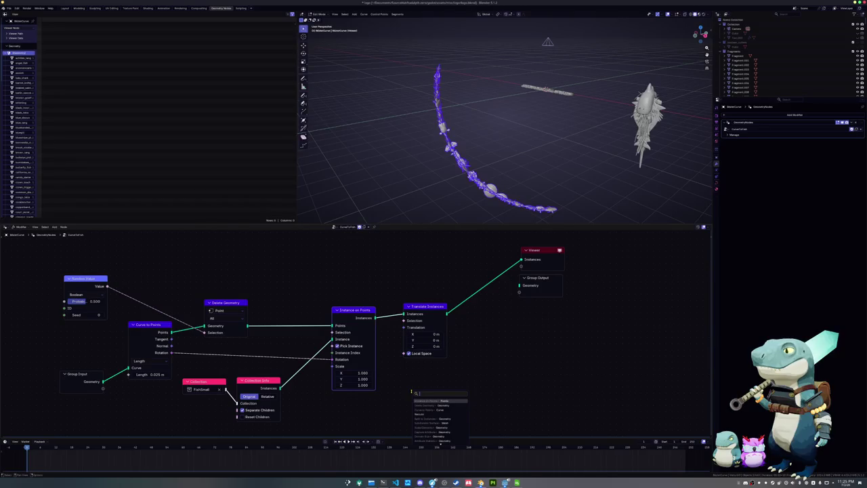
{"action": "type", "text": "translate"}
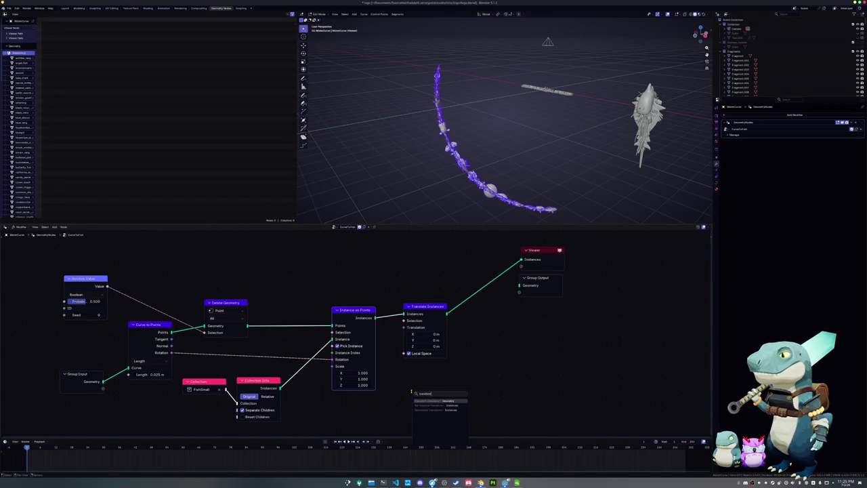
{"action": "key", "text": "Return"}
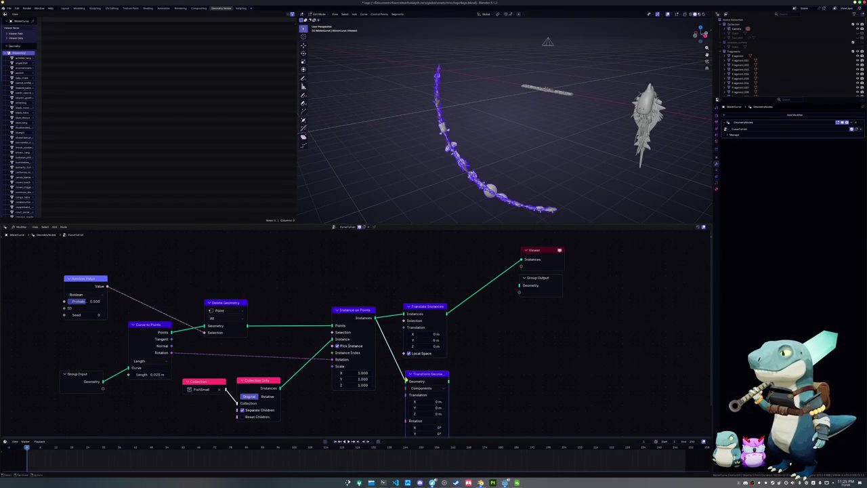
{"action": "left_click", "coordinate": [427, 377]}
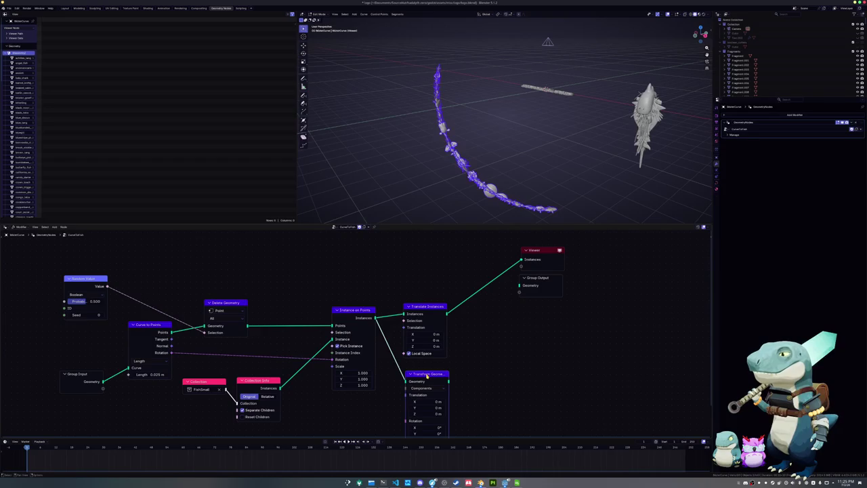
{"action": "key", "text": "x"}
{"action": "key", "text": "ctrl+s"}
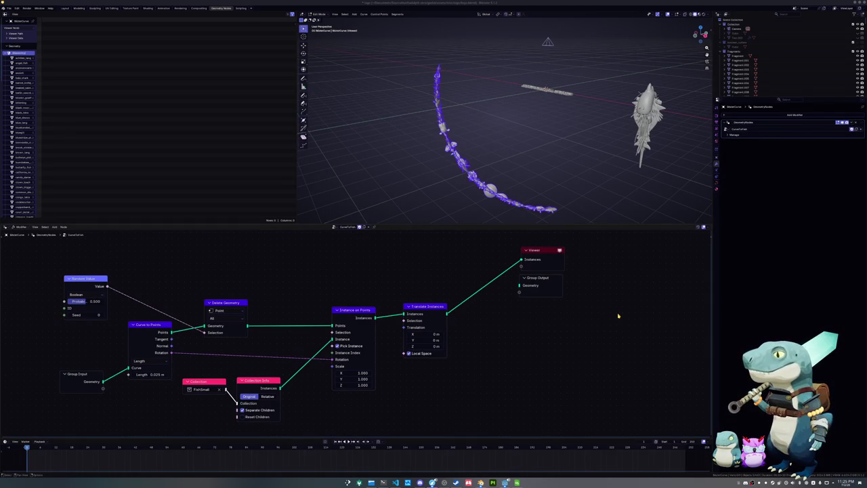
Step: Add an Instance Transform node and place it below Instance on Points
{"action": "middle_click_drag", "start_coordinate": [564, 348], "coordinate": [570, 328]}
{"action": "key", "text": "shift+a"}
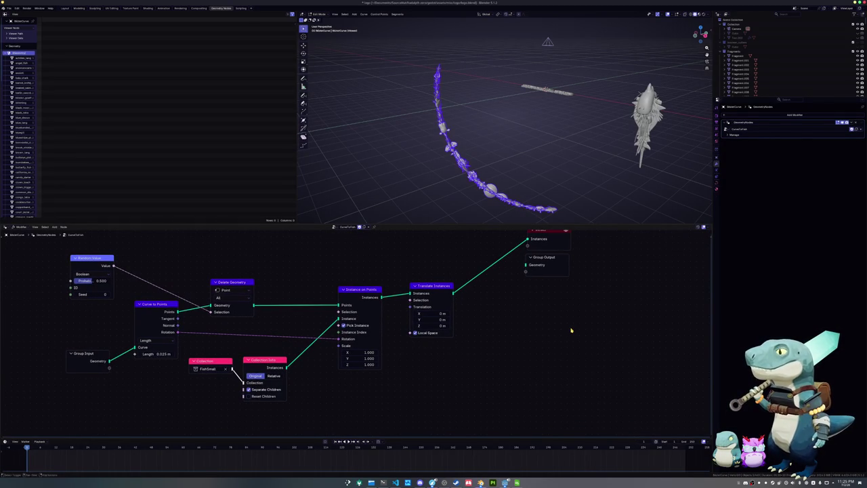
{"action": "type", "text": "instances tr"}
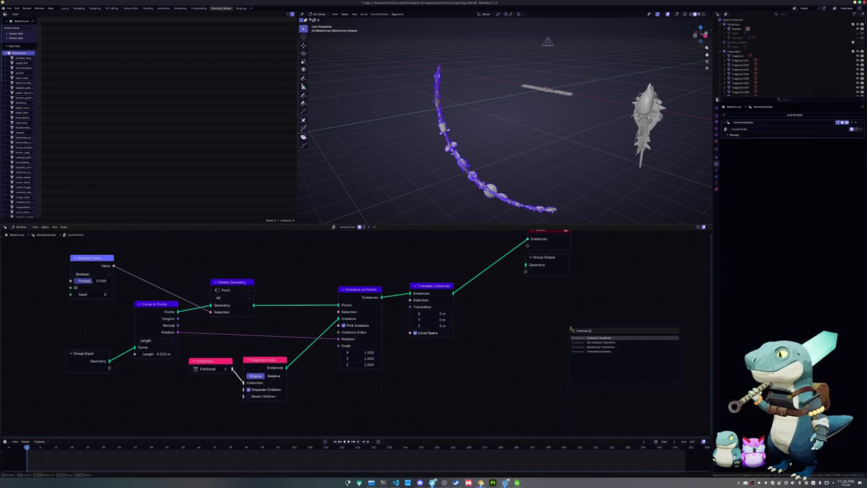
{"action": "key", "text": "Return"}
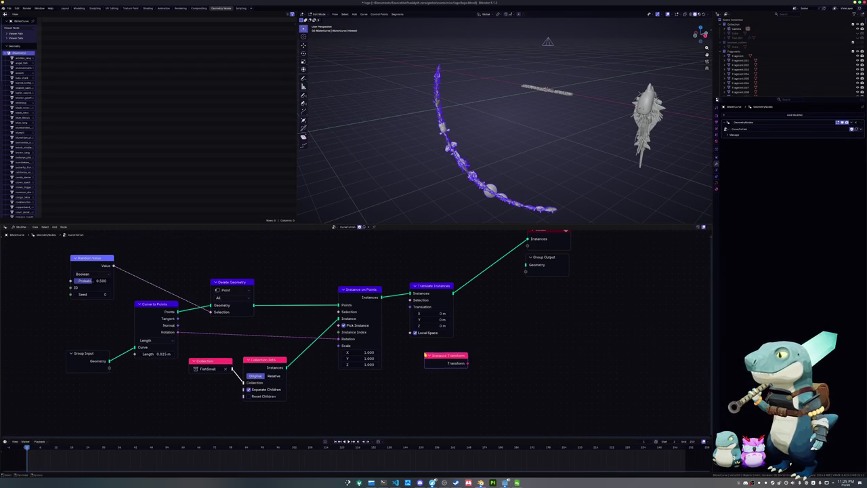
{"action": "left_click", "coordinate": [441, 362]}
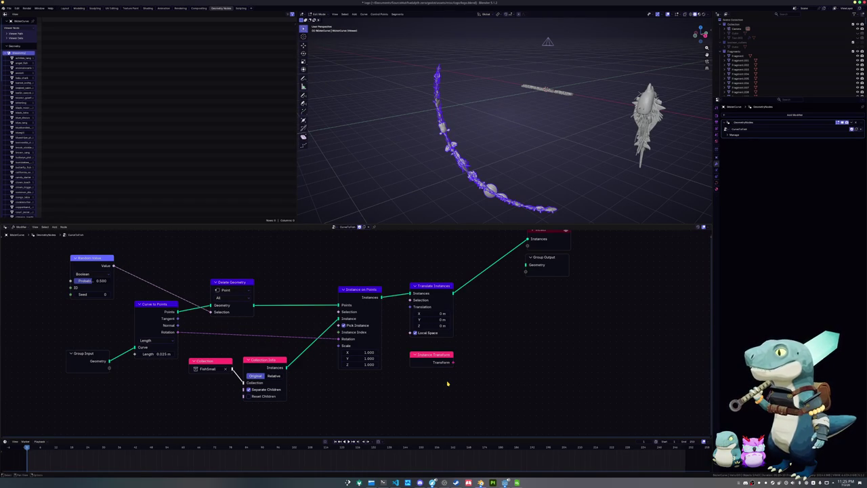
{"action": "left_click_drag", "start_coordinate": [441, 359], "coordinate": [369, 381]}
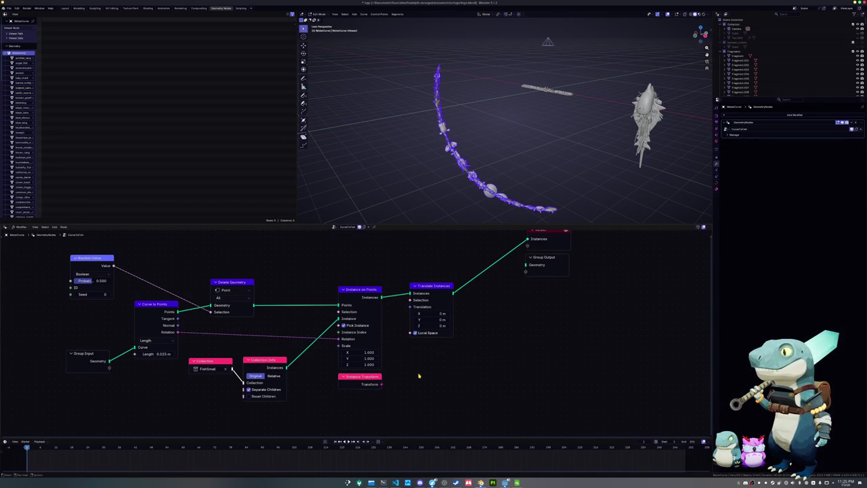
Step: Try a link search from the Transform output, then cancel it
{"action": "mouse_move", "coordinate": [382, 384]}
{"action": "left_mouse_down"}
{"action": "mouse_move", "coordinate": [422, 384]}
{"action": "mouse_move", "coordinate": [433, 372]}
{"action": "left_mouse_up"}
{"action": "key", "text": "Escape"}
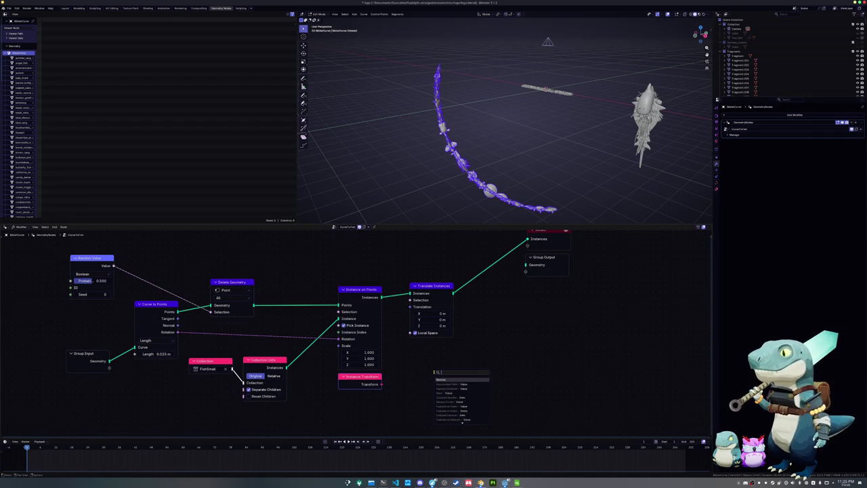
{"action": "type", "text": "ma"}
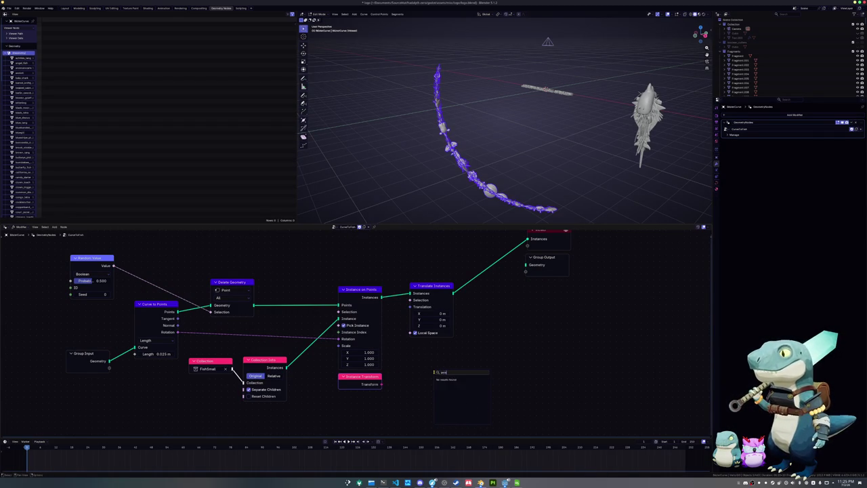
{"action": "type", "text": "deco"}
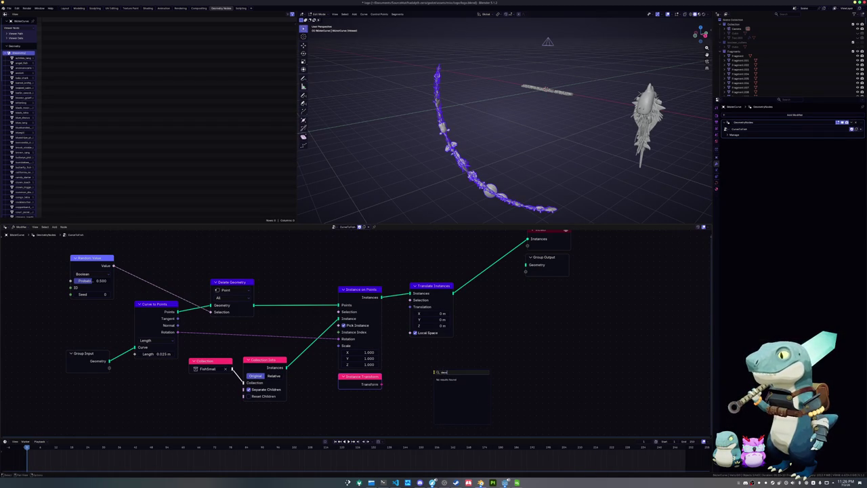
{"action": "key", "text": "BackSpace"}
{"action": "key", "text": "BackSpace"}
{"action": "key", "text": "BackSpace"}
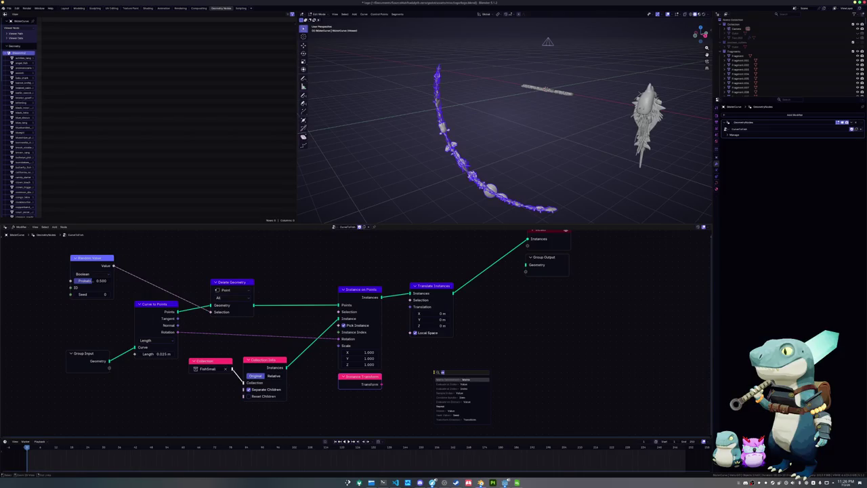
{"action": "type", "text": "t"}
{"action": "key", "text": "Escape"}
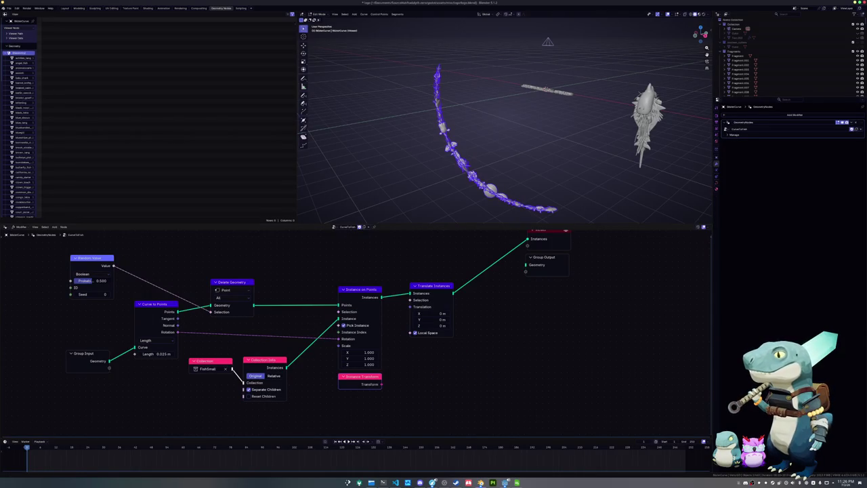
Step: Search 'matri' and add a Separate Transform node
{"action": "key", "text": "shift+a"}
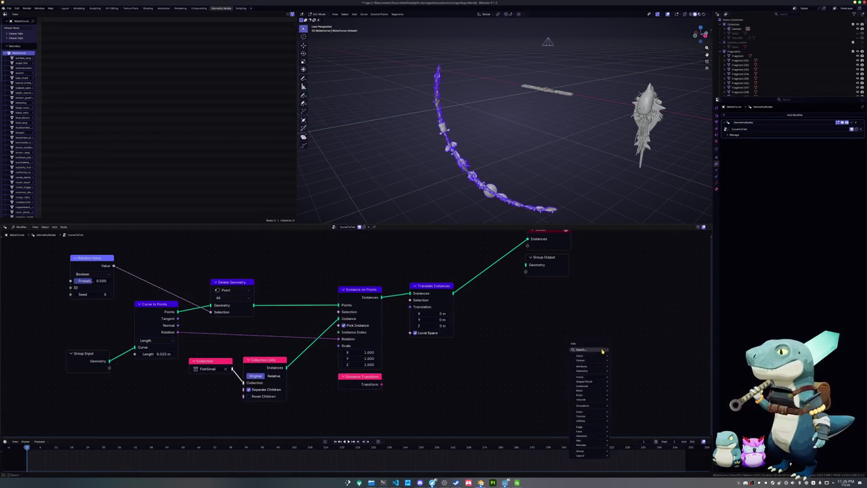
{"action": "type", "text": "deform"}
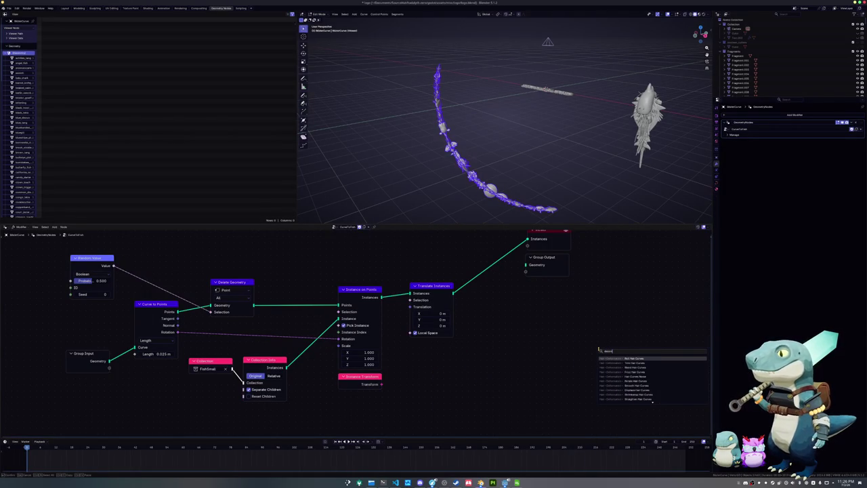
{"action": "type", "text": "e"}
{"action": "key", "text": "BackSpace"}
{"action": "key", "text": "BackSpace"}
{"action": "key", "text": "BackSpace"}
{"action": "type", "text": "matri"}
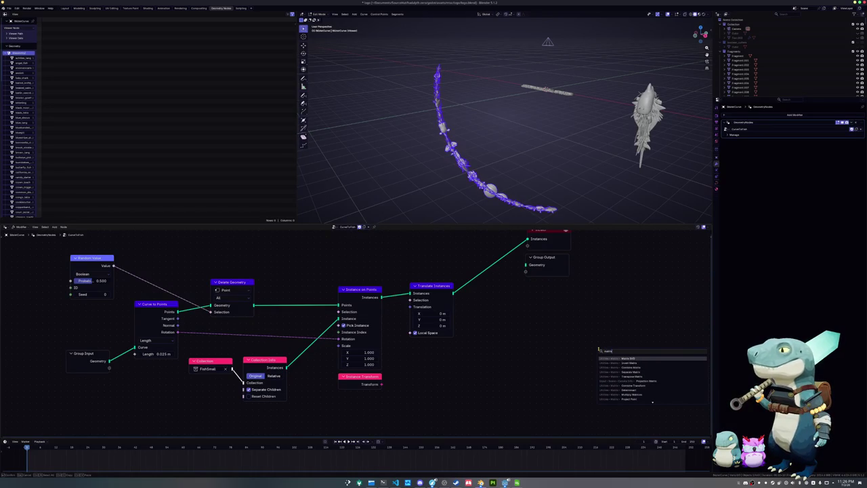
{"action": "key", "text": "Down"}
{"action": "key", "text": "Down"}
{"action": "key", "text": "Down"}
{"action": "key", "text": "Down"}
{"action": "key", "text": "Down"}
{"action": "key", "text": "Down"}
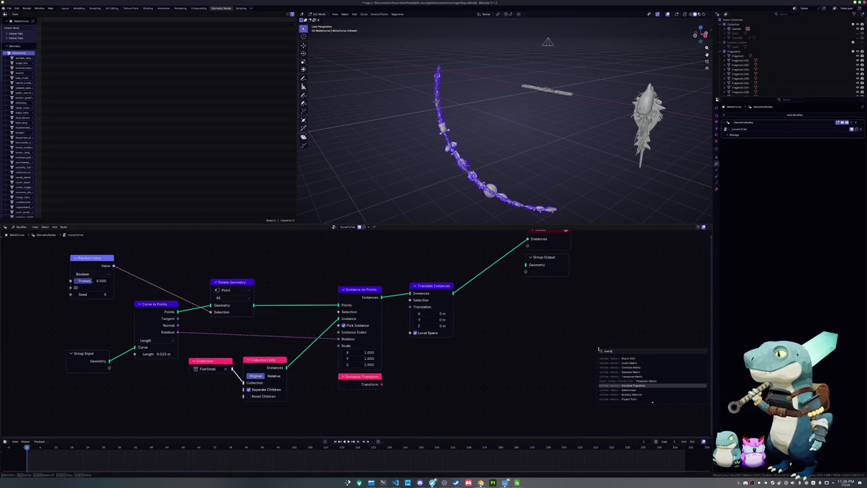
{"action": "key", "text": "Down"}
{"action": "key", "text": "Down"}
{"action": "key", "text": "Down"}
{"action": "key", "text": "Down"}
{"action": "key", "text": "Up"}
{"action": "key", "text": "Down"}
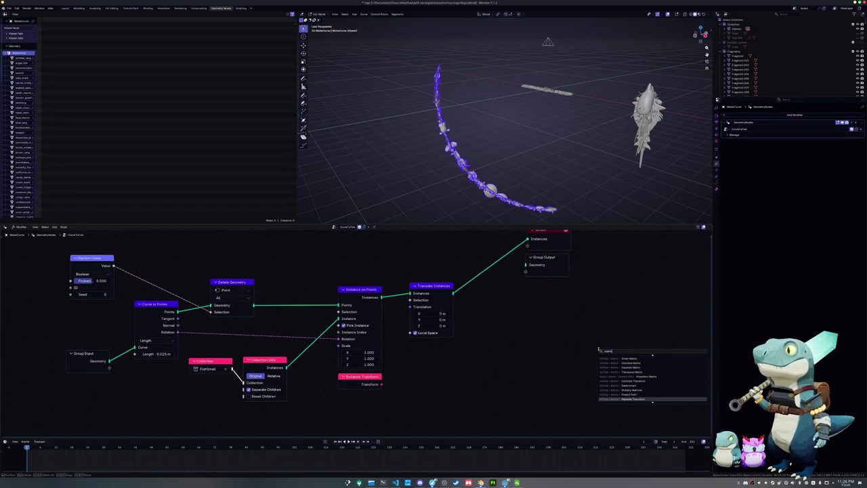
{"action": "key", "text": "Up"}
{"action": "key", "text": "Up"}
{"action": "key", "text": "Down"}
{"action": "key", "text": "Down"}
{"action": "key", "text": "Return"}
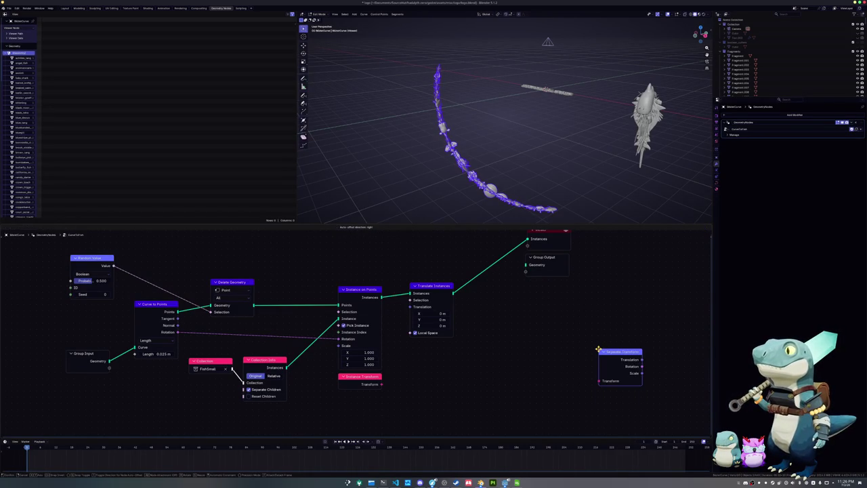
Step: Place Separate Transform and feed it the Instance Transform output
{"action": "left_click", "coordinate": [411, 352]}
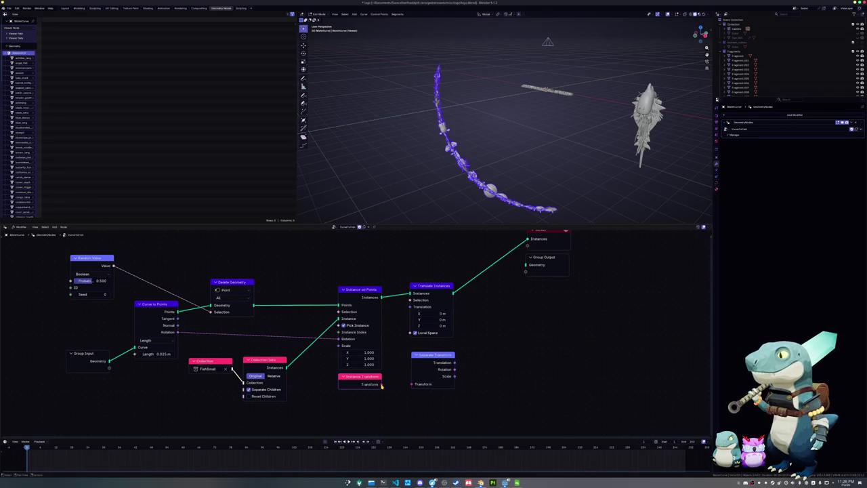
{"action": "left_click_drag", "start_coordinate": [381, 384], "coordinate": [411, 384]}
{"action": "left_click_drag", "start_coordinate": [434, 354], "coordinate": [416, 359]}
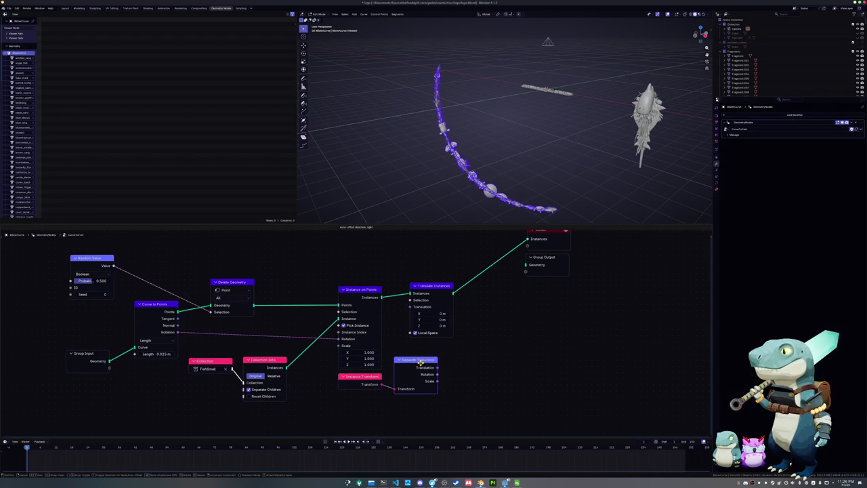
Step: Test Translation into Translate Instances, then add a Separate XYZ node on Translation instead
{"action": "left_click_drag", "start_coordinate": [428, 288], "coordinate": [473, 290]}
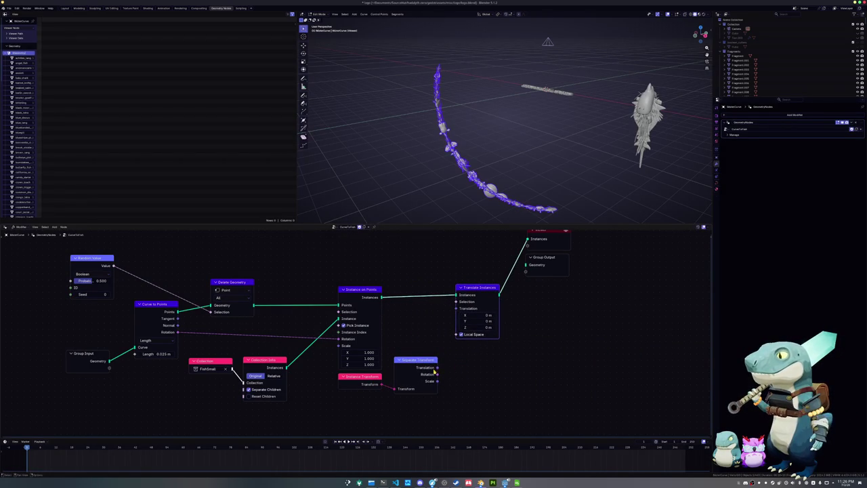
{"action": "left_click_drag", "start_coordinate": [436, 367], "coordinate": [455, 308]}
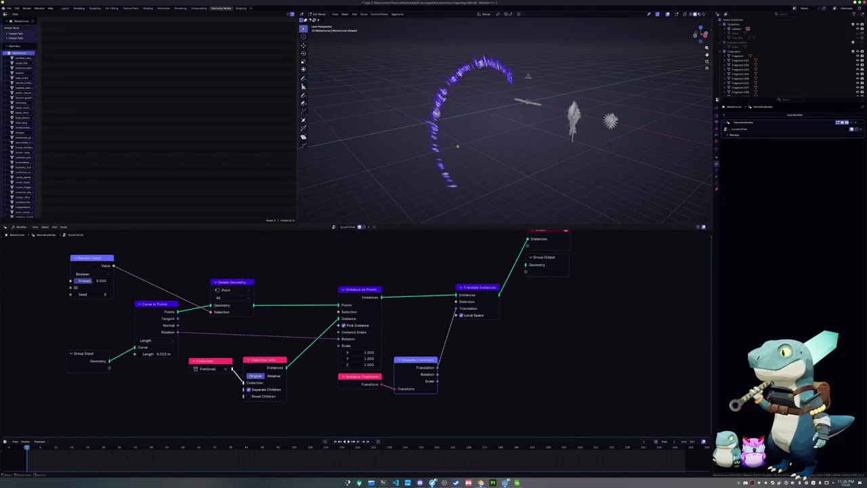
{"action": "right_click_drag", "start_coordinate": [457, 327], "coordinate": [445, 324], "text": "ctrl"}
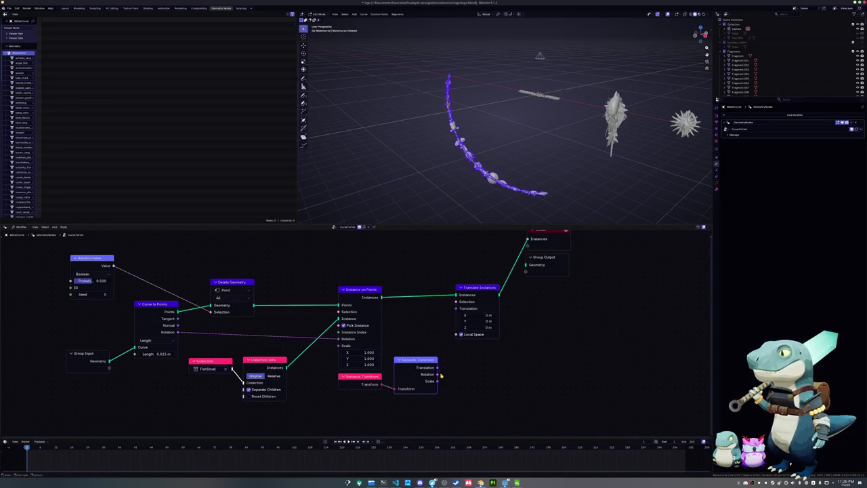
{"action": "left_click_drag", "start_coordinate": [437, 367], "coordinate": [463, 370]}
{"action": "type", "text": "sep"}
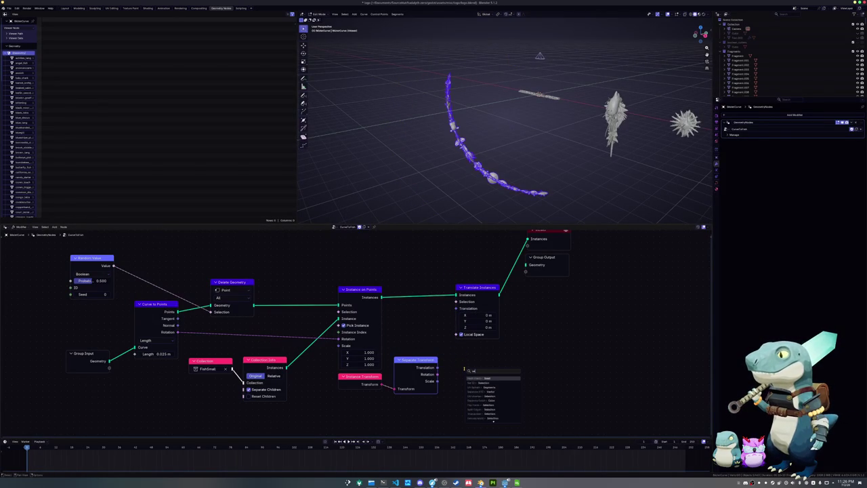
{"action": "key", "text": "Return"}
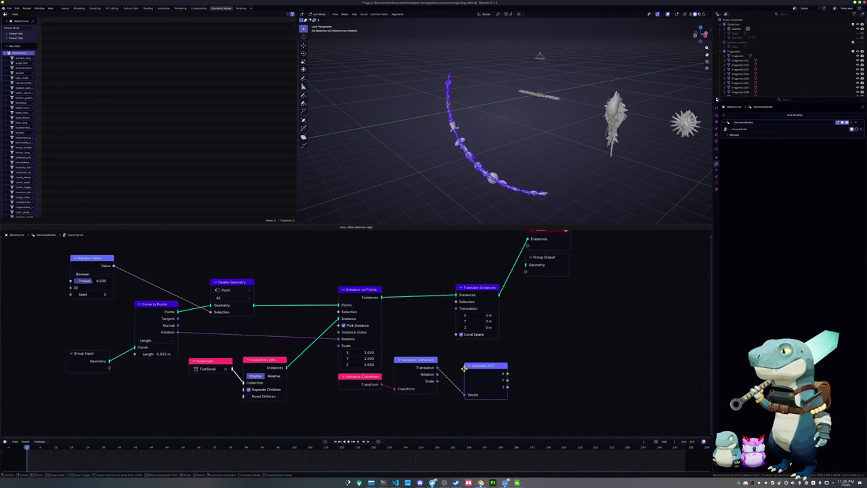
{"action": "left_click", "coordinate": [449, 362]}
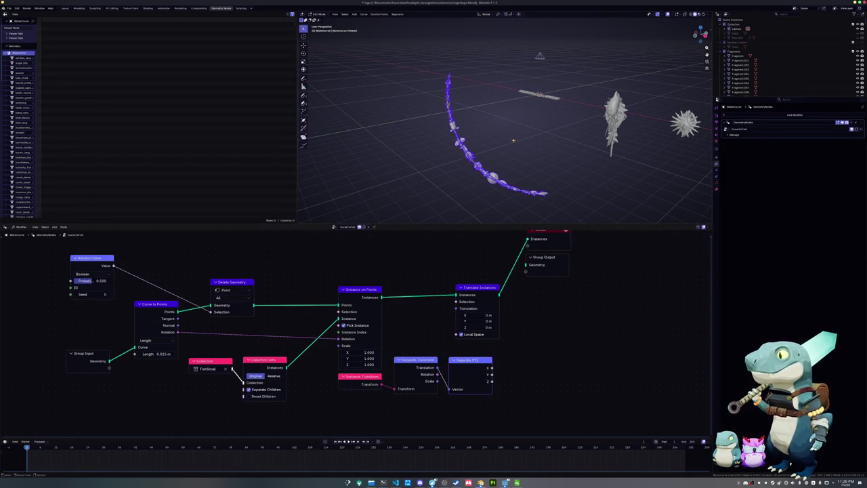
{"action": "left_click_drag", "start_coordinate": [492, 381], "coordinate": [530, 369]}
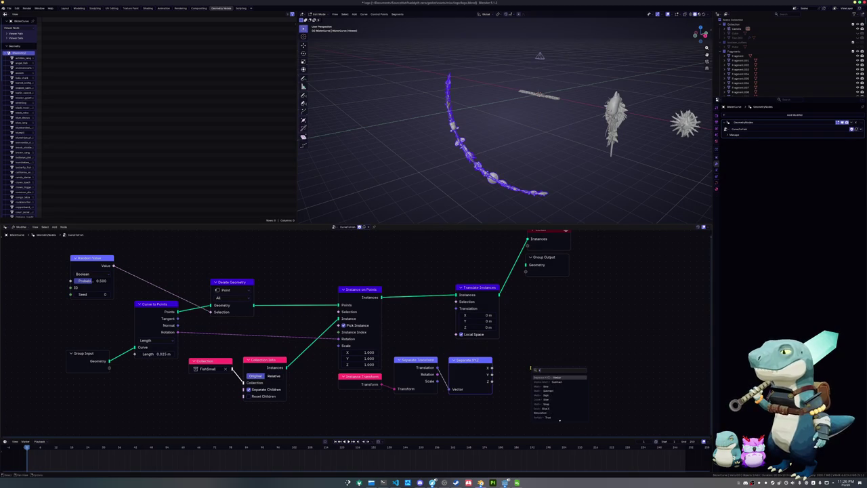
Step: Add a Map Range node fed by Separate XYZ's Z, with From Max and To Max set to 10
{"action": "type", "text": "smo"}
{"action": "key", "text": "BackSpace"}
{"action": "key", "text": "BackSpace"}
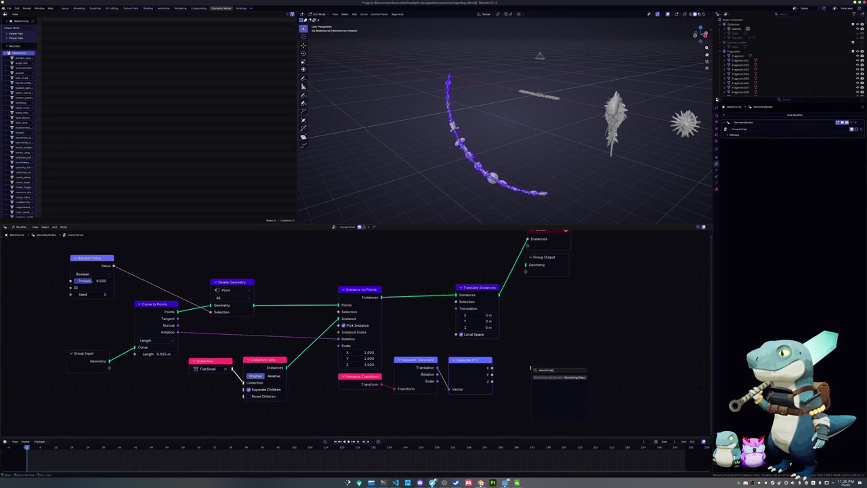
{"action": "key", "text": "BackSpace"}
{"action": "key", "text": "BackSpace"}
{"action": "type", "text": "map"}
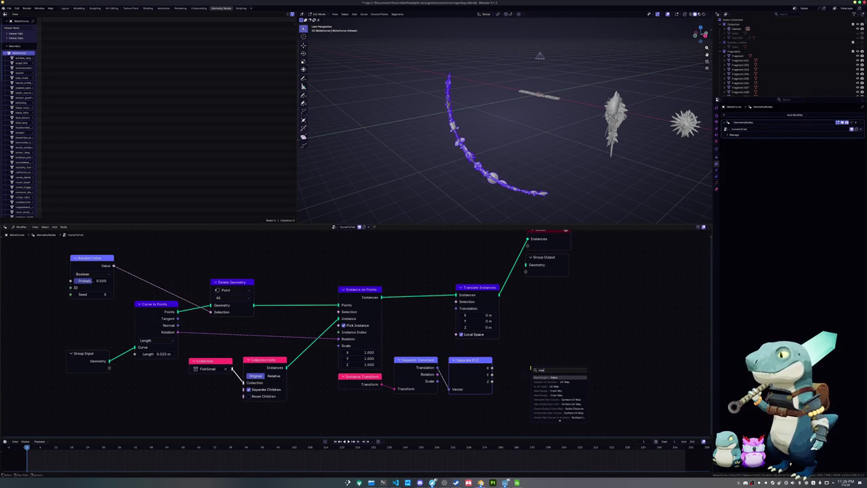
{"action": "key", "text": "Return"}
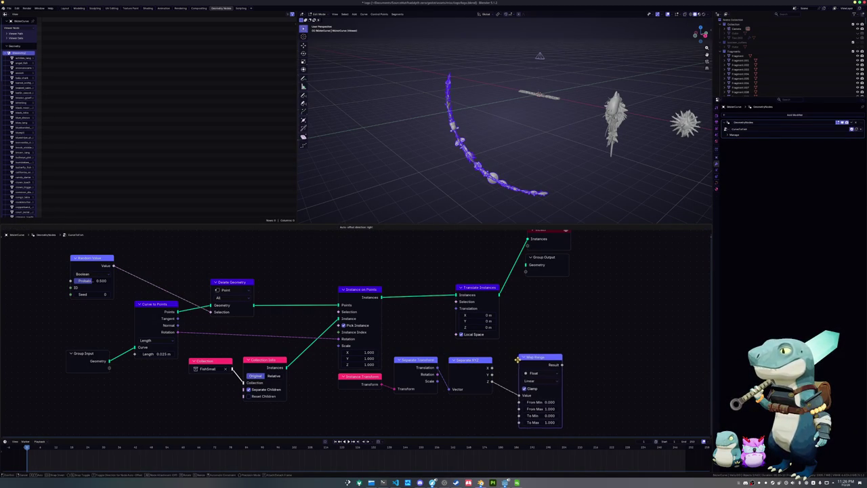
{"action": "left_click", "coordinate": [514, 358]}
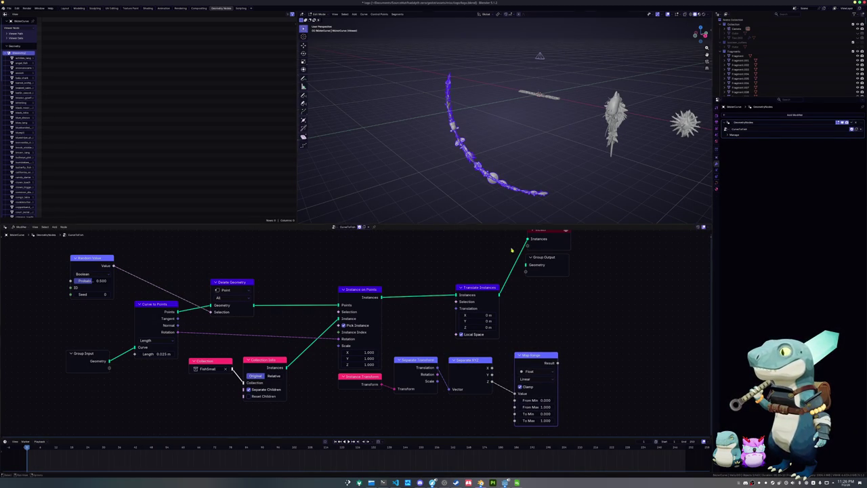
{"action": "left_click", "coordinate": [539, 407]}
{"action": "type", "text": "10.000"}
{"action": "key", "text": "Return"}
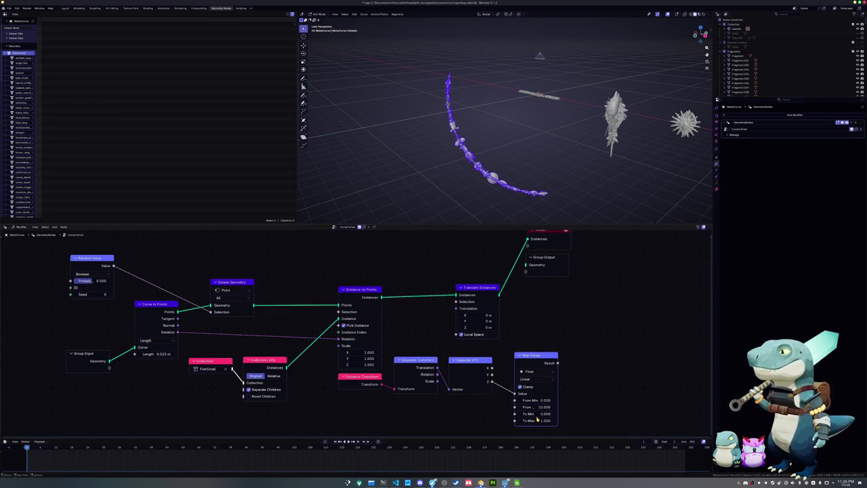
{"action": "left_click", "coordinate": [537, 419]}
{"action": "key", "text": "Return"}
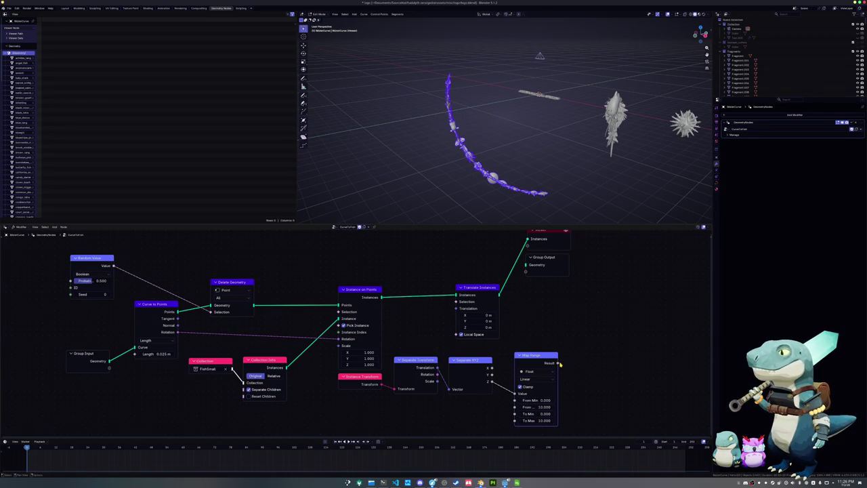
Step: Connect Map Range Result to Translate Instances Translation and tidy the node chain's layout
{"action": "mouse_move", "coordinate": [559, 363]}
{"action": "left_mouse_down"}
{"action": "mouse_move", "coordinate": [455, 308]}
{"action": "mouse_move", "coordinate": [492, 294]}
{"action": "left_mouse_up"}
{"action": "left_click_drag", "start_coordinate": [533, 356], "coordinate": [464, 359]}
{"action": "left_click_drag", "start_coordinate": [383, 377], "coordinate": [353, 390]}
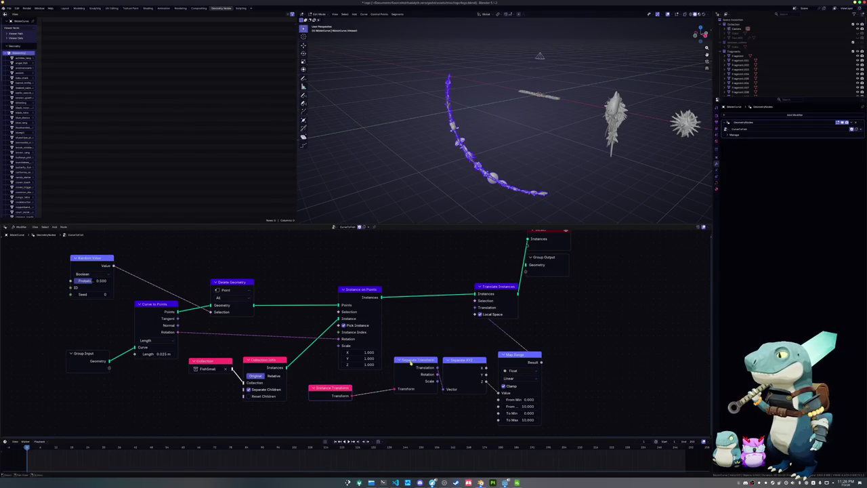
{"action": "left_click_drag", "start_coordinate": [414, 360], "coordinate": [388, 384]}
{"action": "left_click_drag", "start_coordinate": [447, 364], "coordinate": [421, 388]}
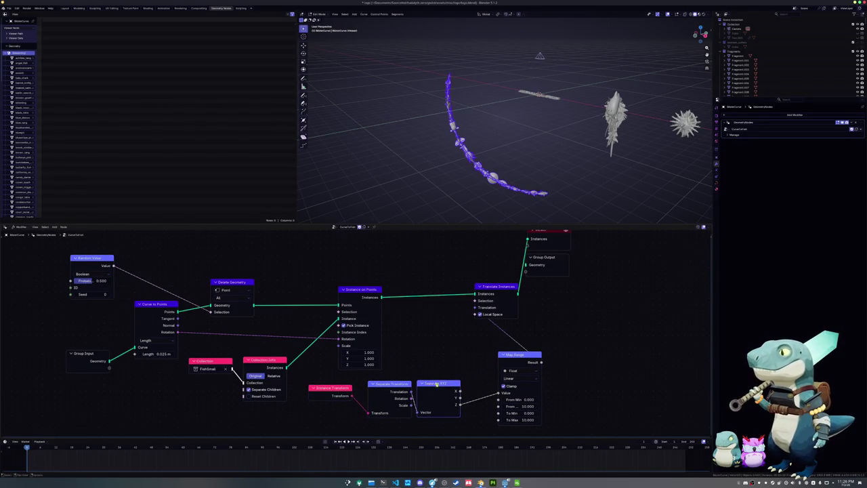
{"action": "mouse_move", "coordinate": [516, 357]}
{"action": "left_mouse_down"}
{"action": "mouse_move", "coordinate": [494, 361]}
{"action": "mouse_move", "coordinate": [482, 386]}
{"action": "left_mouse_up"}
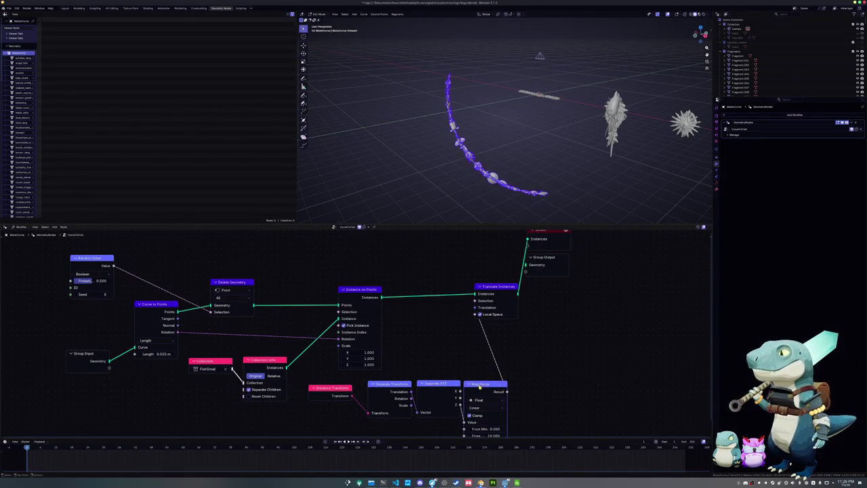
{"action": "left_click_drag", "start_coordinate": [344, 387], "coordinate": [355, 385]}
{"action": "middle_click_drag", "start_coordinate": [411, 359], "coordinate": [400, 335]}
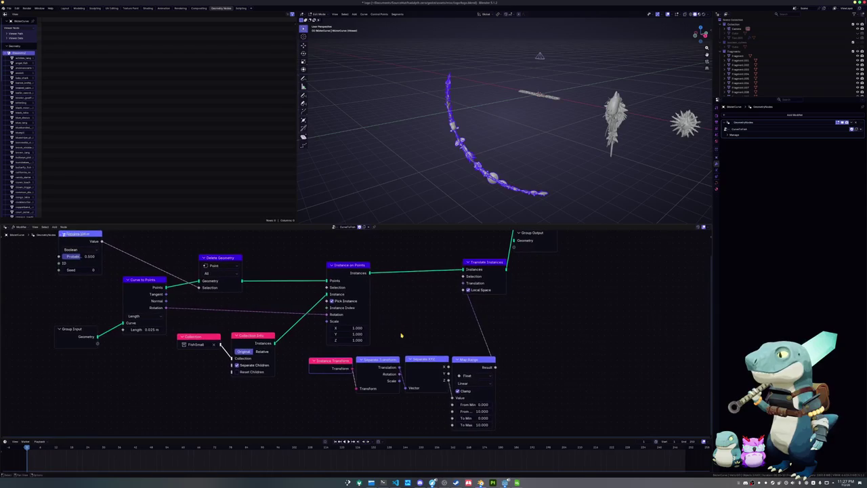
Step: Preview the Translate Instances output in a Viewer node placed to its right
{"action": "middle_click_drag", "start_coordinate": [440, 263], "coordinate": [430, 298]}
{"action": "left_click", "coordinate": [475, 298], "text": "ctrl+shift"}
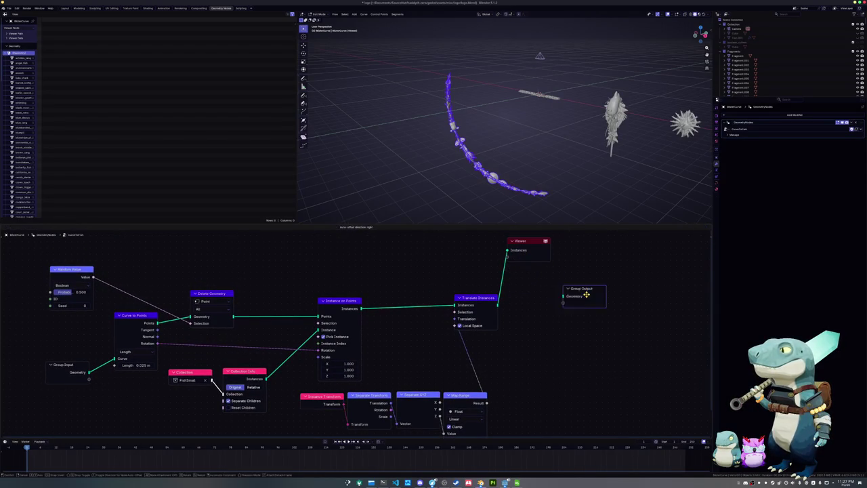
{"action": "left_click_drag", "start_coordinate": [535, 243], "coordinate": [617, 287]}
{"action": "left_click_drag", "start_coordinate": [465, 297], "coordinate": [531, 308]}
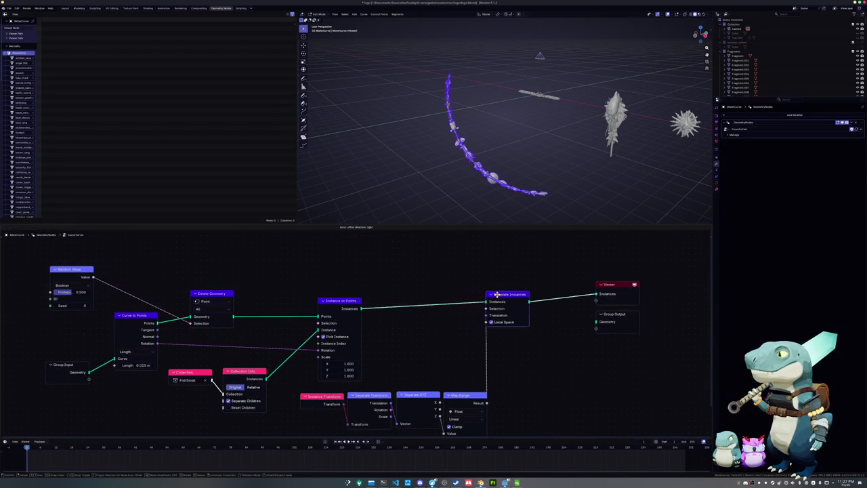
Step: Raise the Map Range To Max value to 55
{"action": "middle_click_drag", "start_coordinate": [532, 308], "coordinate": [540, 230]}
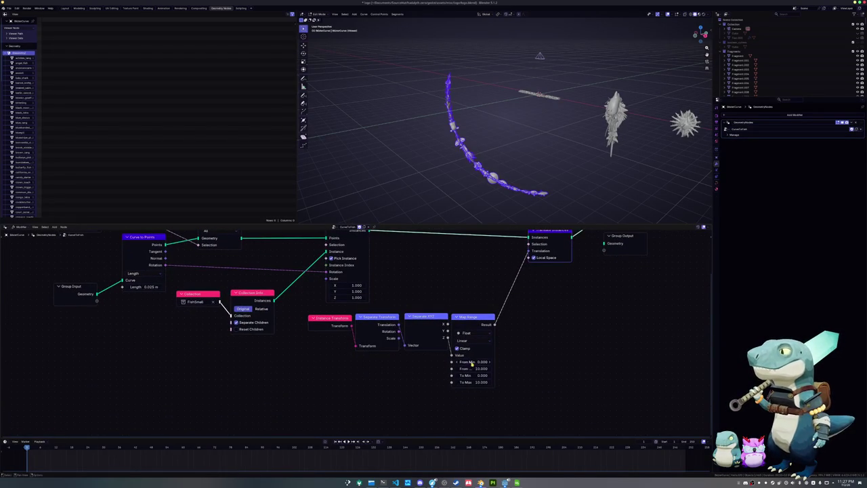
{"action": "left_click", "coordinate": [473, 382]}
{"action": "left_click_drag", "start_coordinate": [472, 382], "coordinate": [487, 382]}
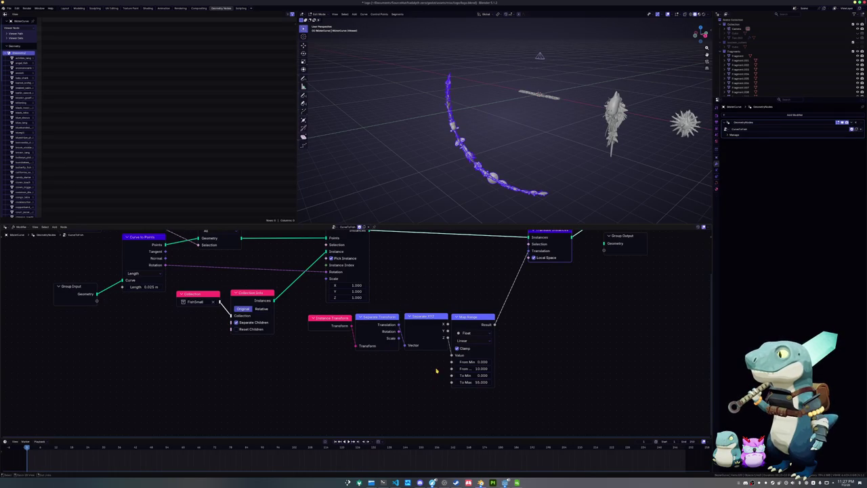
Step: Box-select the two sculpt objects in the viewport, leaving the curve out
{"action": "middle_click_drag", "start_coordinate": [474, 135], "coordinate": [515, 142]}
{"action": "left_click_drag", "start_coordinate": [627, 163], "coordinate": [558, 100]}
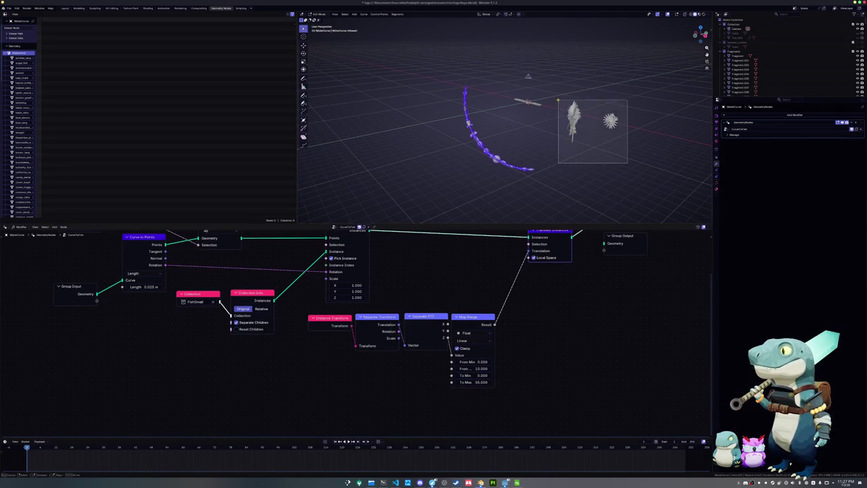
{"action": "left_click_drag", "start_coordinate": [628, 164], "coordinate": [558, 89]}
Step: Clear the two selected sculpts' locations to the origin with Alt+G and frame them
{"action": "middle_click_drag", "start_coordinate": [557, 89], "coordinate": [576, 106]}
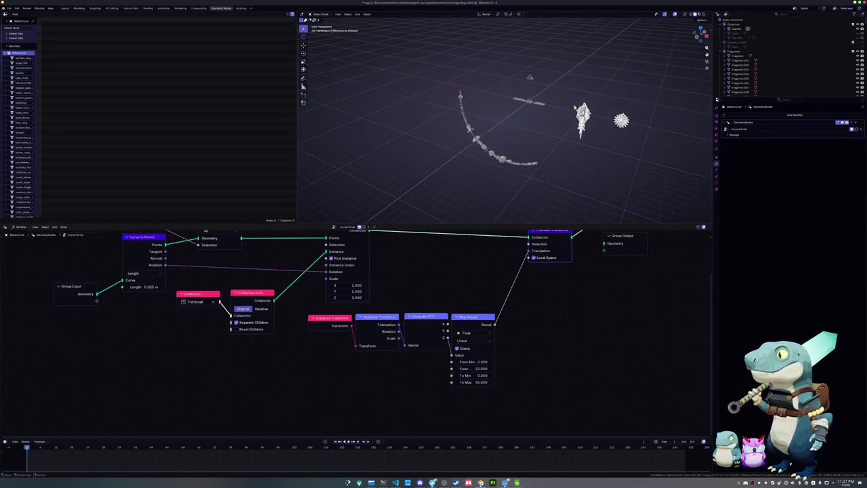
{"action": "key", "text": "alt+g"}
{"action": "scroll", "coordinate": [573, 114], "scroll_direction": "up", "scroll_amount": 3}
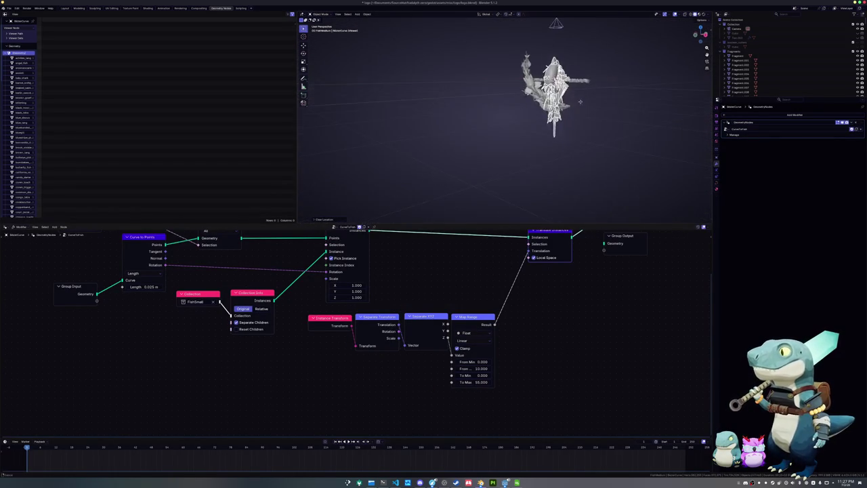
{"action": "key", "text": "KP_Decimal"}
Step: Browse the FishSmall collection in the Outliner and toggle a fish collection's viewport visibility off and on
{"action": "left_click_drag", "start_coordinate": [740, 100], "coordinate": [739, 209]}
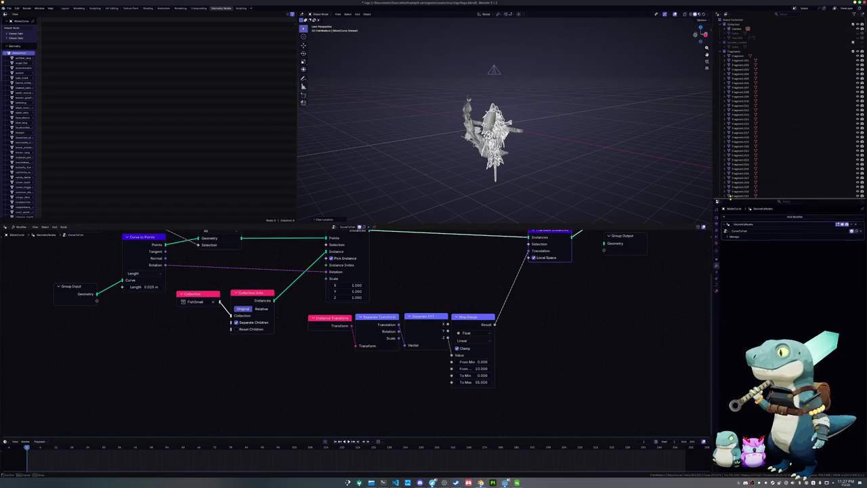
{"action": "left_click", "coordinate": [720, 51]}
{"action": "left_click", "coordinate": [719, 55]}
{"action": "scroll", "coordinate": [718, 55], "scroll_direction": "down", "scroll_amount": 1}
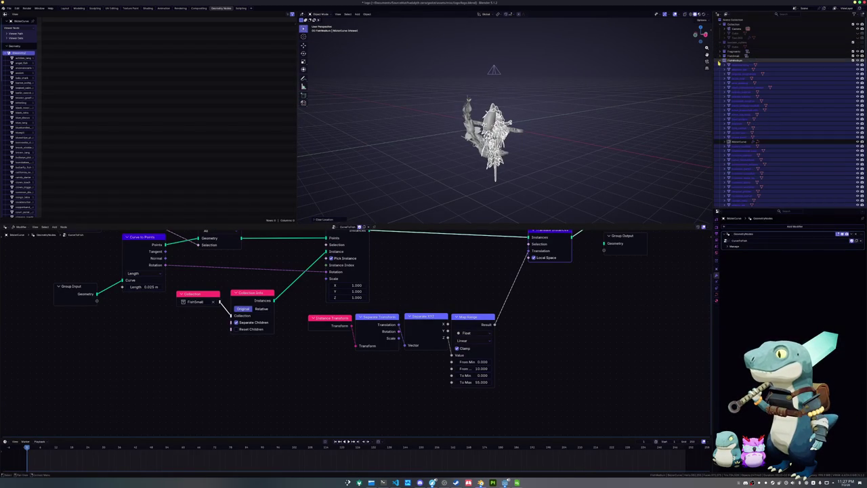
{"action": "left_click", "coordinate": [719, 56]}
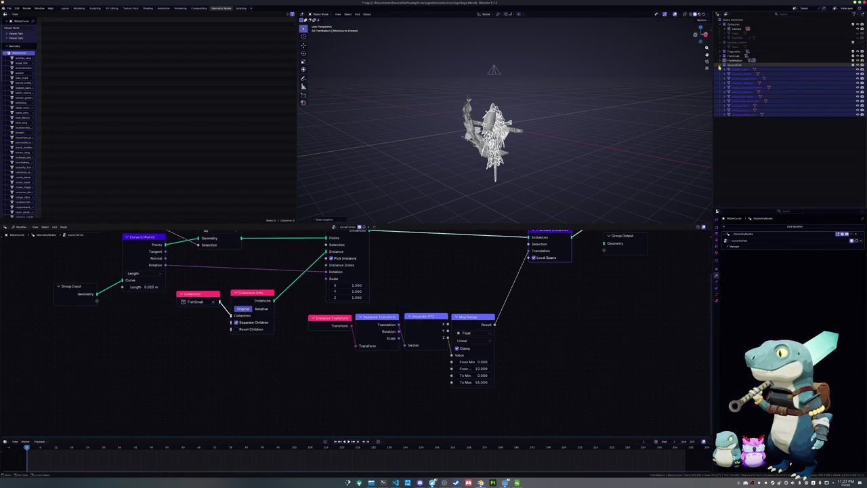
{"action": "left_click", "coordinate": [861, 58]}
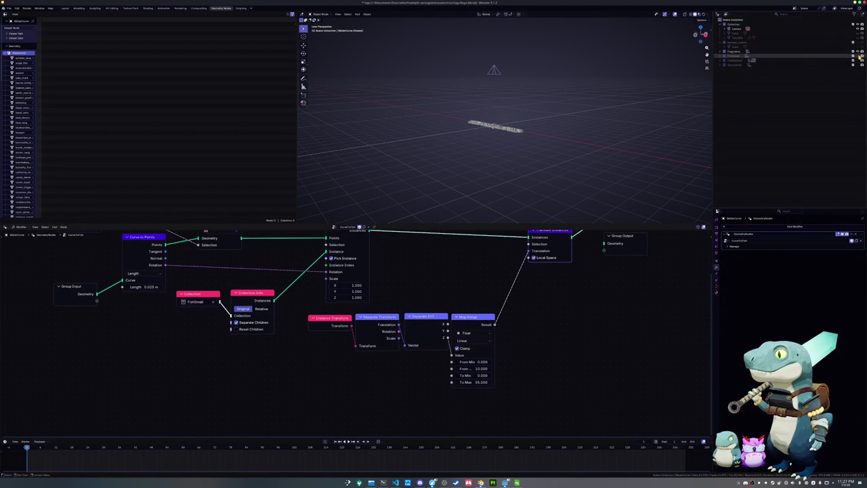
{"action": "left_click", "coordinate": [861, 60]}
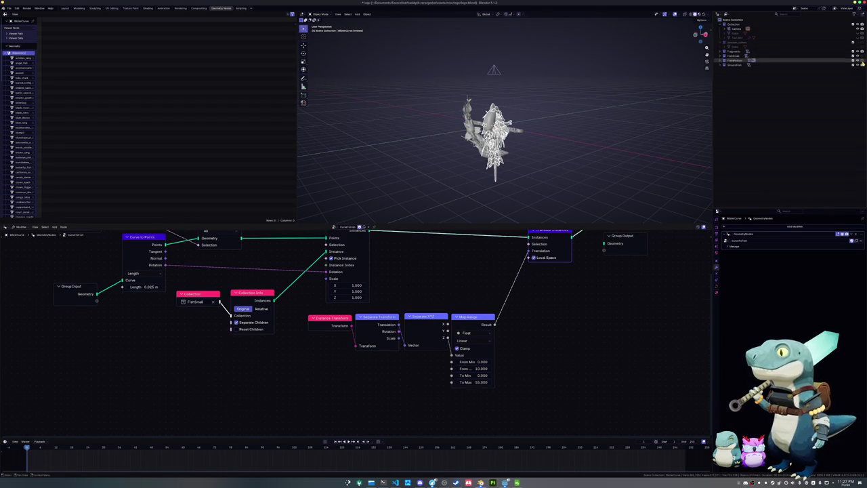
Step: Select all objects in the GroundFish collection from its Outliner context menu
{"action": "right_click", "coordinate": [790, 65]}
{"action": "left_click", "coordinate": [779, 66]}
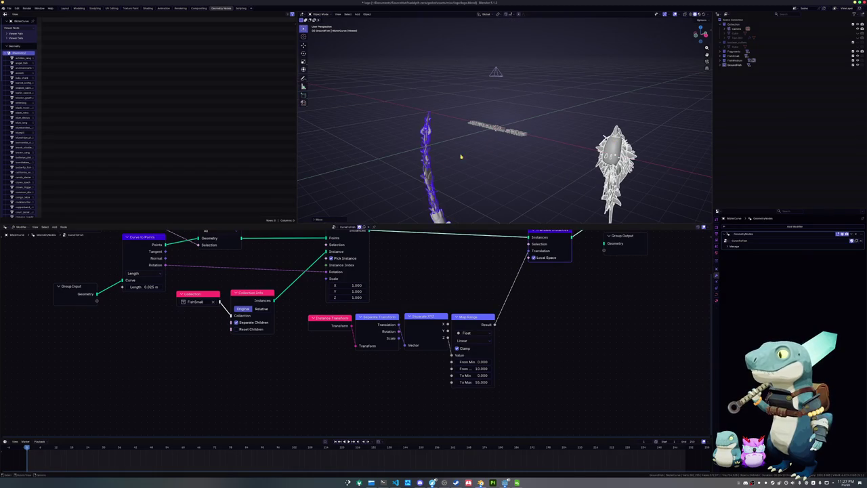
{"action": "middle_click_drag", "start_coordinate": [417, 262], "coordinate": [422, 325]}
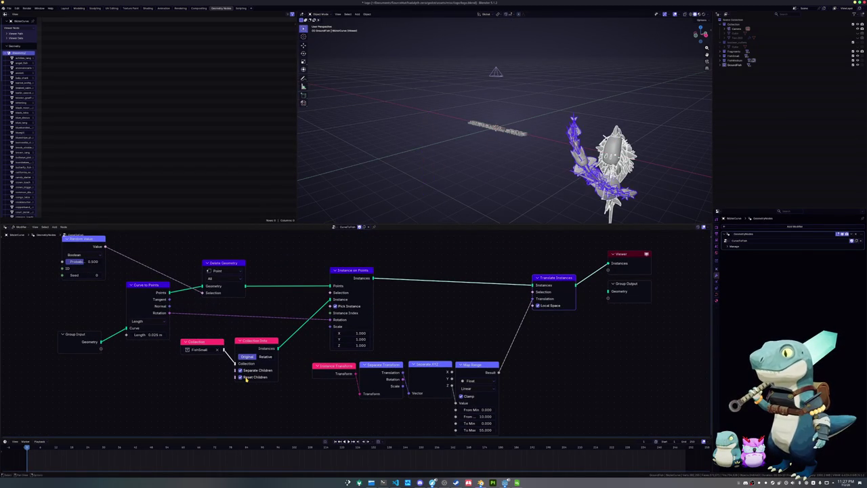
Step: Try Collection Info's Relative and Reset Children options, return to Original, then edit the fish curve
{"action": "left_click", "coordinate": [265, 356]}
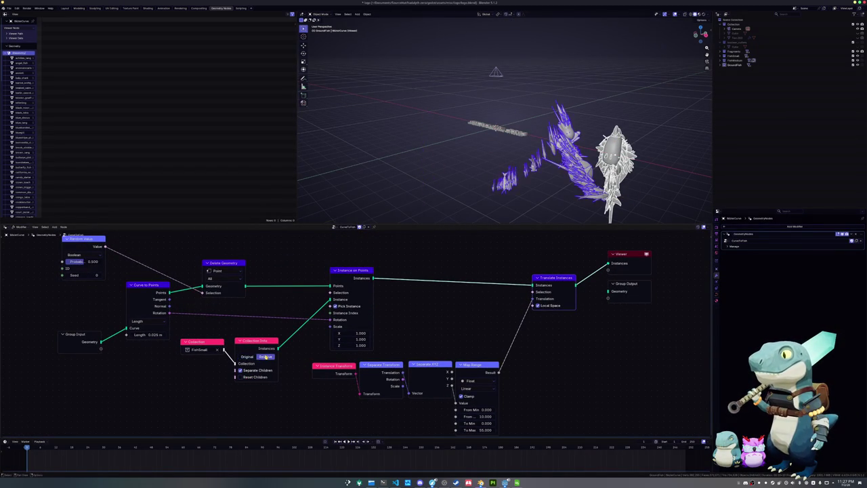
{"action": "left_click", "coordinate": [248, 377]}
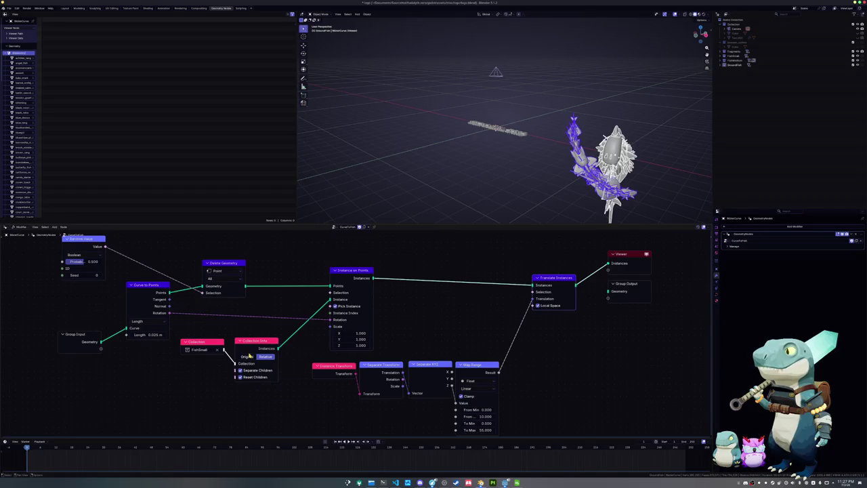
{"action": "left_click", "coordinate": [246, 356]}
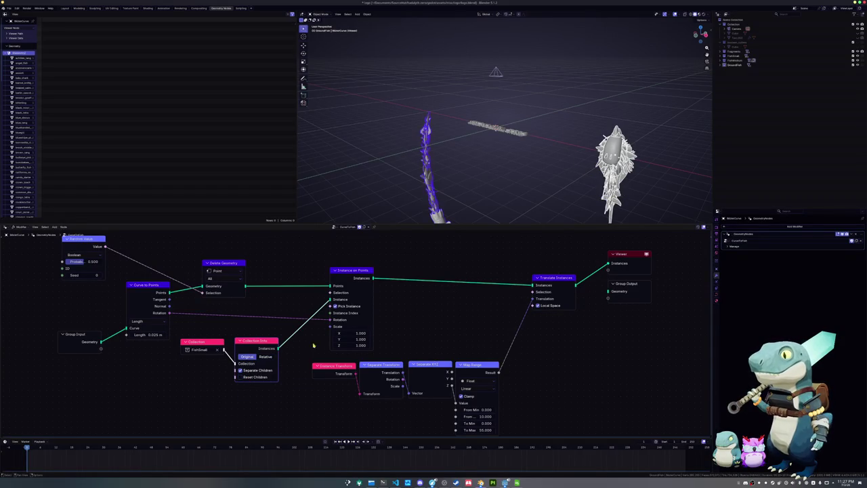
{"action": "mouse_move", "coordinate": [459, 188]}
{"action": "middle_mouse_down"}
{"action": "mouse_move", "coordinate": [449, 185]}
{"action": "mouse_move", "coordinate": [505, 179]}
{"action": "middle_mouse_up"}
{"action": "key", "text": "Tab"}
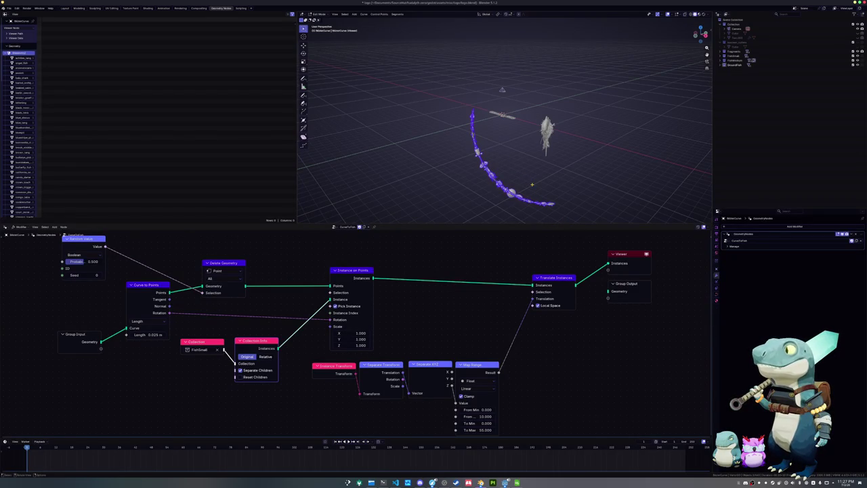
{"action": "key", "text": "Tab"}
{"action": "middle_click_drag", "start_coordinate": [532, 184], "coordinate": [535, 188]}
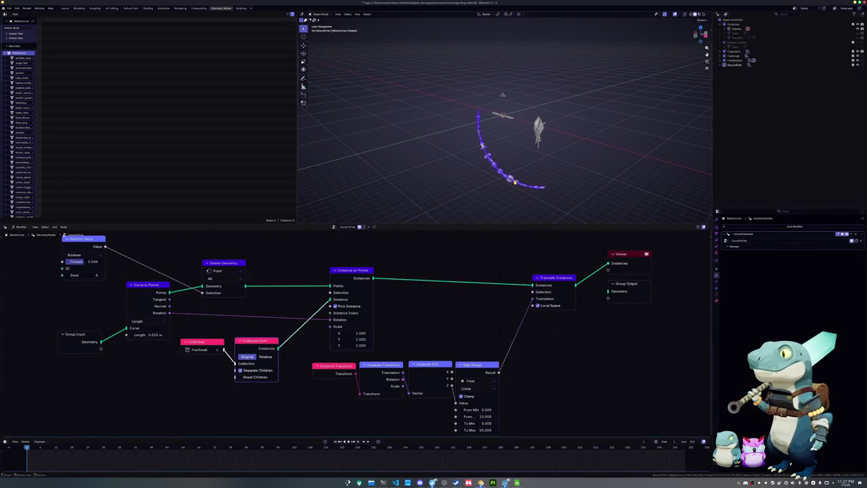
{"action": "key", "text": "Tab"}
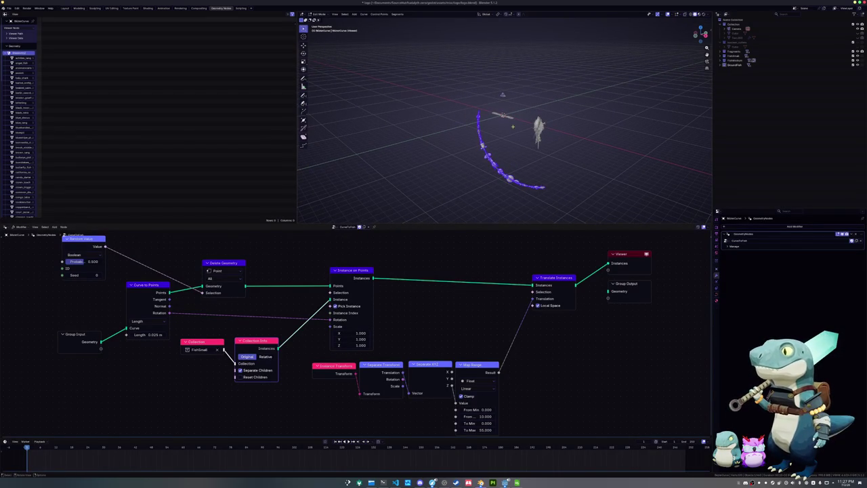
{"action": "scroll", "coordinate": [430, 85], "scroll_direction": "up", "scroll_amount": 2}
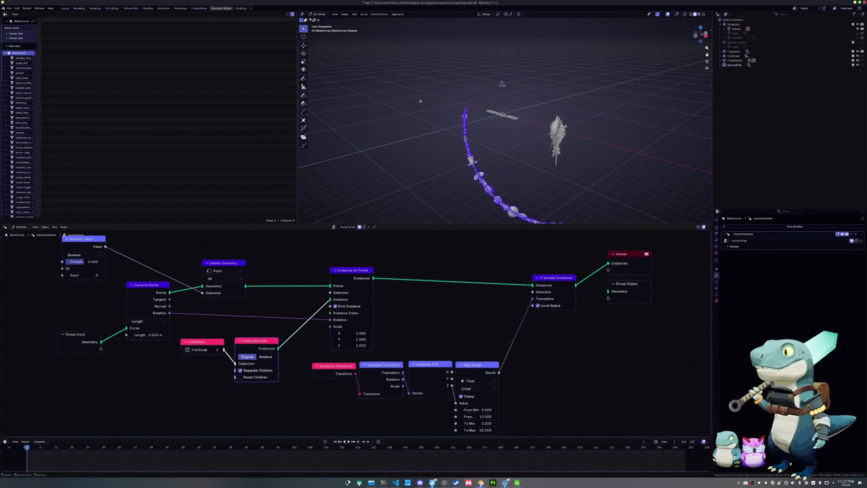
{"action": "scroll", "coordinate": [423, 104], "scroll_direction": "down", "scroll_amount": 1}
{"action": "scroll", "coordinate": [428, 108], "scroll_direction": "down", "scroll_amount": 2}
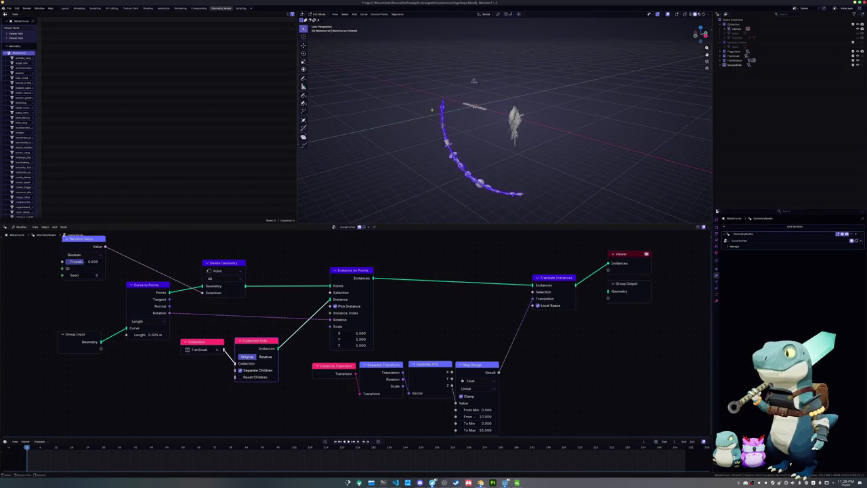
{"action": "key", "text": "g"}
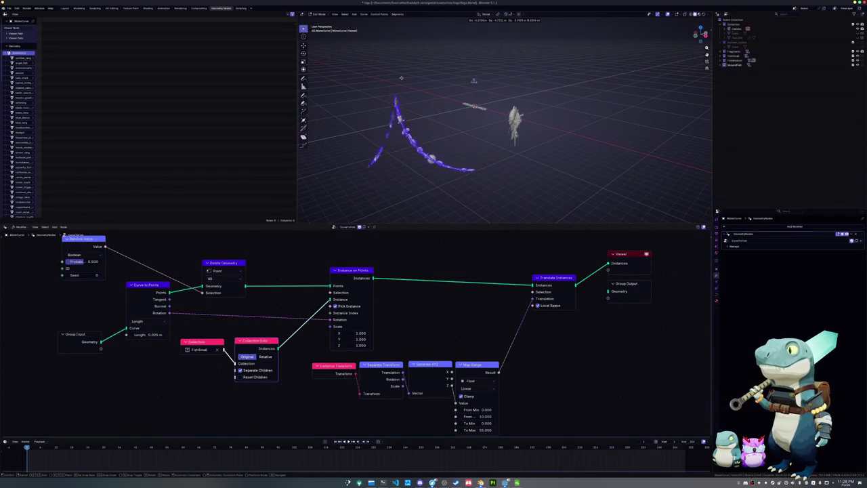
{"action": "key", "text": "Escape"}
{"action": "key", "text": "Tab"}
{"action": "middle_click_drag", "start_coordinate": [406, 102], "coordinate": [419, 130]}
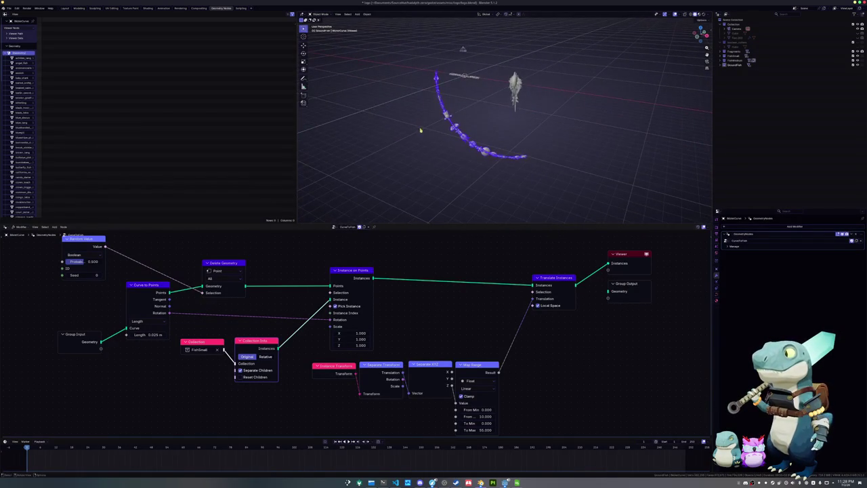
{"action": "key", "text": "Tab"}
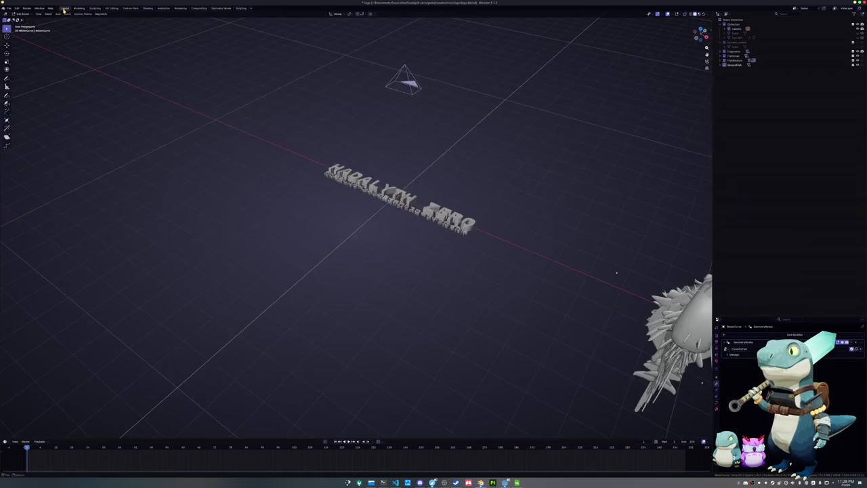
Step: In the Layout workspace, move BlasterCurve into the top Collection and reset its location to the origin
{"action": "key", "text": "ctrl+Page_Down"}
{"action": "key", "text": "ctrl+Page_Down"}
{"action": "scroll", "coordinate": [485, 249], "scroll_direction": "down", "scroll_amount": 2}
{"action": "key", "text": "Tab"}
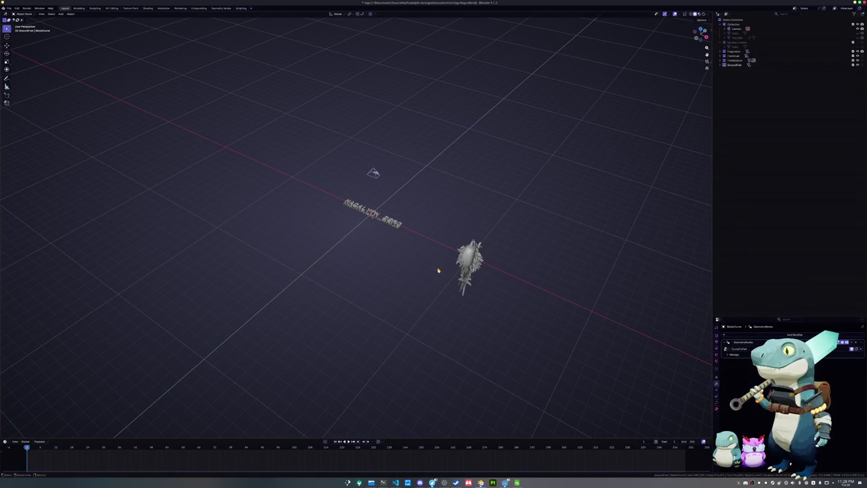
{"action": "left_click", "coordinate": [724, 60]}
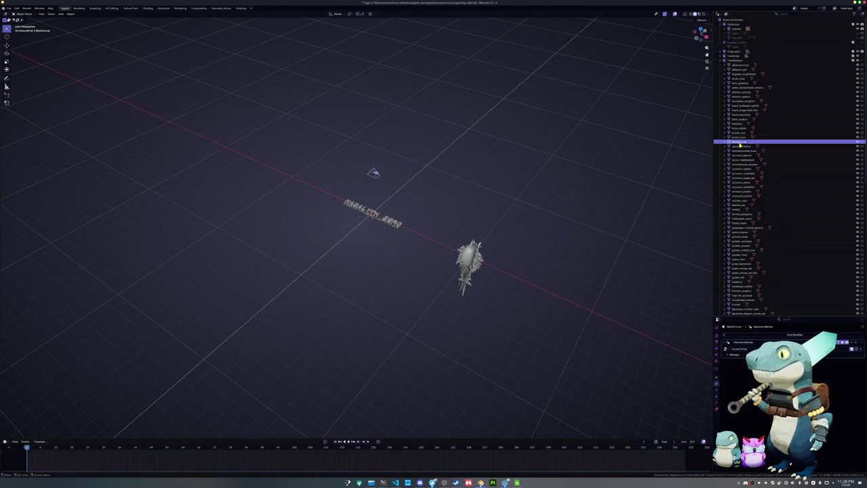
{"action": "left_click_drag", "start_coordinate": [754, 90], "coordinate": [735, 24]}
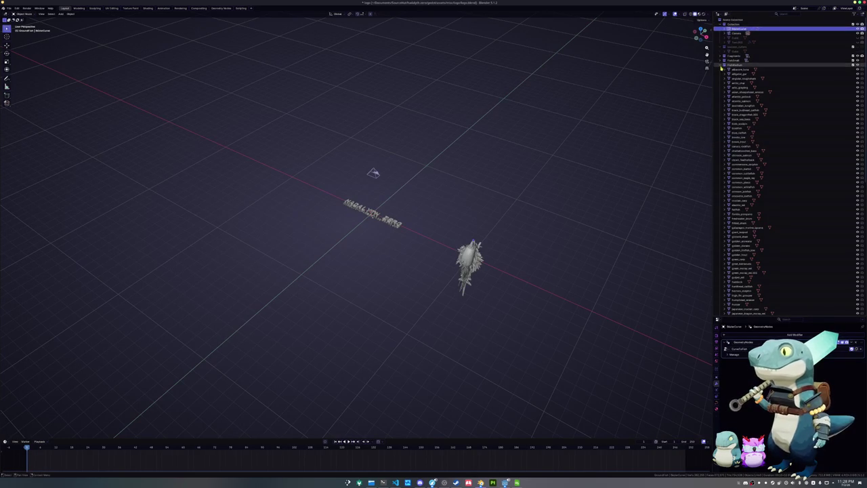
{"action": "left_click", "coordinate": [722, 64]}
{"action": "key", "text": "alt+g"}
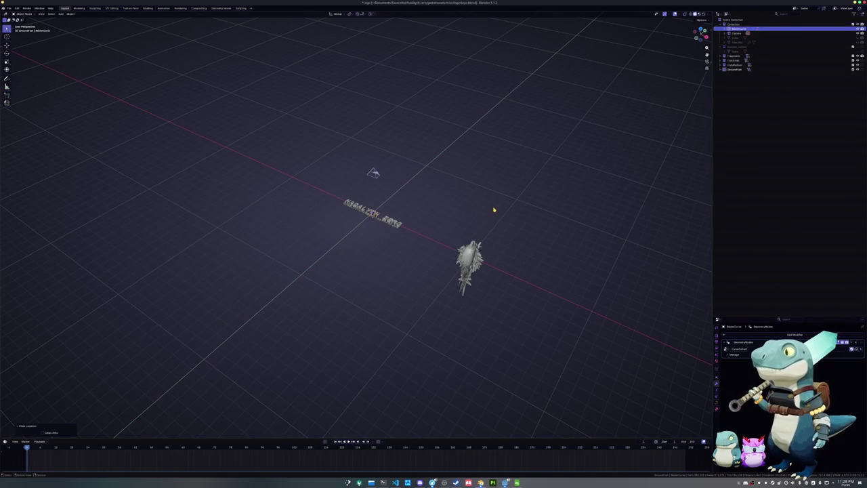
Step: Move and rotate a curve segment upright in Edit Mode, then exit to regenerate the fish
{"action": "scroll", "coordinate": [493, 211], "scroll_direction": "up", "scroll_amount": 2}
{"action": "key", "text": "Tab"}
{"action": "scroll", "coordinate": [492, 211], "scroll_direction": "up", "scroll_amount": 2}
{"action": "key", "text": "g"}
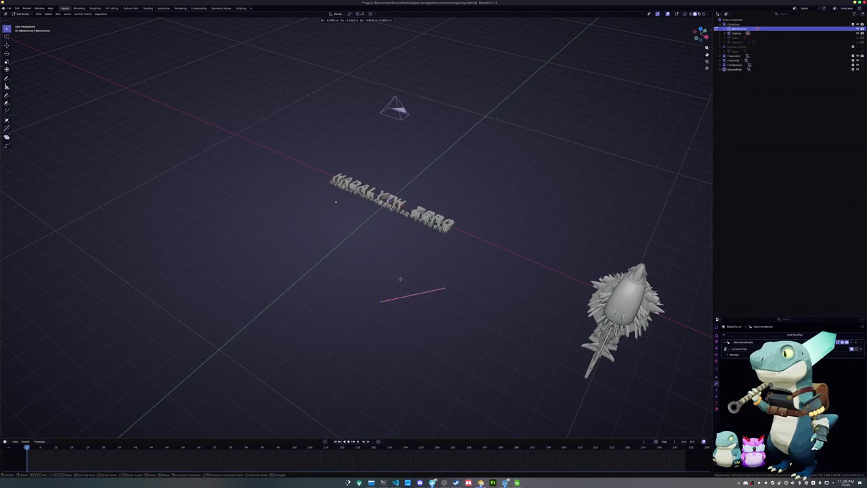
{"action": "left_click", "coordinate": [373, 257]}
{"action": "key", "text": "r"}
{"action": "key", "text": "g"}
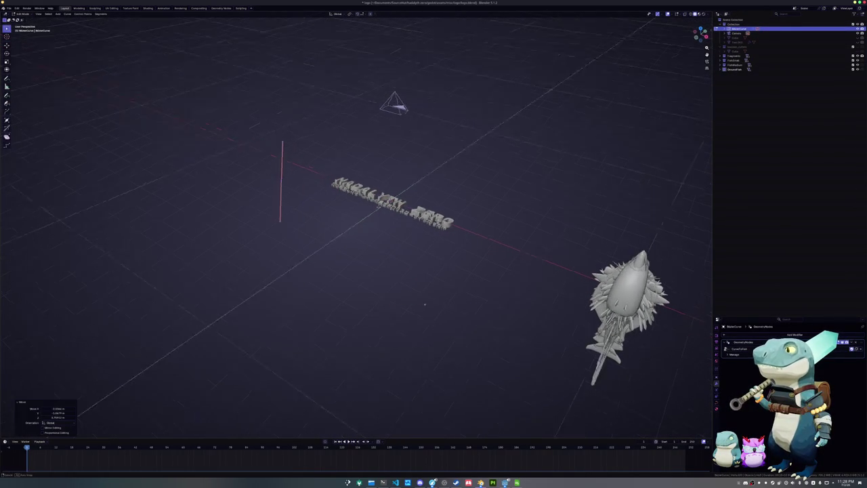
{"action": "key", "text": "Tab"}
{"action": "scroll", "coordinate": [385, 229], "scroll_direction": "up", "scroll_amount": 1}
{"action": "middle_click_drag", "start_coordinate": [387, 221], "coordinate": [386, 191], "text": "shift"}
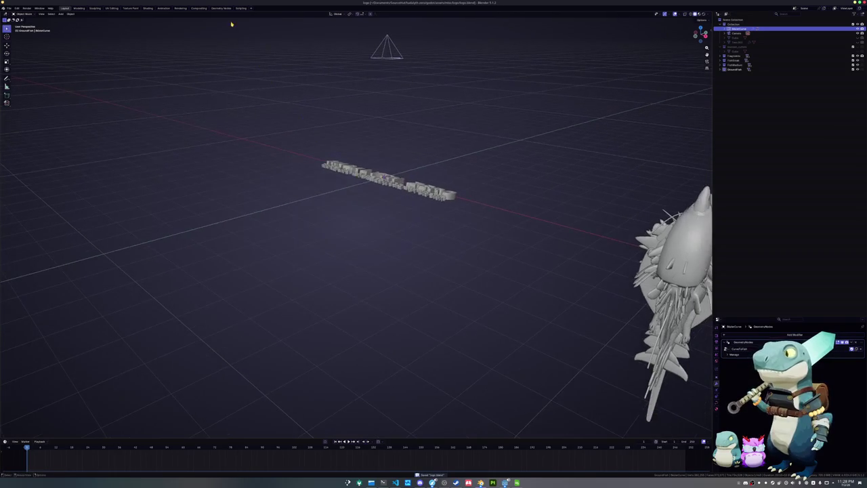
Step: Return to the Geometry Nodes workspace with the curve in Edit Mode, test-move points, and pan the node tree
{"action": "left_click", "coordinate": [215, 7]}
{"action": "key", "text": "Tab"}
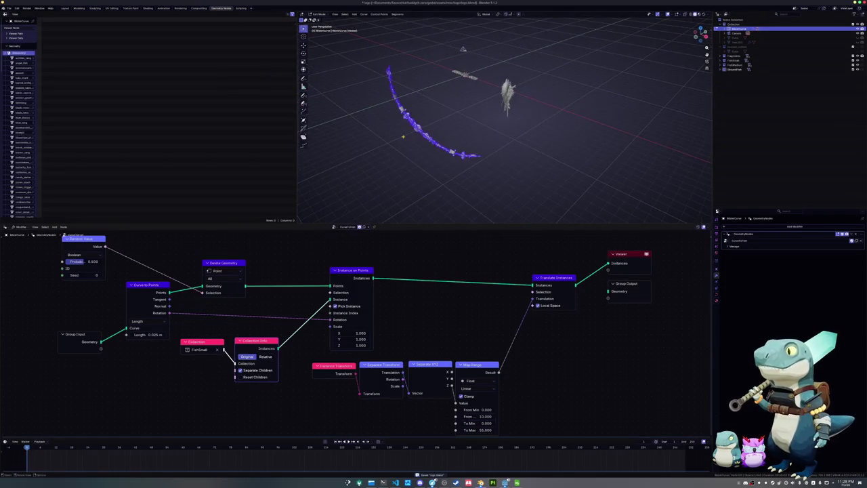
{"action": "middle_click_drag", "start_coordinate": [474, 135], "coordinate": [529, 156]}
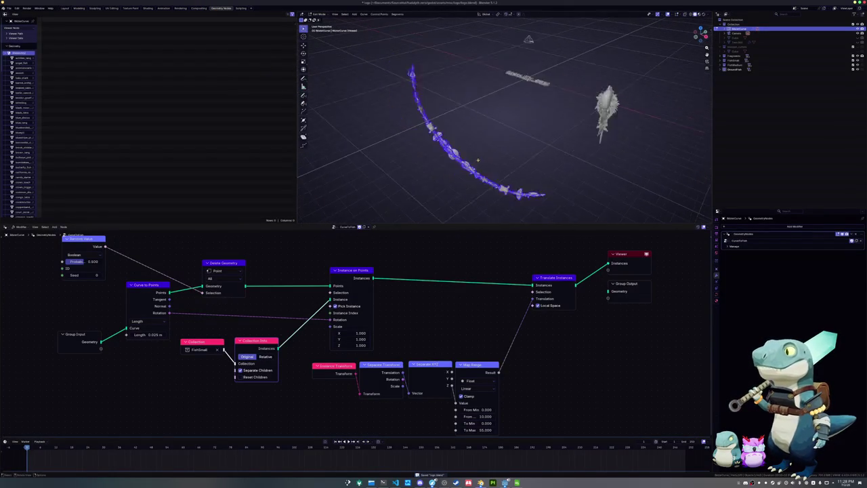
{"action": "key", "text": "g"}
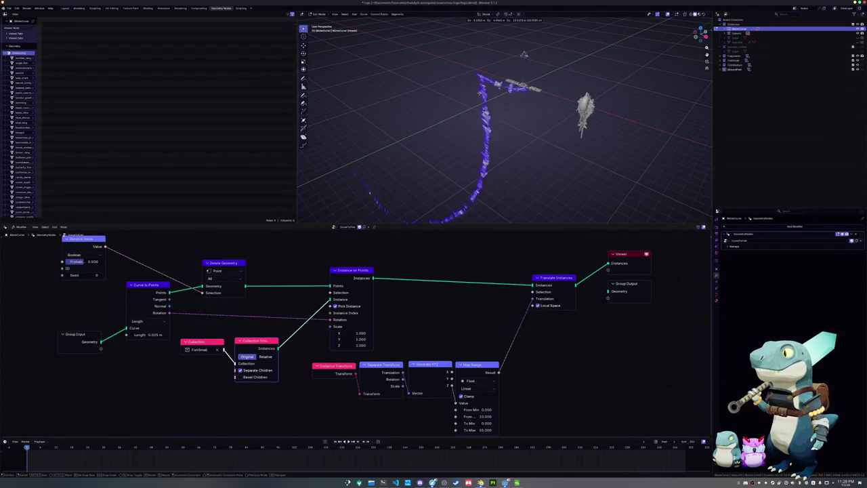
{"action": "mouse_move", "coordinate": [406, 156]}
{"action": "middle_mouse_down"}
{"action": "mouse_move", "coordinate": [390, 180]}
{"action": "mouse_move", "coordinate": [411, 169]}
{"action": "middle_mouse_up"}
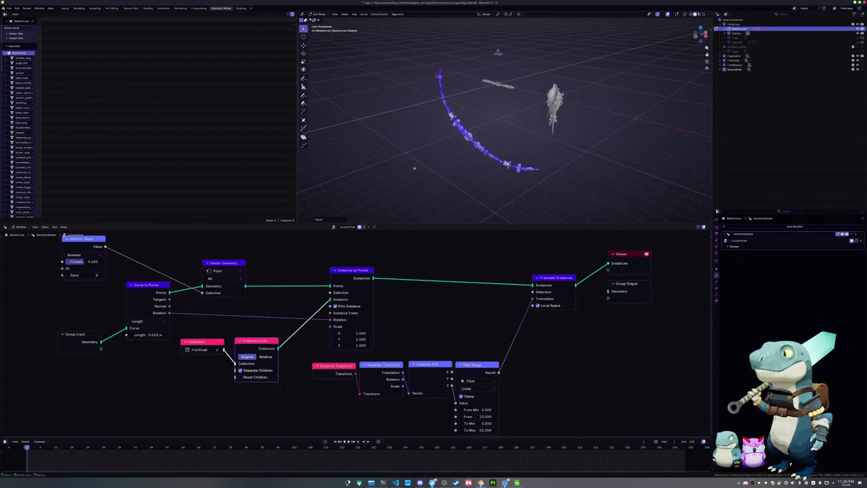
{"action": "mouse_move", "coordinate": [275, 296]}
{"action": "middle_mouse_down"}
{"action": "mouse_move", "coordinate": [332, 311]}
{"action": "mouse_move", "coordinate": [337, 335]}
{"action": "mouse_move", "coordinate": [254, 322]}
{"action": "mouse_move", "coordinate": [275, 328]}
{"action": "middle_mouse_up"}
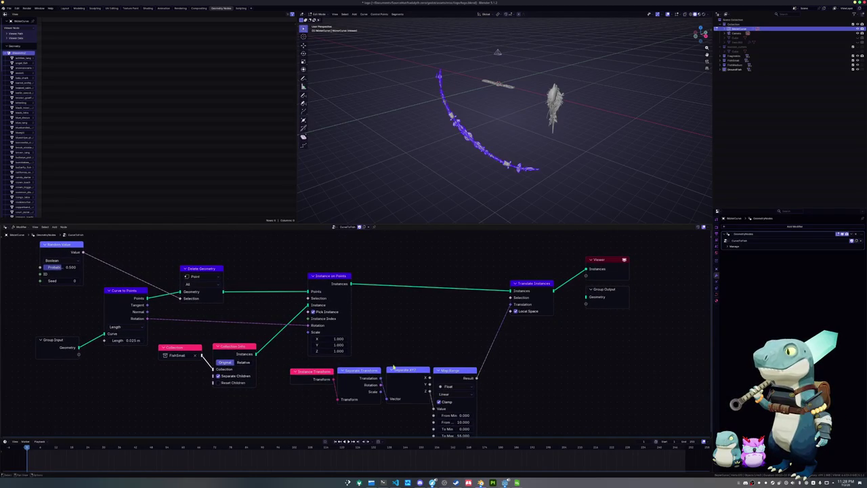
{"action": "middle_click_drag", "start_coordinate": [393, 367], "coordinate": [355, 316]}
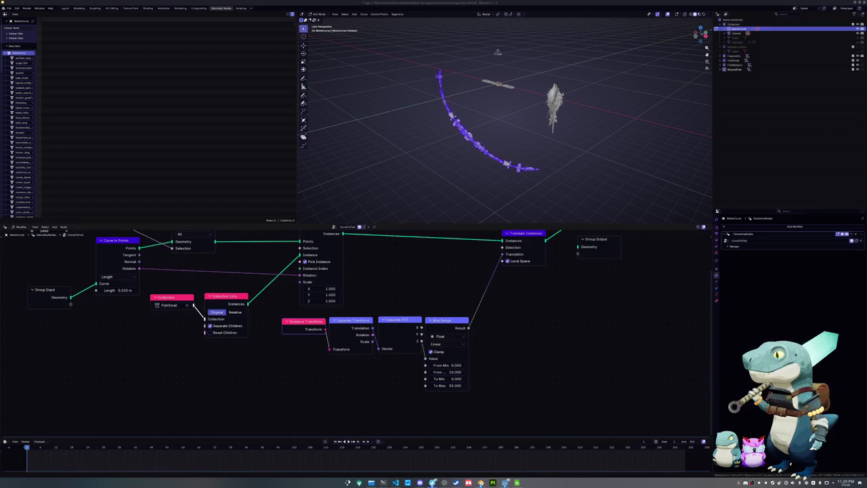
Step: Bring the enlarged Stack Exchange window over Blender and view the node-graph screenshot full size, zoomed in
{"action": "left_click_drag", "start_coordinate": [866, 140], "coordinate": [573, 128]}
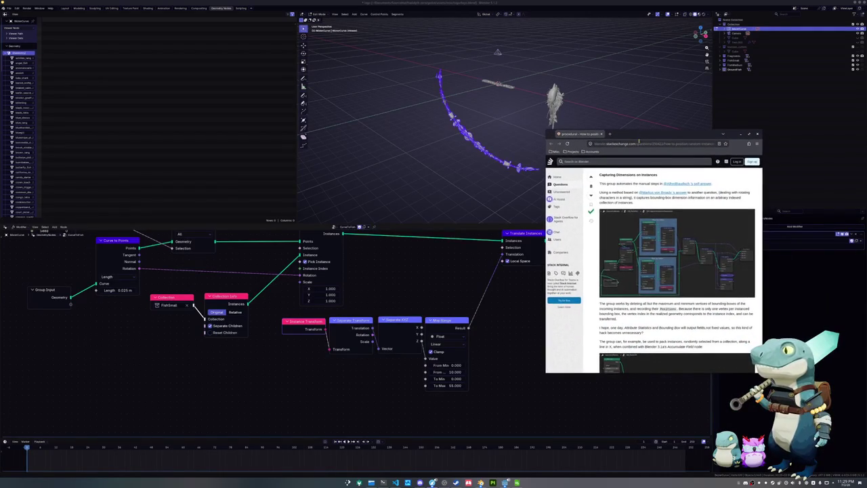
{"action": "left_click_drag", "start_coordinate": [547, 128], "coordinate": [398, 28]}
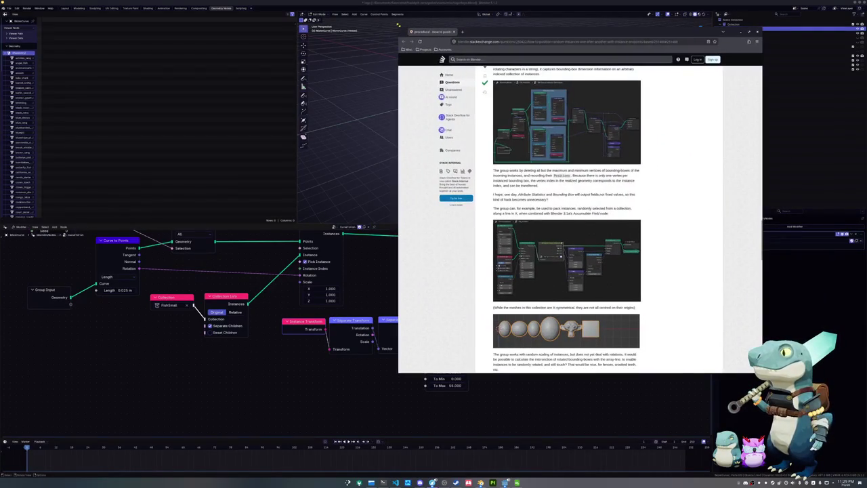
{"action": "left_click", "coordinate": [551, 138]}
{"action": "scroll", "coordinate": [553, 167], "scroll_direction": "up", "scroll_amount": 1, "text": "ctrl"}
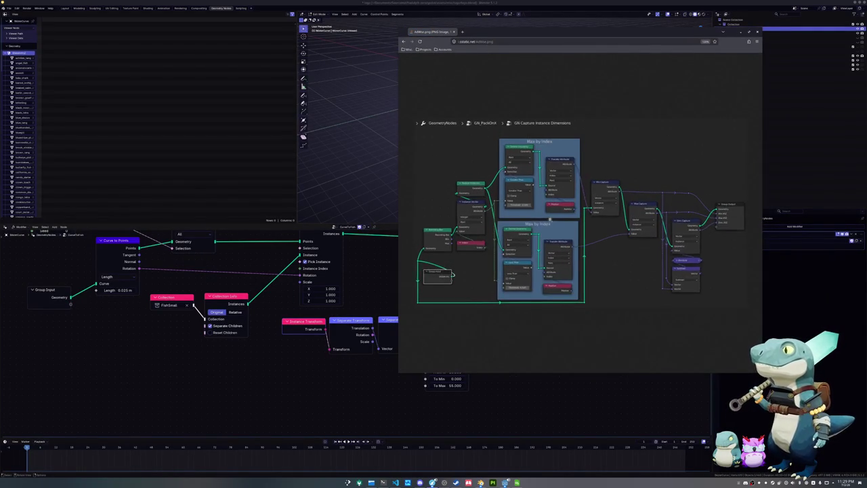
{"action": "scroll", "coordinate": [567, 281], "scroll_direction": "up", "scroll_amount": 1, "text": "ctrl"}
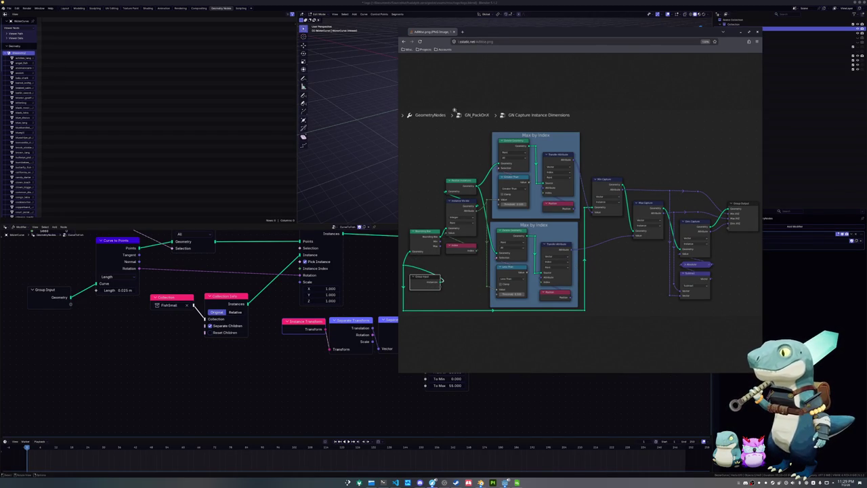
Step: Go back to the answer page and scroll through its remaining node-setup images
{"action": "left_click", "coordinate": [404, 42]}
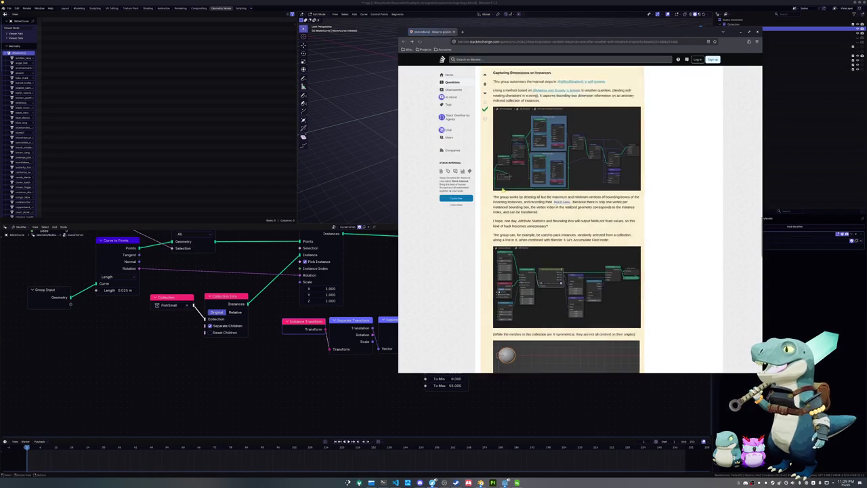
{"action": "scroll", "coordinate": [488, 196], "scroll_direction": "down", "scroll_amount": 5}
{"action": "scroll", "coordinate": [488, 196], "scroll_direction": "down", "scroll_amount": 3}
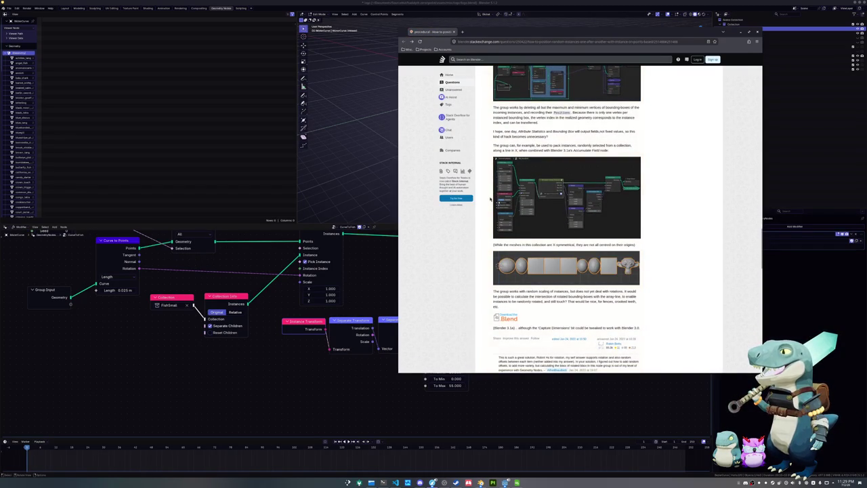
{"action": "scroll", "coordinate": [490, 198], "scroll_direction": "down", "scroll_amount": 1}
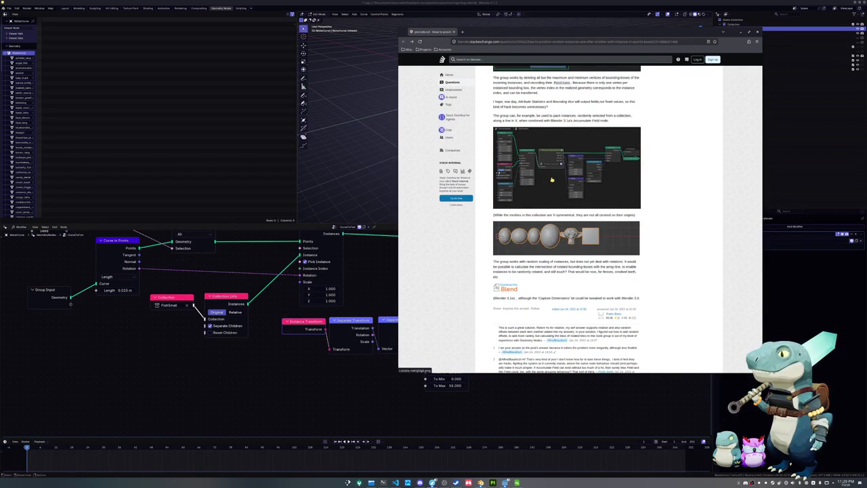
{"action": "scroll", "coordinate": [549, 189], "scroll_direction": "down", "scroll_amount": 3}
{"action": "scroll", "coordinate": [548, 203], "scroll_direction": "down", "scroll_amount": 3}
{"action": "scroll", "coordinate": [546, 212], "scroll_direction": "down", "scroll_amount": 1}
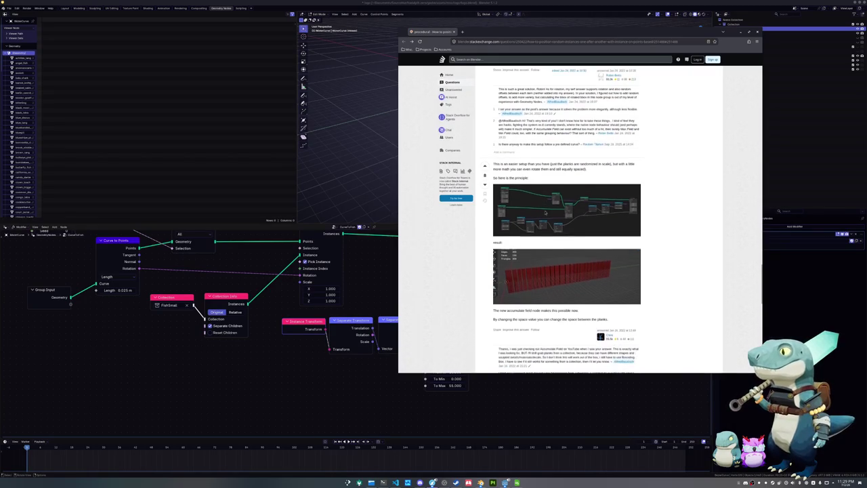
{"action": "scroll", "coordinate": [545, 212], "scroll_direction": "down", "scroll_amount": 2}
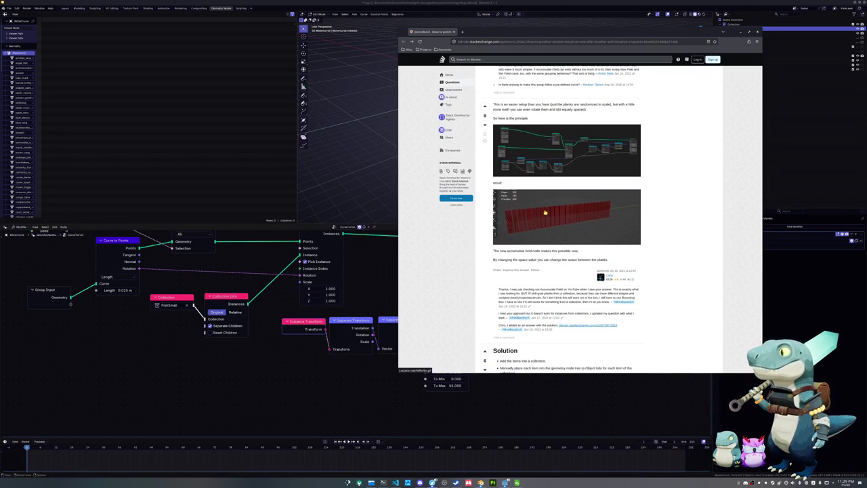
{"action": "scroll", "coordinate": [545, 213], "scroll_direction": "down", "scroll_amount": 4}
{"action": "scroll", "coordinate": [545, 212], "scroll_direction": "down", "scroll_amount": 2}
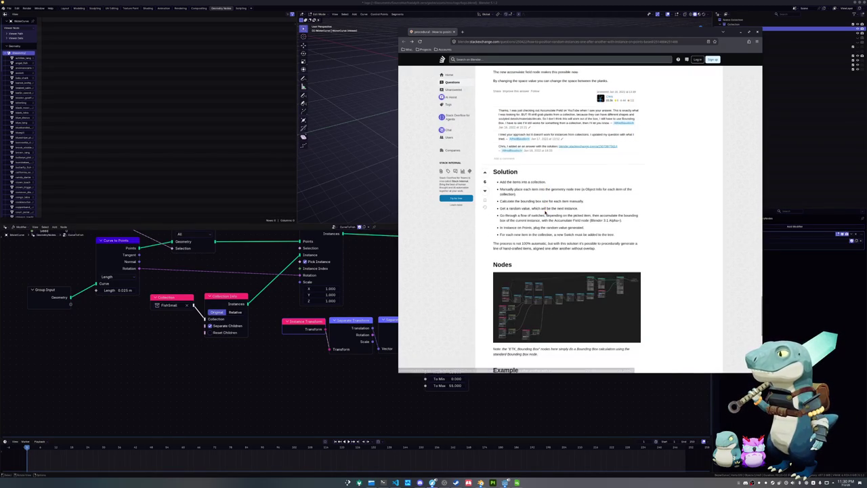
{"action": "scroll", "coordinate": [541, 186], "scroll_direction": "down", "scroll_amount": 1}
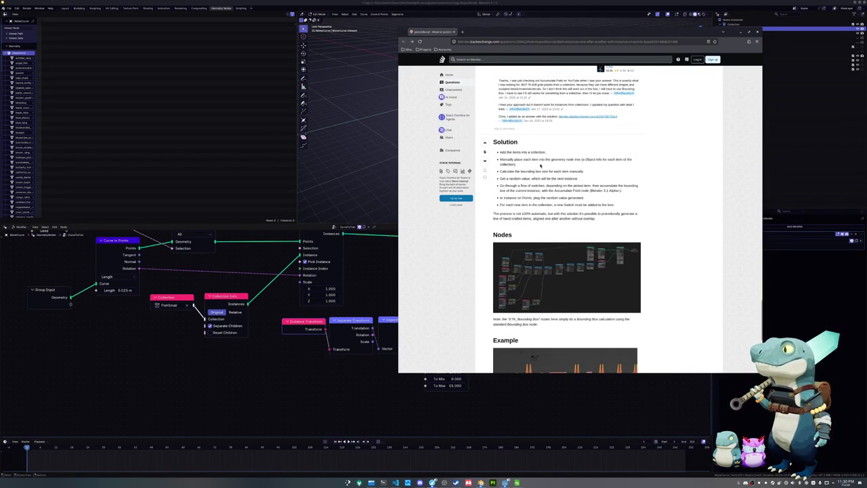
{"action": "scroll", "coordinate": [539, 166], "scroll_direction": "down", "scroll_amount": 3}
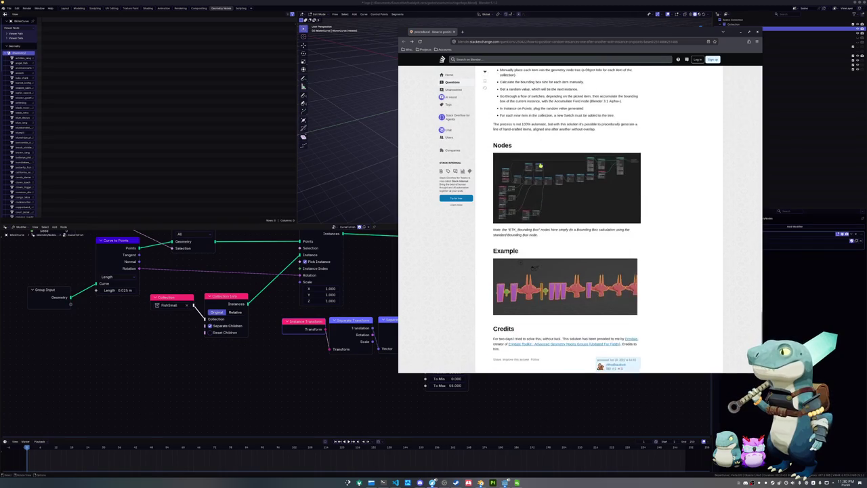
{"action": "scroll", "coordinate": [541, 196], "scroll_direction": "down", "scroll_amount": 3}
{"action": "scroll", "coordinate": [534, 178], "scroll_direction": "up", "scroll_amount": 6}
{"action": "scroll", "coordinate": [534, 178], "scroll_direction": "up", "scroll_amount": 8}
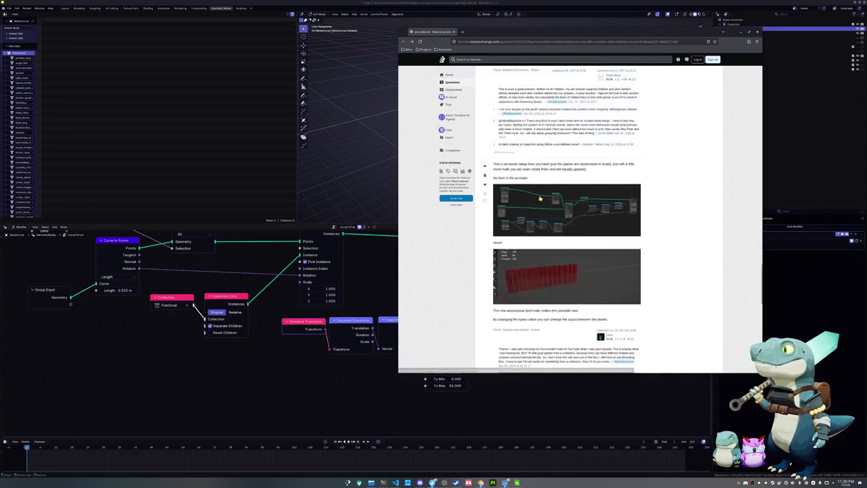
{"action": "scroll", "coordinate": [534, 178], "scroll_direction": "up", "scroll_amount": 8}
Step: Close the browser and pan the node tree to show its top nodes
{"action": "left_click", "coordinate": [454, 31]}
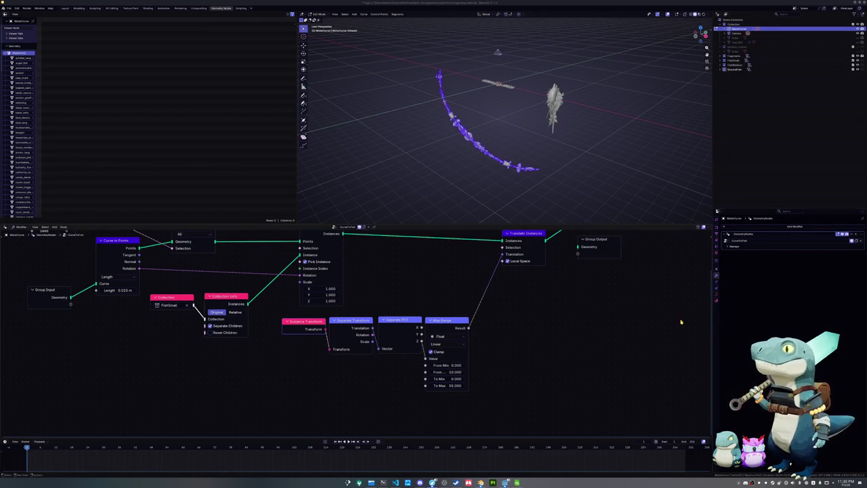
{"action": "scroll", "coordinate": [608, 340], "scroll_direction": "up", "scroll_amount": 1}
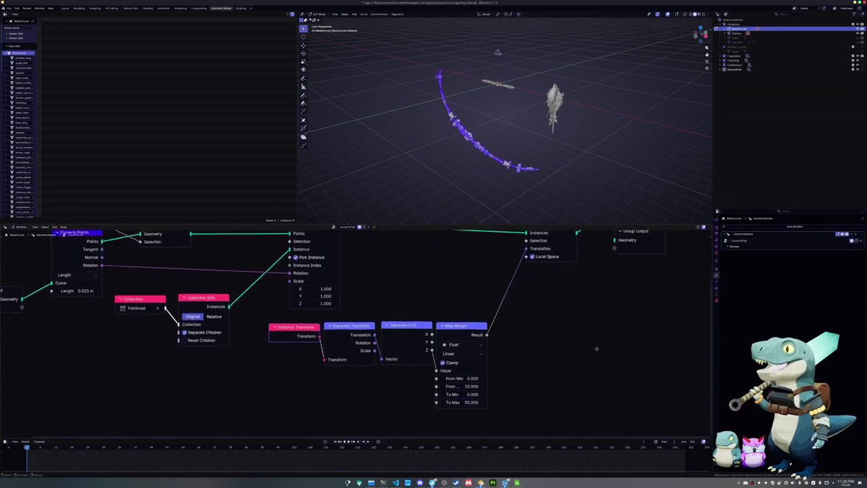
{"action": "middle_click_drag", "start_coordinate": [607, 340], "coordinate": [605, 360]}
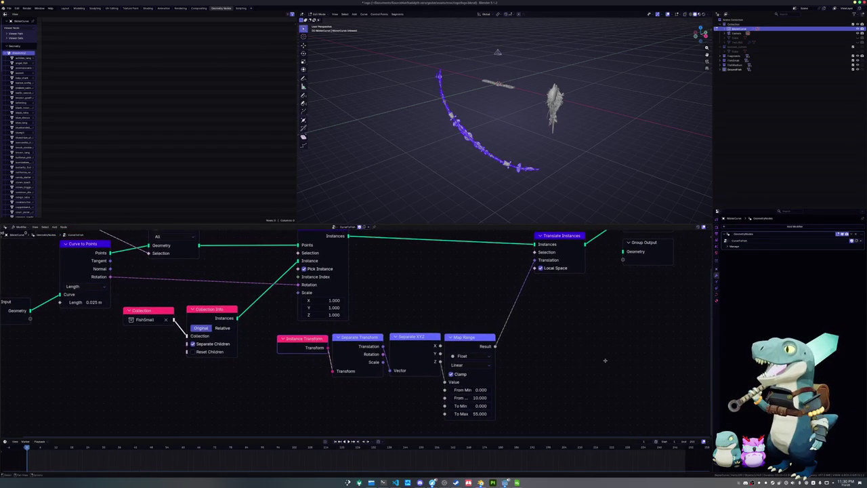
{"action": "scroll", "coordinate": [553, 336], "scroll_direction": "down", "scroll_amount": 1}
{"action": "scroll", "coordinate": [397, 300], "scroll_direction": "left", "scroll_amount": 3, "text": "ctrl"}
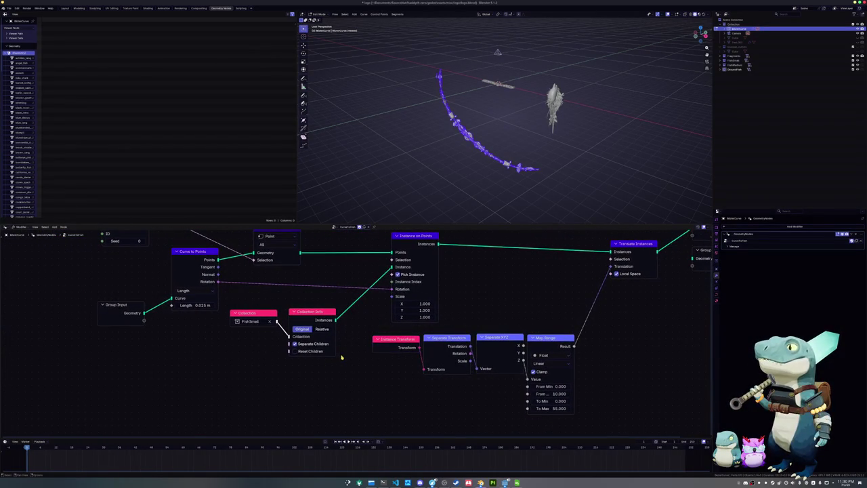
Step: Move the Collection, Instance on Points and Group Input nodes closer together, toggling Pick Instance off and on
{"action": "left_click_drag", "start_coordinate": [310, 312], "coordinate": [281, 336]}
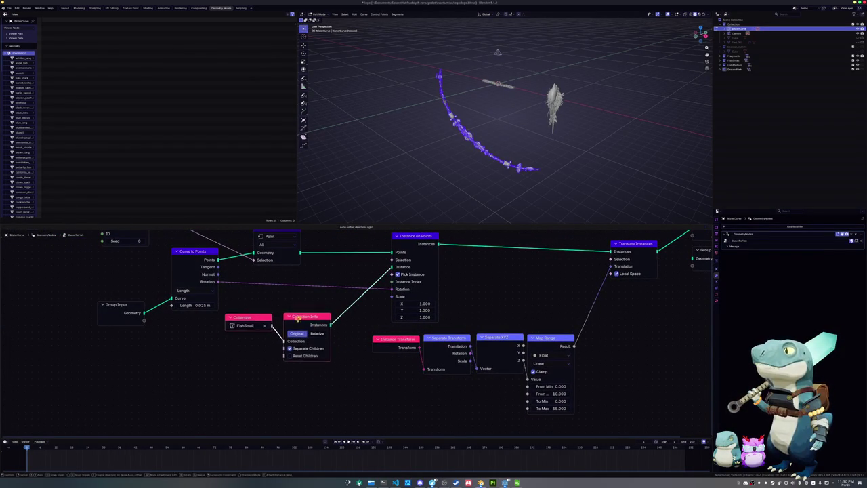
{"action": "left_click", "coordinate": [398, 274]}
{"action": "left_click", "coordinate": [399, 274]}
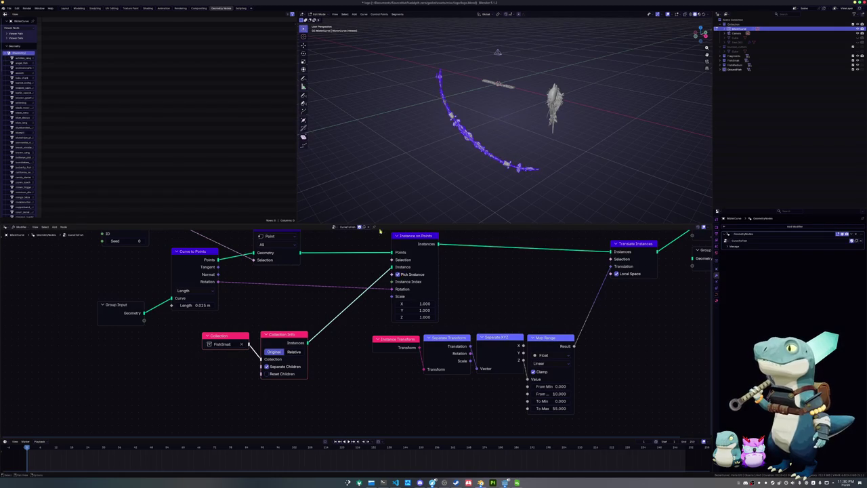
{"action": "middle_click_drag", "start_coordinate": [464, 294], "coordinate": [466, 314]}
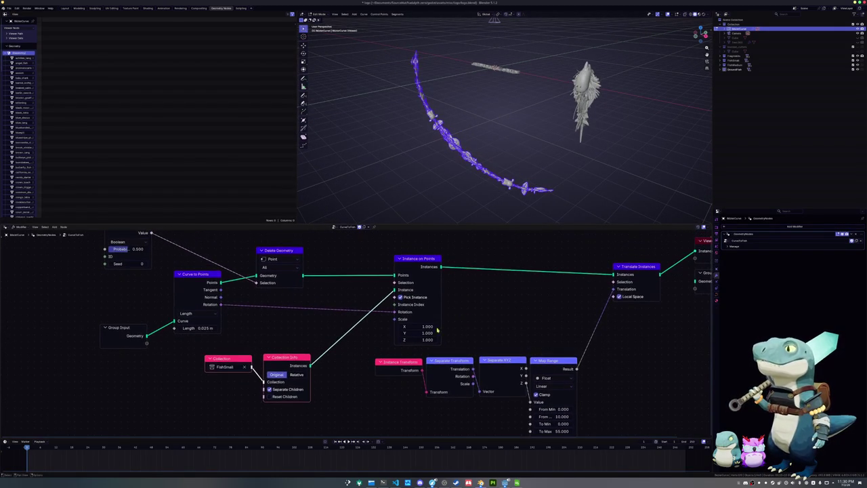
{"action": "left_click_drag", "start_coordinate": [416, 256], "coordinate": [357, 255]}
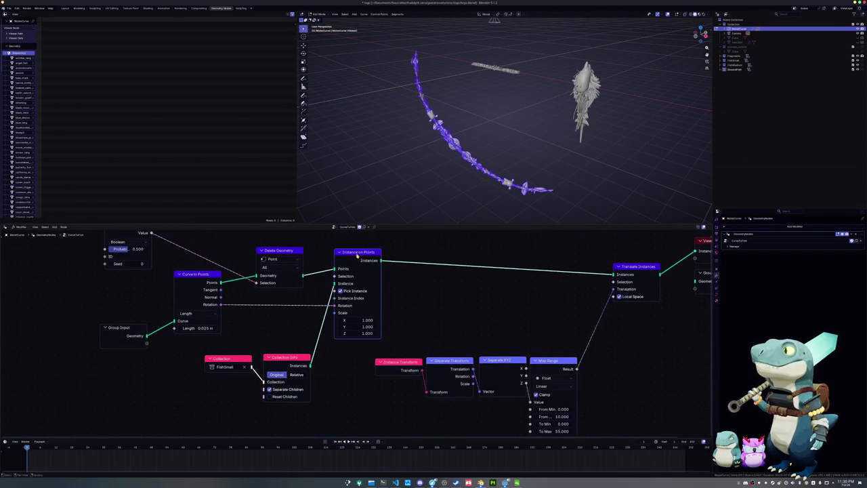
{"action": "left_click_drag", "start_coordinate": [195, 280], "coordinate": [204, 289]}
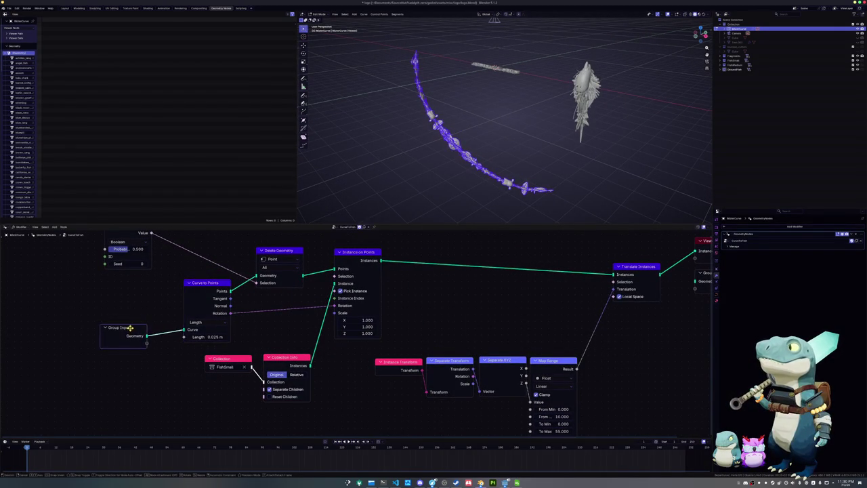
{"action": "left_click_drag", "start_coordinate": [130, 327], "coordinate": [132, 292]}
{"action": "middle_click_drag", "start_coordinate": [379, 344], "coordinate": [297, 324]}
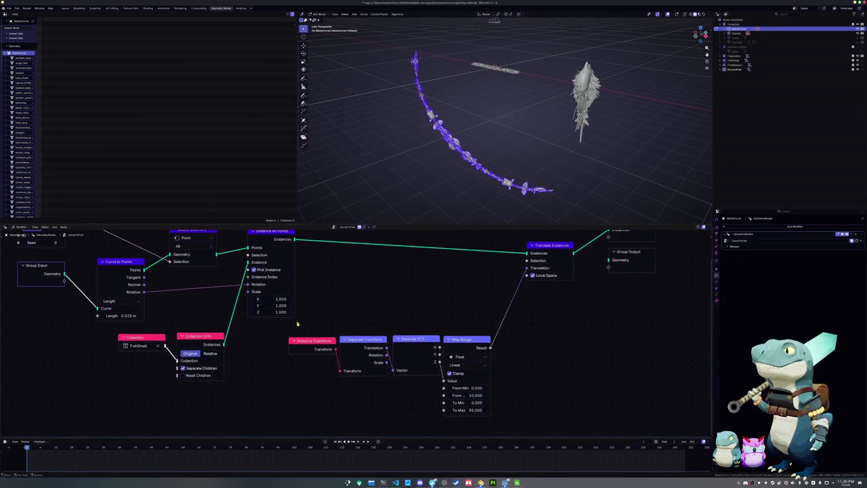
Step: Add a Point-domain Capture Attribute node and drop it onto the Instance on Points–Translate Instances link
{"action": "key", "text": "shift+a"}
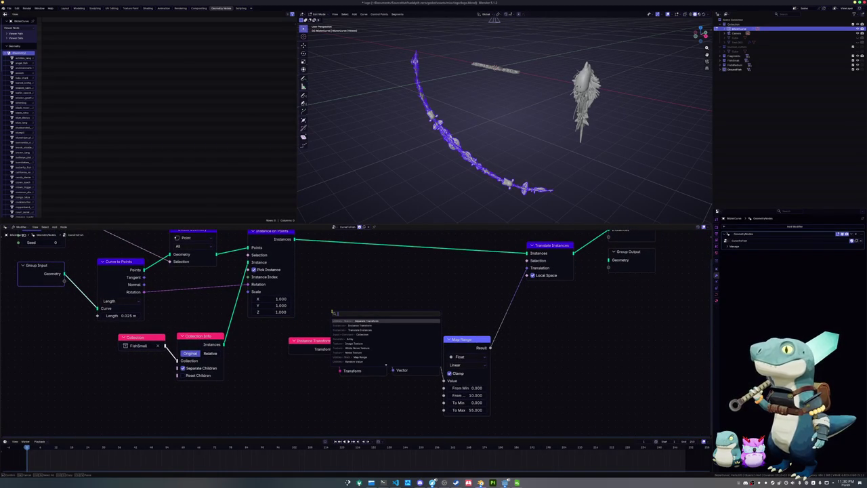
{"action": "type", "text": "capture"}
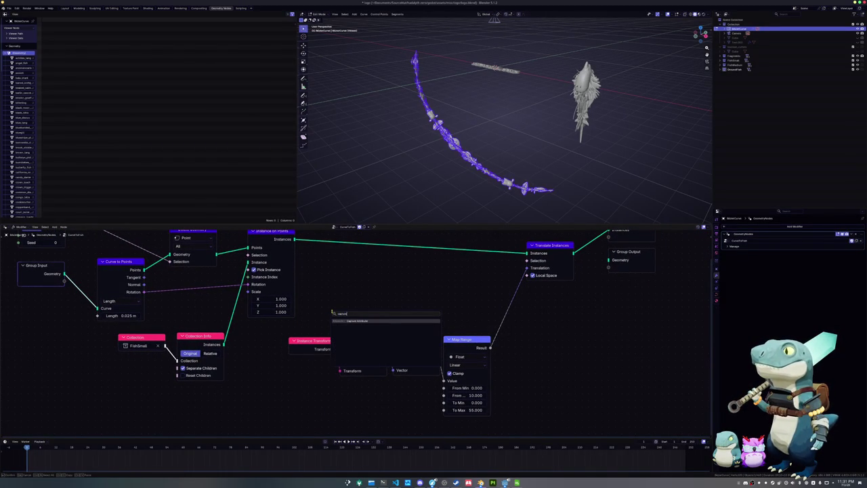
{"action": "key", "text": "Return"}
{"action": "left_click", "coordinate": [356, 279]}
{"action": "left_click", "coordinate": [357, 278]}
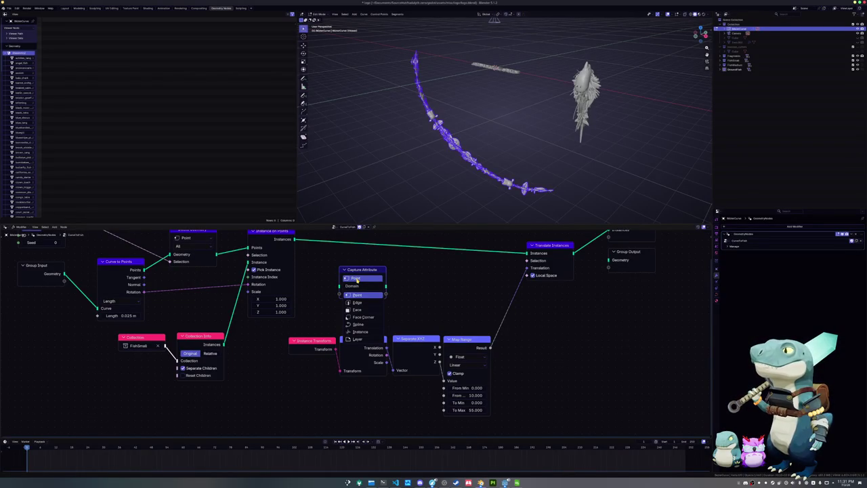
{"action": "left_click", "coordinate": [357, 295]}
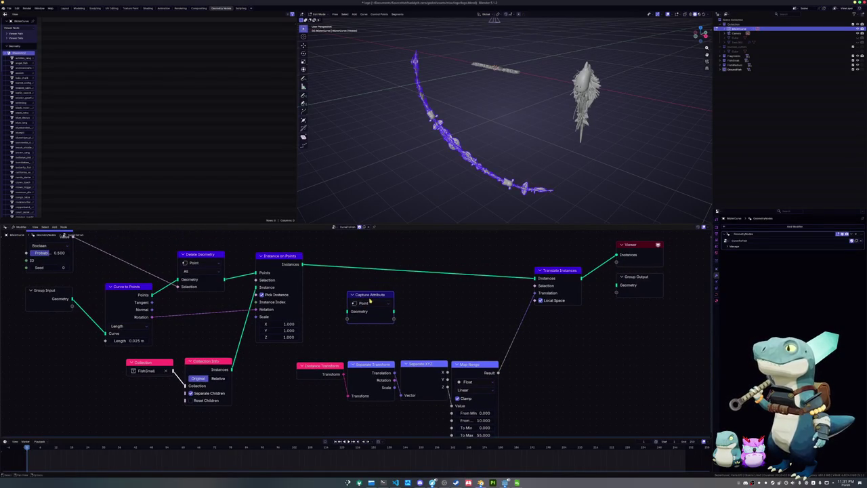
{"action": "left_click_drag", "start_coordinate": [357, 279], "coordinate": [347, 253]}
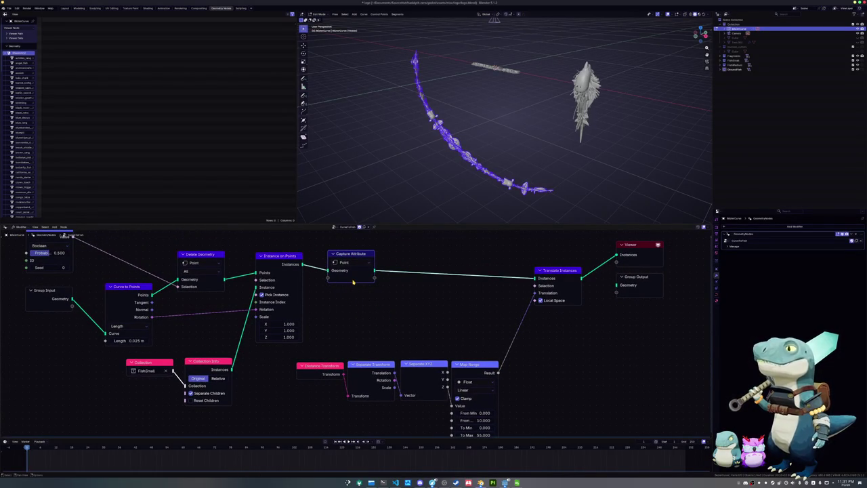
{"action": "key", "text": "n"}
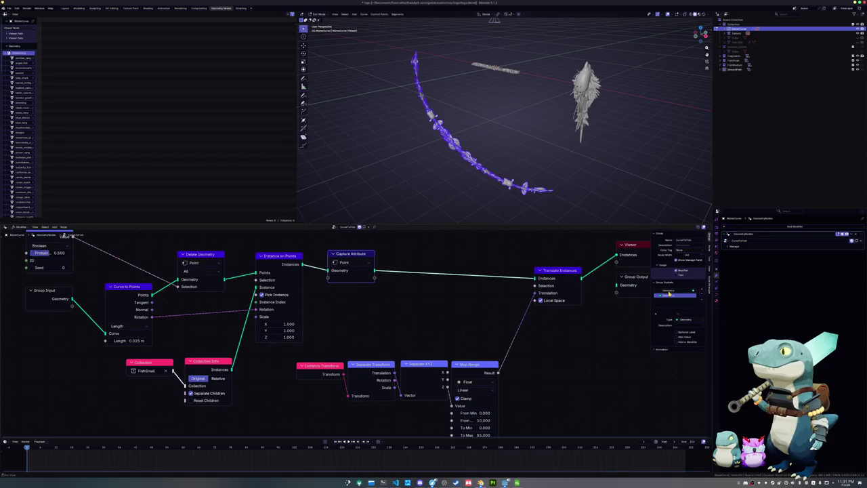
Step: Add a Vector capture item to the selected Capture Attribute node in the sidebar
{"action": "left_click", "coordinate": [371, 308]}
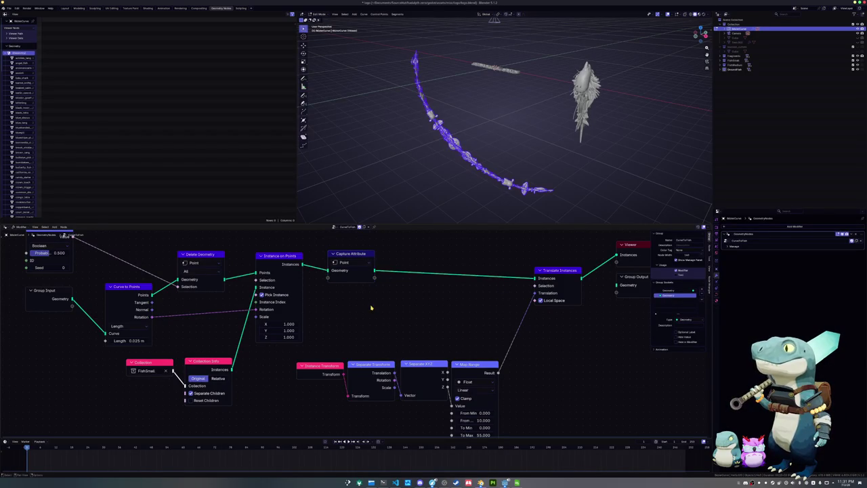
{"action": "left_click", "coordinate": [341, 254]}
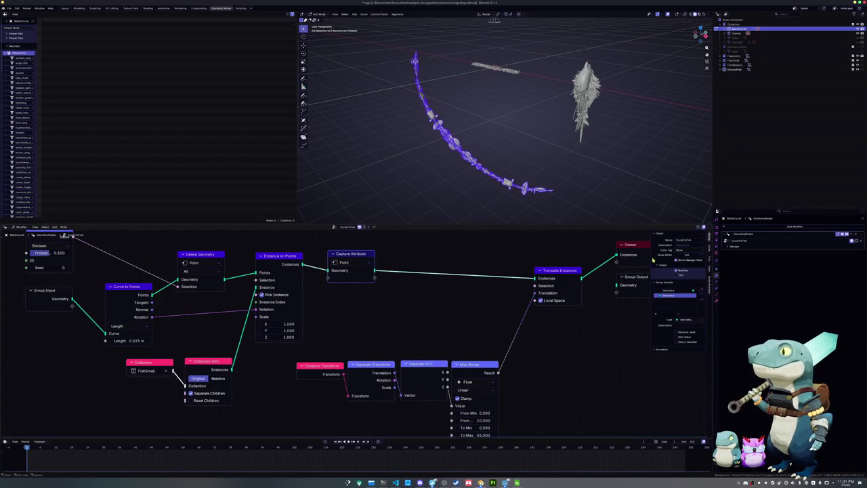
{"action": "scroll", "coordinate": [673, 304], "scroll_direction": "down", "scroll_amount": 1, "text": "ctrl"}
{"action": "left_click_drag", "start_coordinate": [677, 315], "coordinate": [677, 345]}
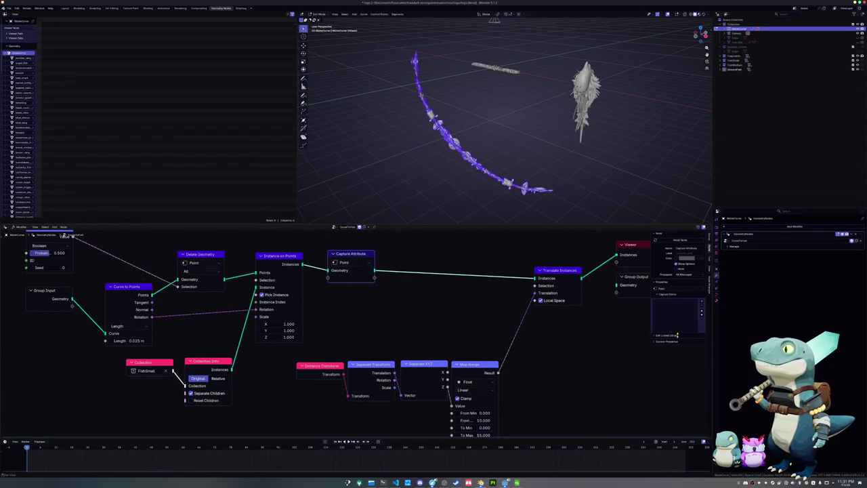
{"action": "left_click", "coordinate": [701, 303]}
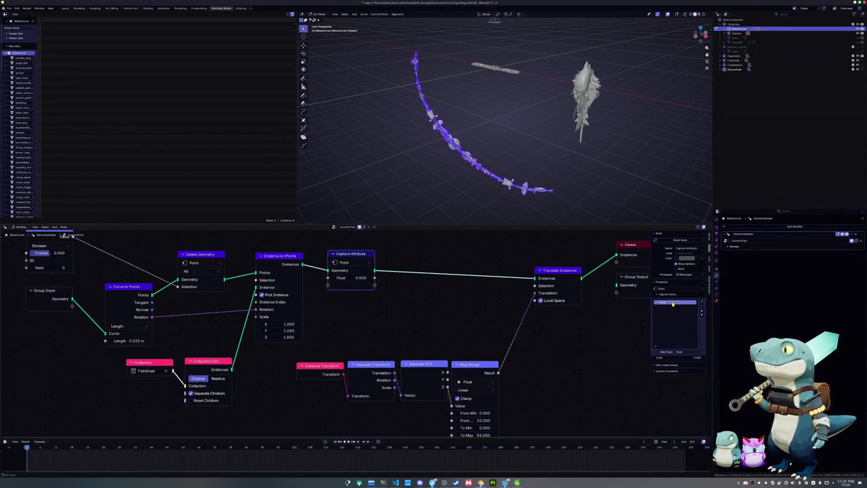
{"action": "left_click", "coordinate": [687, 351]}
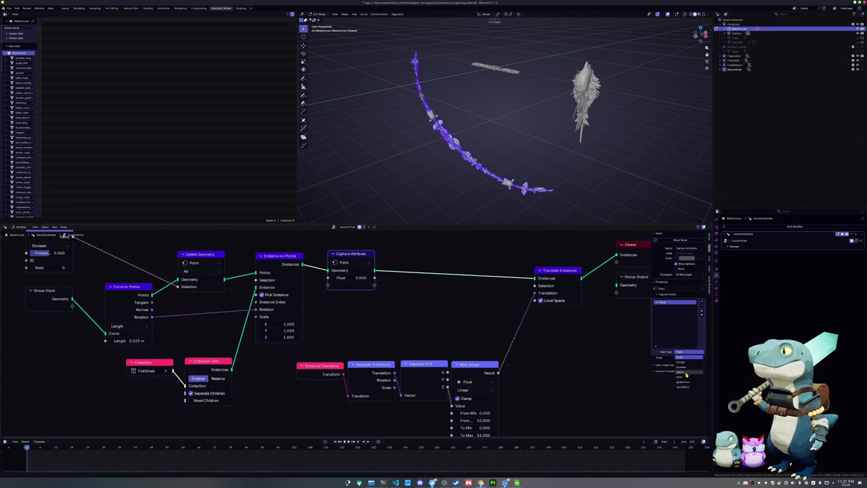
{"action": "left_click", "coordinate": [685, 372]}
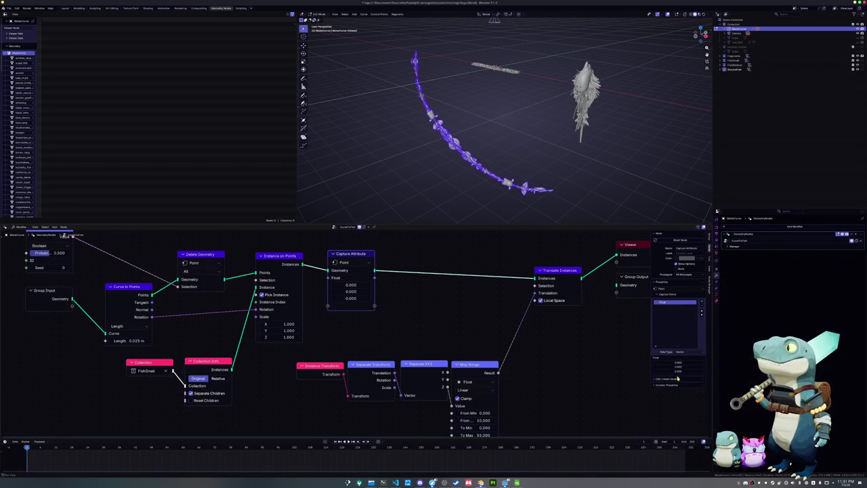
Step: Set the Capture Attribute domain to Instance and confirm Vector as the item's data type
{"action": "left_click", "coordinate": [663, 289]}
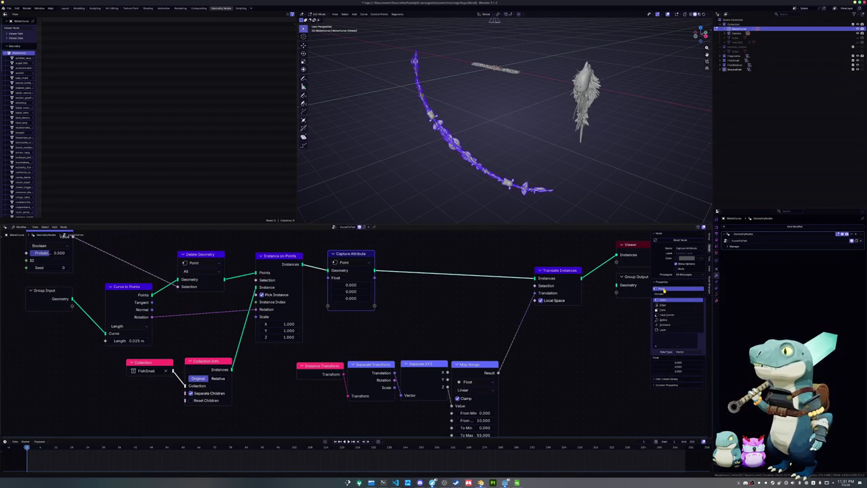
{"action": "left_click", "coordinate": [663, 289]}
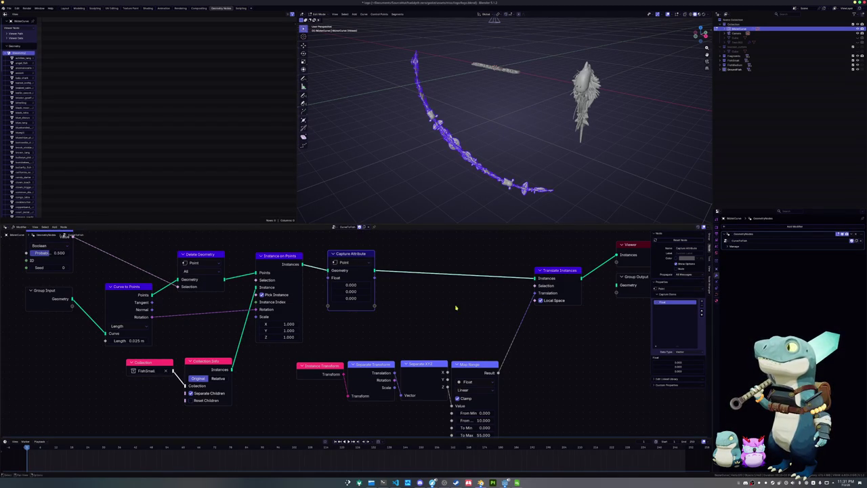
{"action": "left_click", "coordinate": [345, 262]}
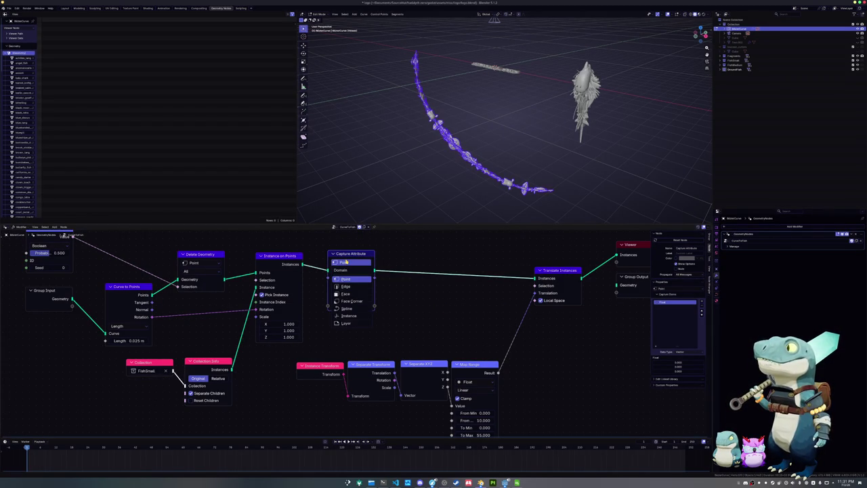
{"action": "left_click", "coordinate": [348, 316]}
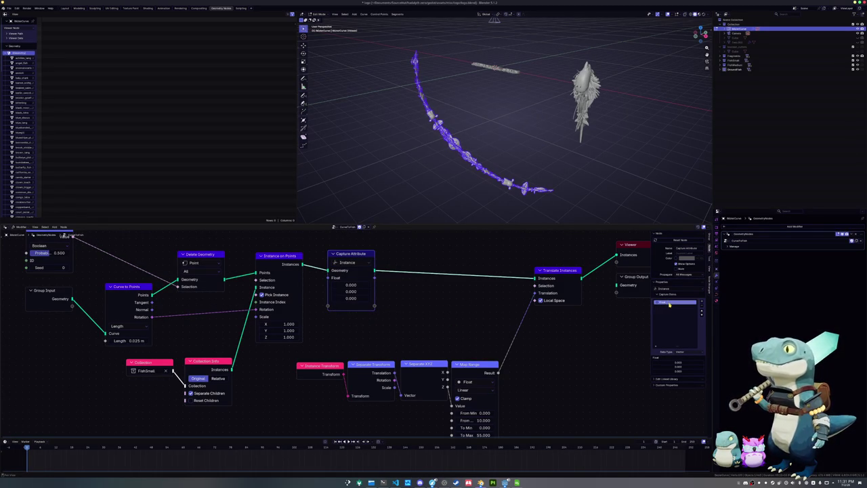
{"action": "left_click", "coordinate": [681, 352]}
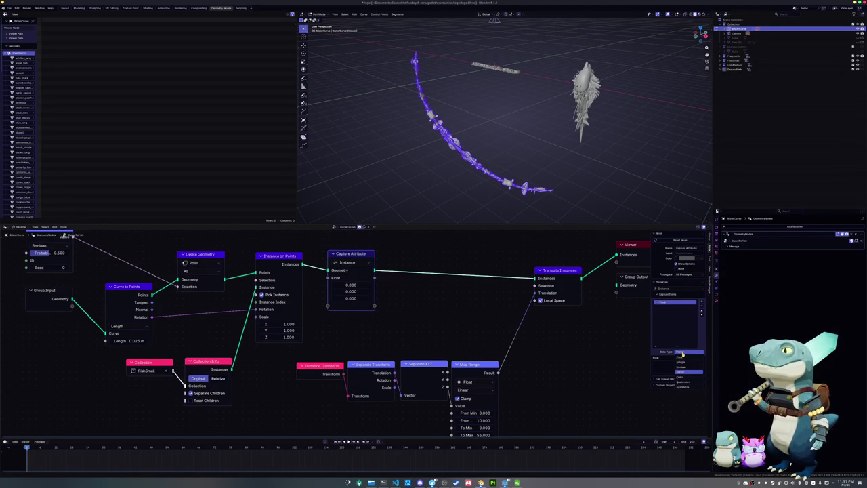
{"action": "key", "text": "Return"}
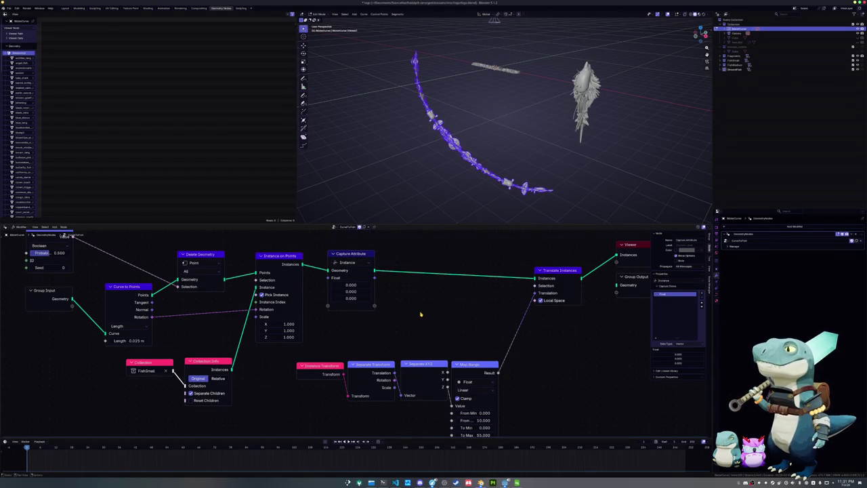
Step: Add a Position node, capture it as the 'Position' item in Capture Attribute, and feed it into Separate XYZ
{"action": "key", "text": "shift+a"}
{"action": "type", "text": "position"}
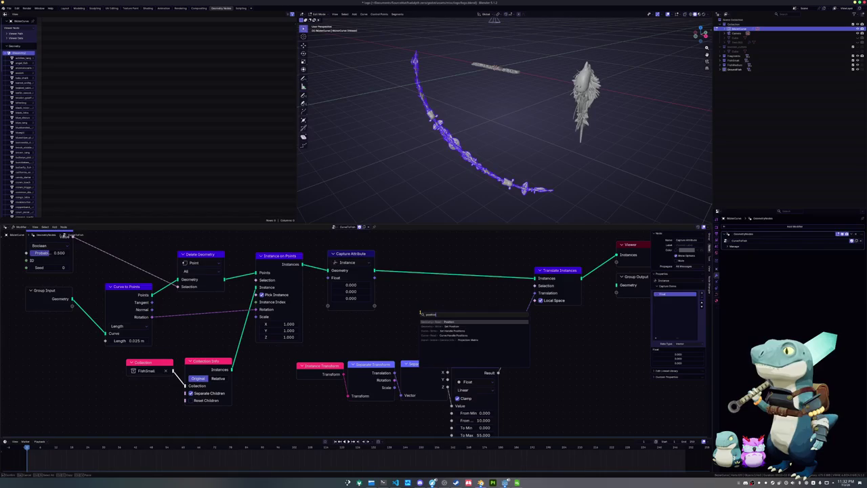
{"action": "key", "text": "Return"}
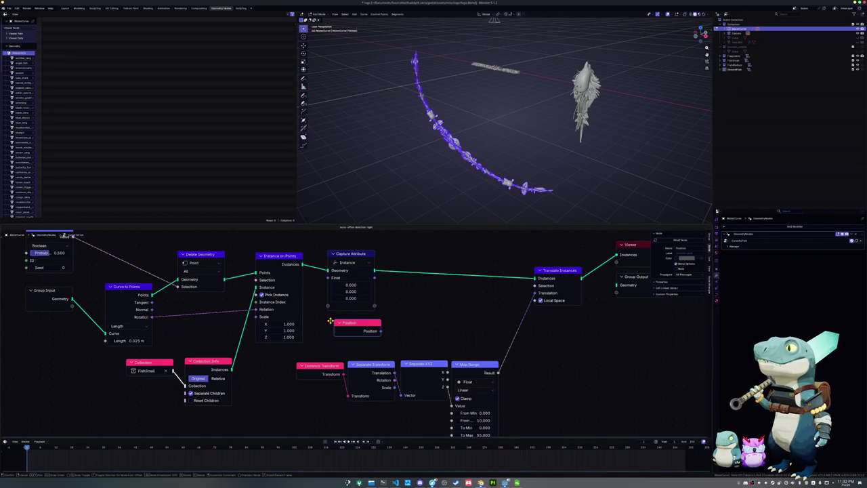
{"action": "left_click", "coordinate": [373, 335]}
{"action": "left_click_drag", "start_coordinate": [373, 335], "coordinate": [328, 284]}
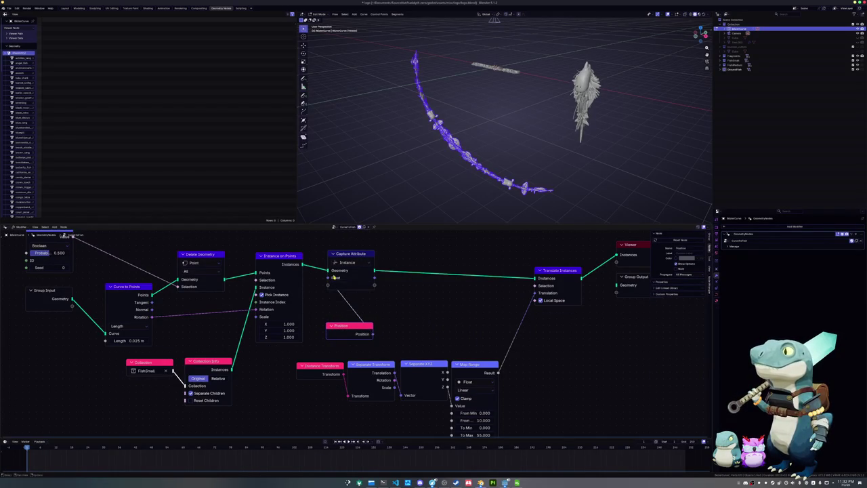
{"action": "double_click", "coordinate": [677, 301]}
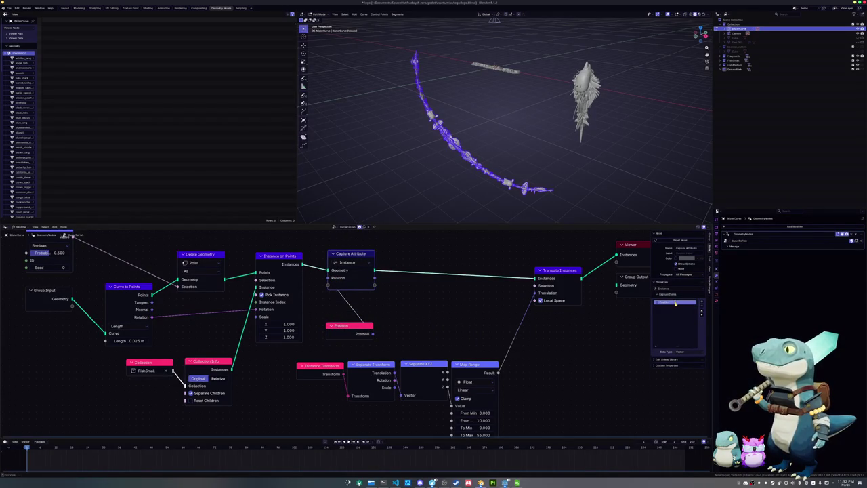
{"action": "key", "text": "Return"}
{"action": "left_click_drag", "start_coordinate": [374, 278], "coordinate": [402, 396]}
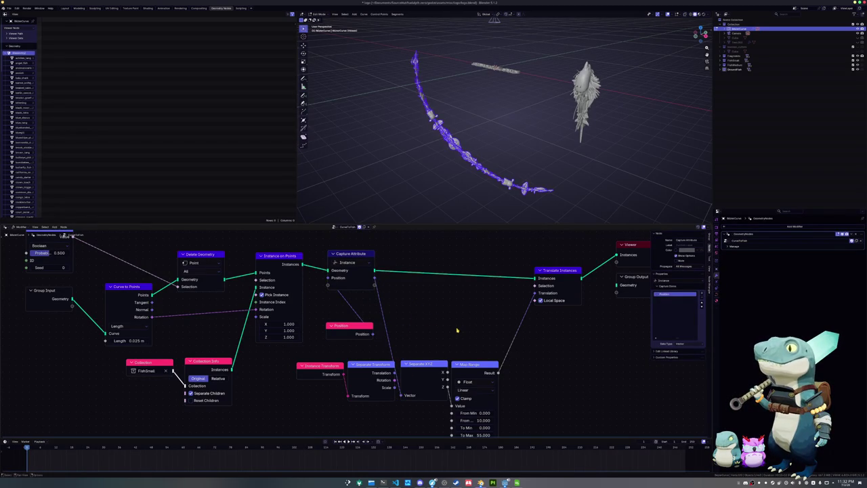
Step: Delete the Separate Transform and Instance Transform nodes
{"action": "left_click", "coordinate": [366, 364]}
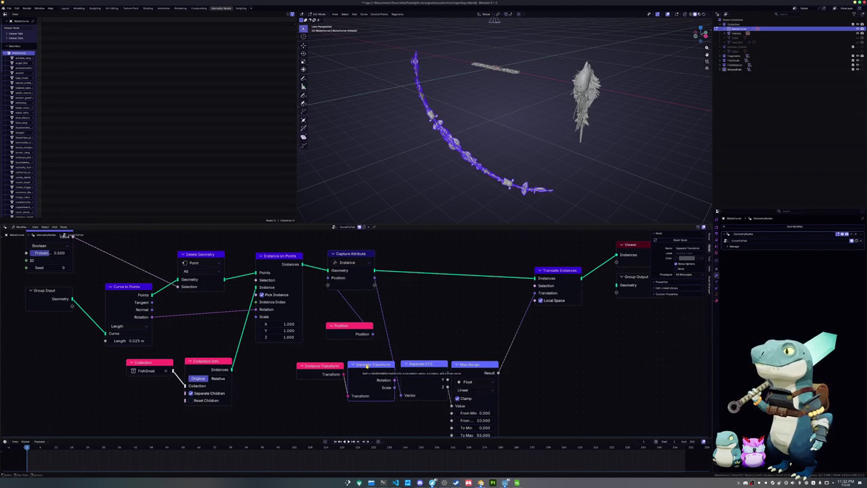
{"action": "key", "text": "x"}
{"action": "left_click", "coordinate": [334, 365]}
{"action": "key", "text": "x"}
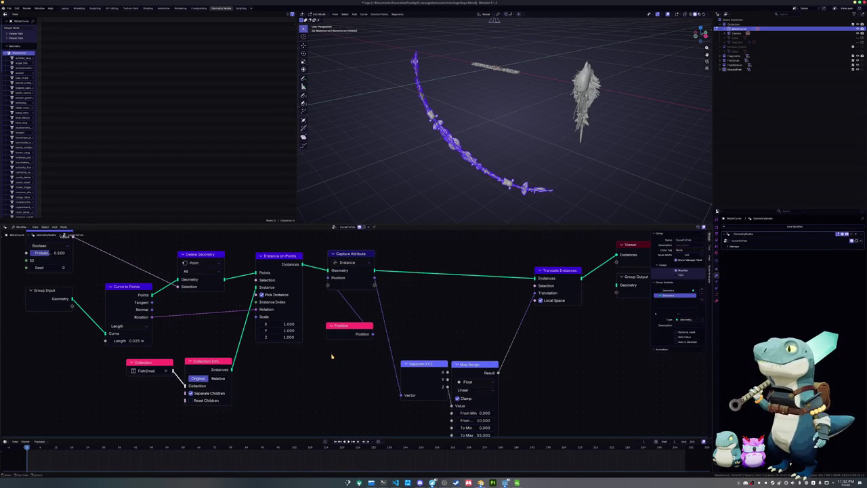
Step: Rearrange Position, Separate XYZ and Map Range, then start moving the curve along Z
{"action": "mouse_move", "coordinate": [337, 325]}
{"action": "left_mouse_down"}
{"action": "mouse_move", "coordinate": [323, 305]}
{"action": "mouse_move", "coordinate": [278, 371]}
{"action": "left_mouse_up"}
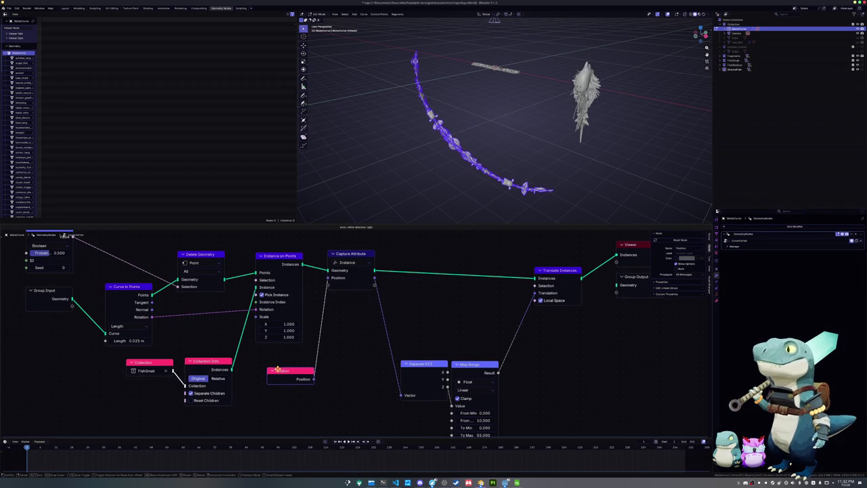
{"action": "left_click_drag", "start_coordinate": [410, 364], "coordinate": [396, 301]}
{"action": "left_click_drag", "start_coordinate": [470, 365], "coordinate": [457, 303]}
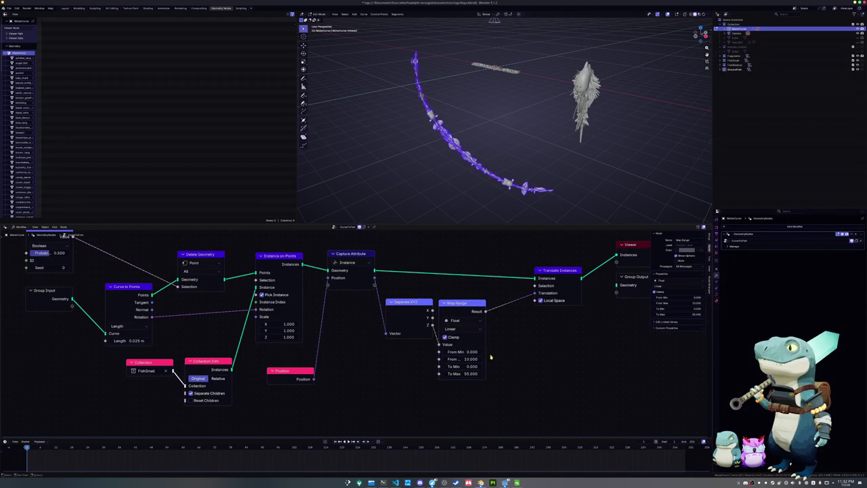
{"action": "middle_click_drag", "start_coordinate": [436, 364], "coordinate": [405, 361]}
{"action": "middle_click_drag", "start_coordinate": [460, 203], "coordinate": [464, 166]}
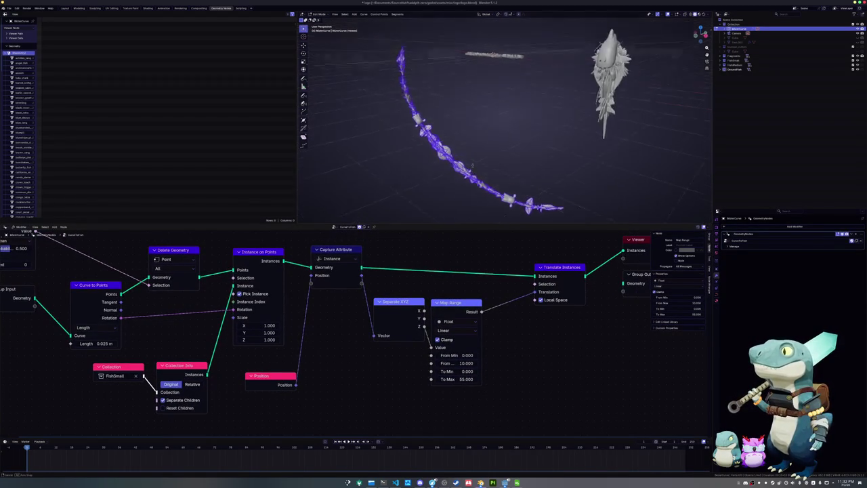
{"action": "key", "text": "g"}
{"action": "key", "text": "z"}
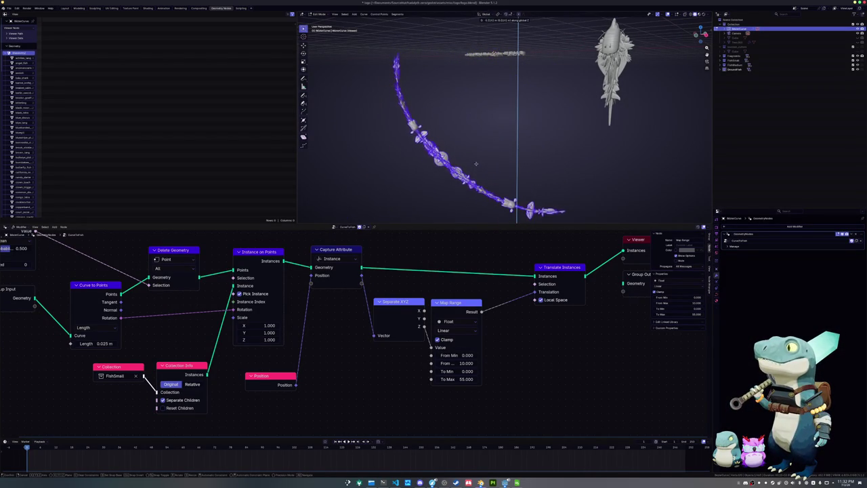
Step: Finish the curve's vertical move; a trial X stretch and an object move are both cancelled
{"action": "left_click", "coordinate": [474, 126]}
{"action": "middle_click_drag", "start_coordinate": [474, 126], "coordinate": [491, 124]}
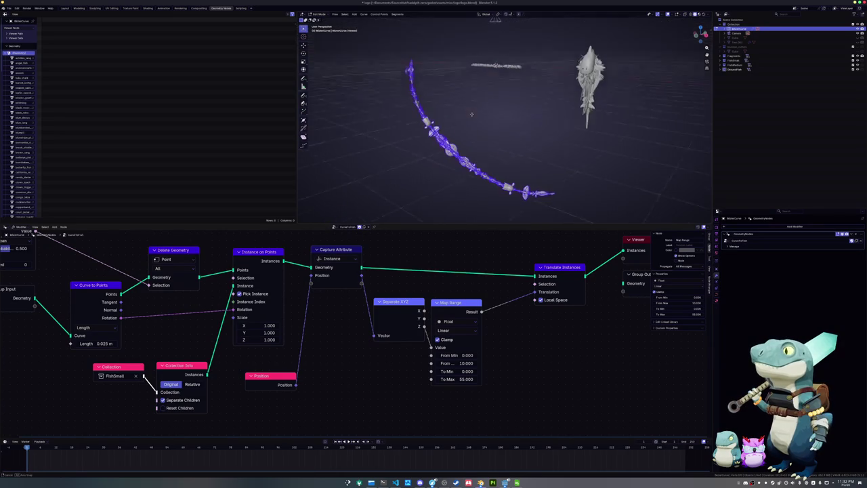
{"action": "key", "text": "g"}
{"action": "key", "text": "x"}
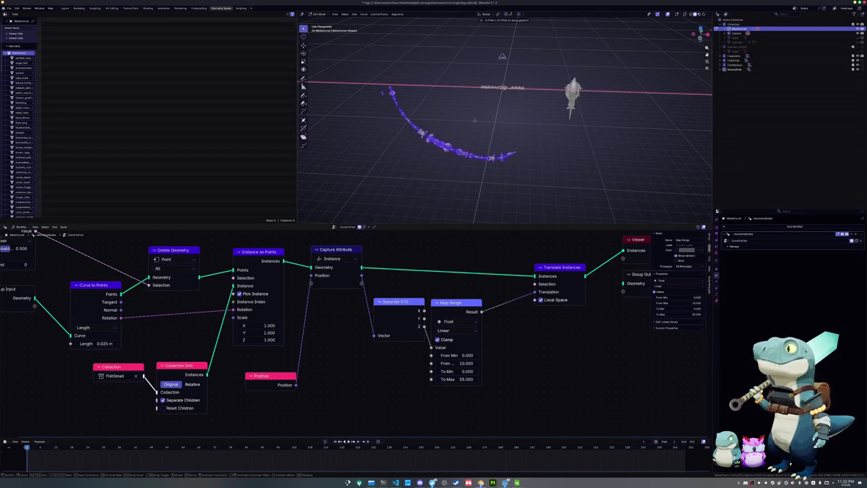
{"action": "right_click", "coordinate": [510, 128]}
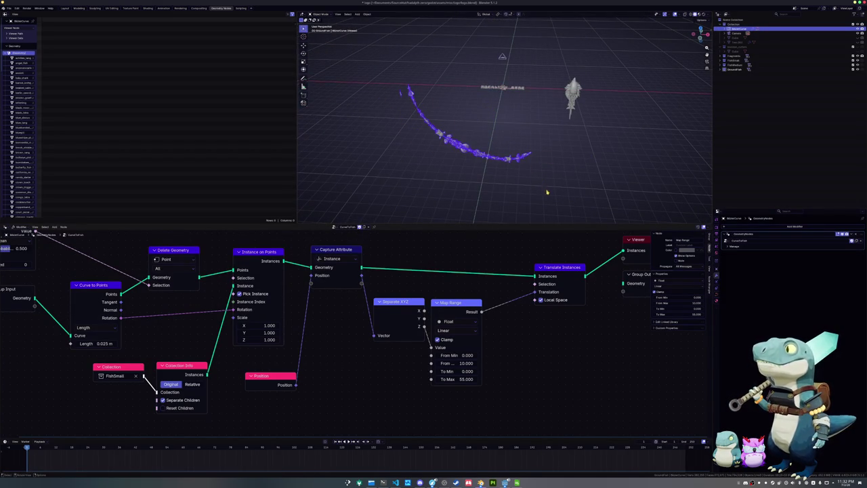
{"action": "key", "text": "Tab"}
{"action": "key", "text": "g"}
{"action": "right_click", "coordinate": [528, 173]}
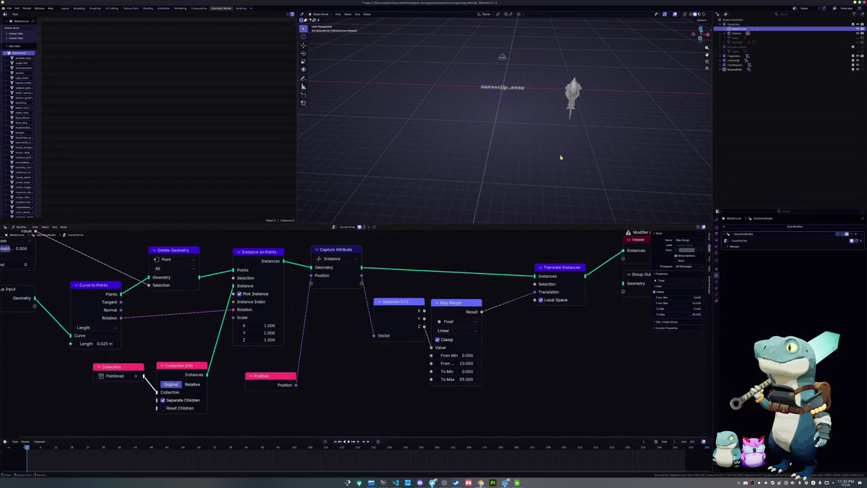
{"action": "mouse_move", "coordinate": [526, 138]}
{"action": "middle_mouse_down"}
{"action": "mouse_move", "coordinate": [499, 102]}
{"action": "mouse_move", "coordinate": [475, 157]}
{"action": "middle_mouse_up"}
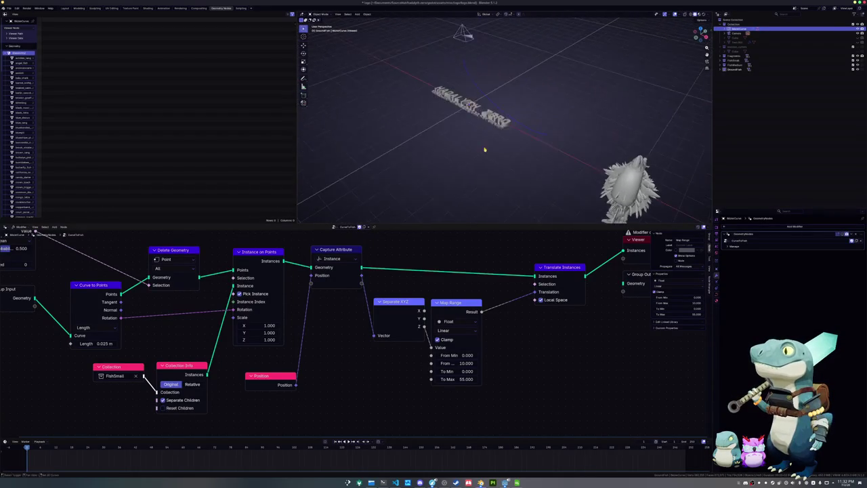
Step: In top view, move the curve's points 7 m along negative Y in Edit Mode
{"action": "key", "text": "KP_7"}
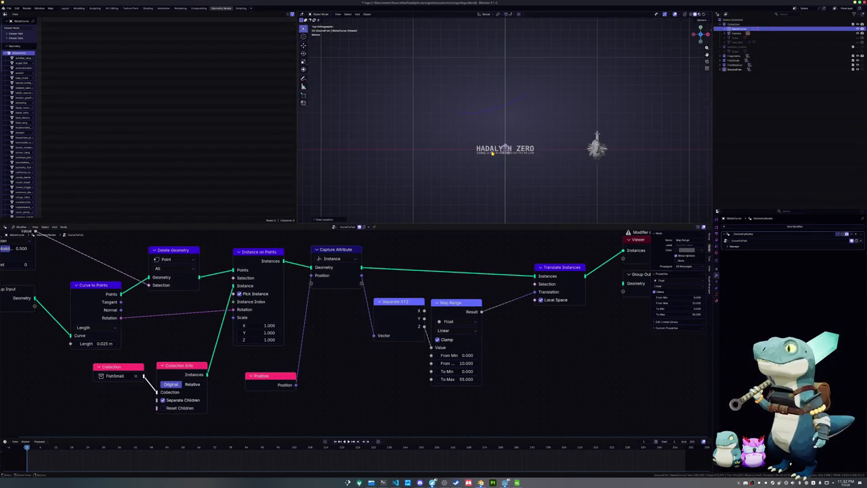
{"action": "key", "text": "Tab"}
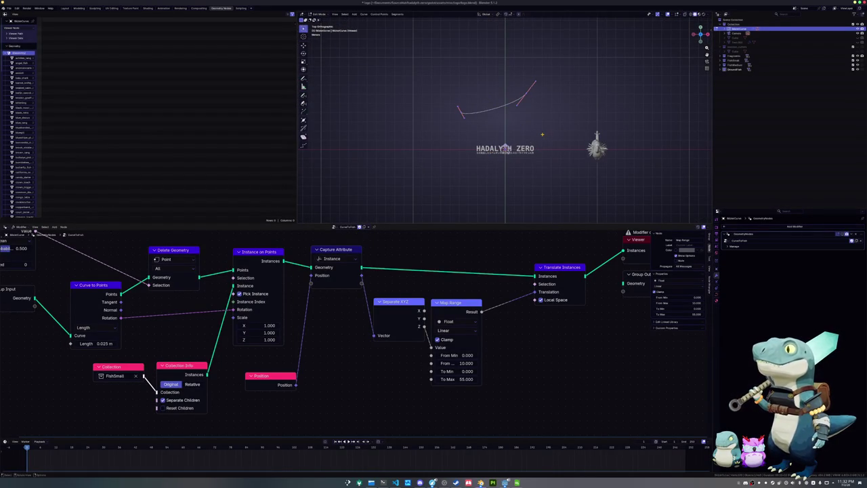
{"action": "key", "text": "g"}
{"action": "key", "text": "y"}
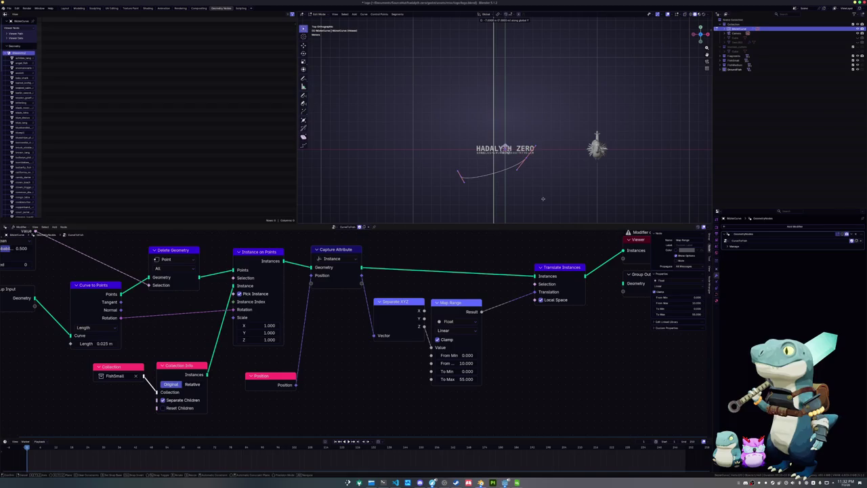
{"action": "left_click", "coordinate": [521, 182]}
{"action": "mouse_move", "coordinate": [521, 183]}
{"action": "middle_mouse_down"}
{"action": "mouse_move", "coordinate": [476, 145]}
{"action": "mouse_move", "coordinate": [501, 168]}
{"action": "middle_mouse_up"}
{"action": "key", "text": "Tab"}
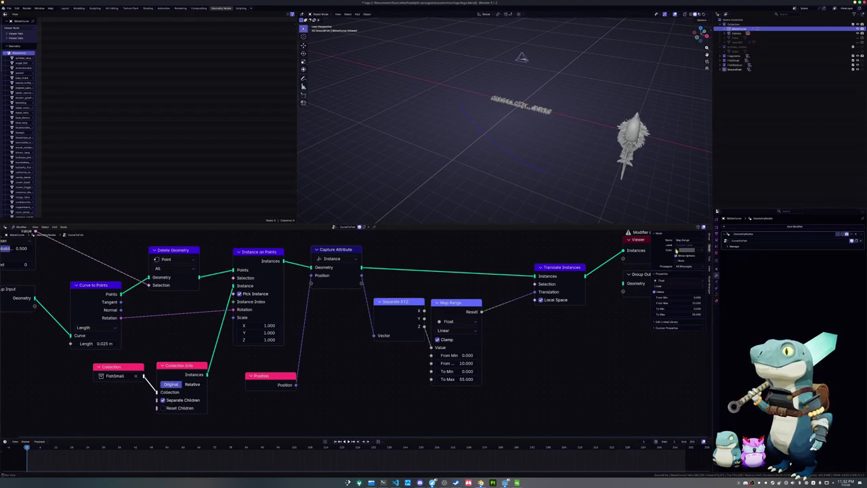
Step: Toggle the modifier's viewport display repeatedly to check the fish along the moved curve
{"action": "left_click", "coordinate": [844, 234]}
{"action": "left_click", "coordinate": [845, 234]}
{"action": "left_click", "coordinate": [844, 234]}
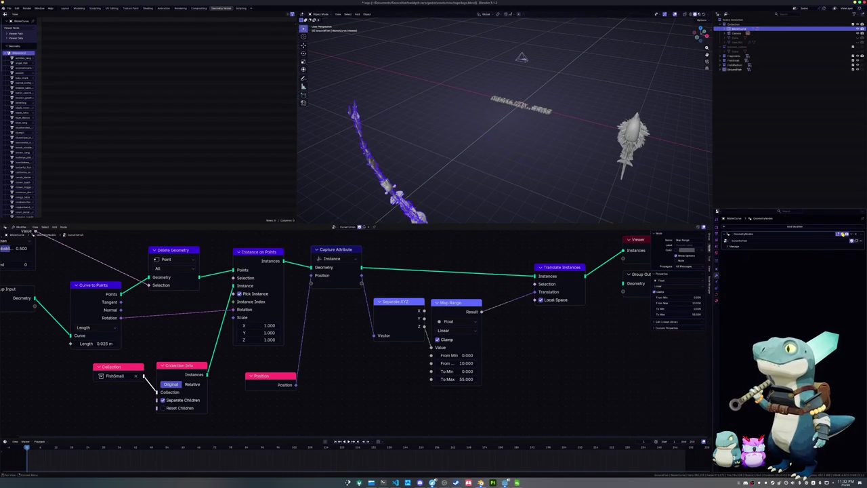
{"action": "left_click", "coordinate": [844, 234]}
{"action": "left_click", "coordinate": [843, 234]}
{"action": "left_click", "coordinate": [842, 233]}
{"action": "left_click", "coordinate": [842, 234]}
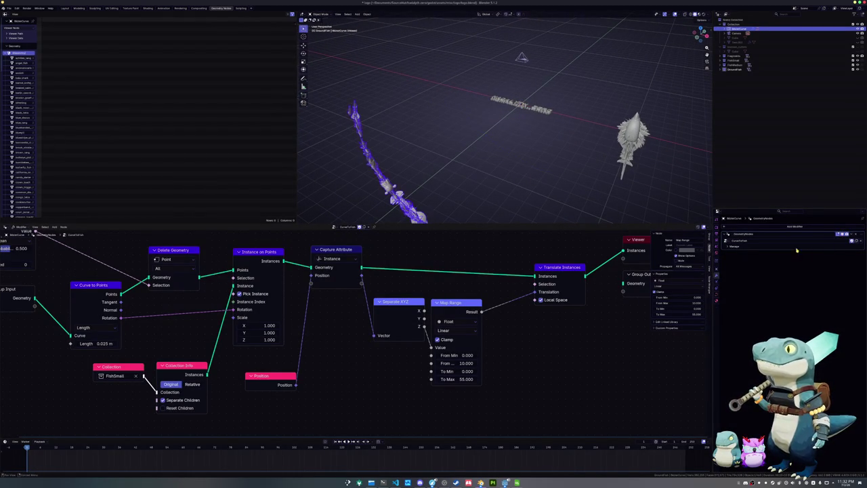
{"action": "middle_click_drag", "start_coordinate": [400, 360], "coordinate": [473, 361]}
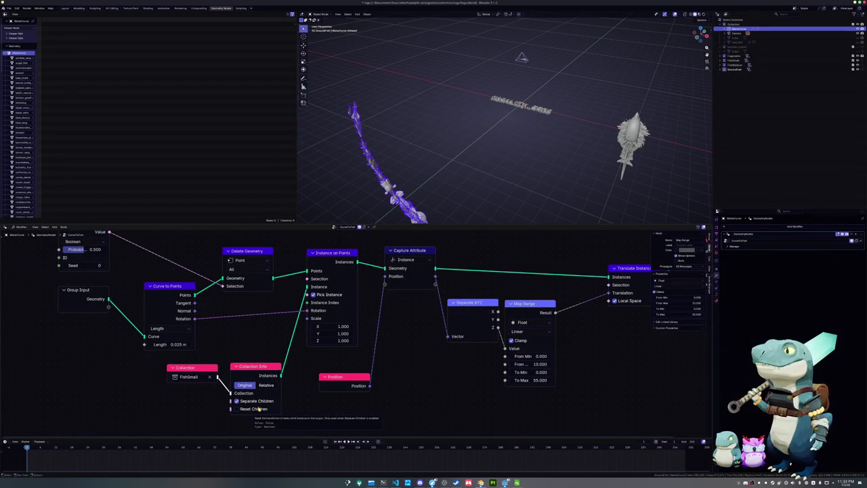
Step: Enable Reset Children on the Collection Info node and inspect the curve from several angles
{"action": "left_click", "coordinate": [257, 410]}
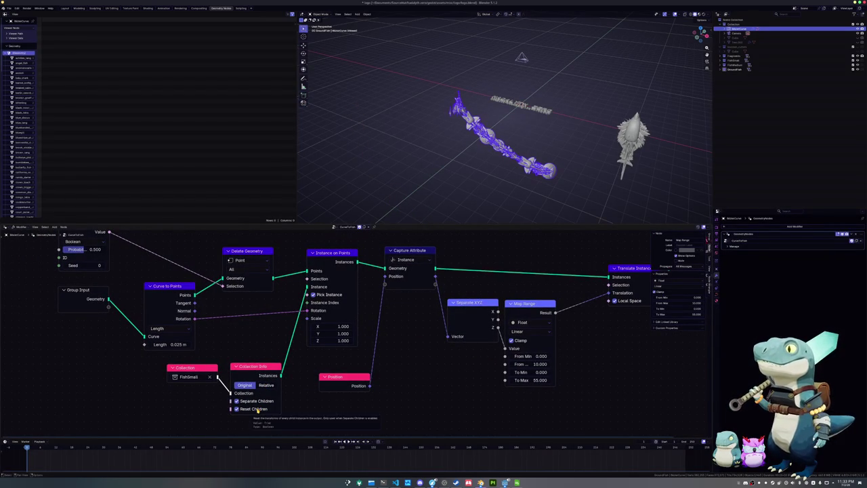
{"action": "key", "text": "Tab"}
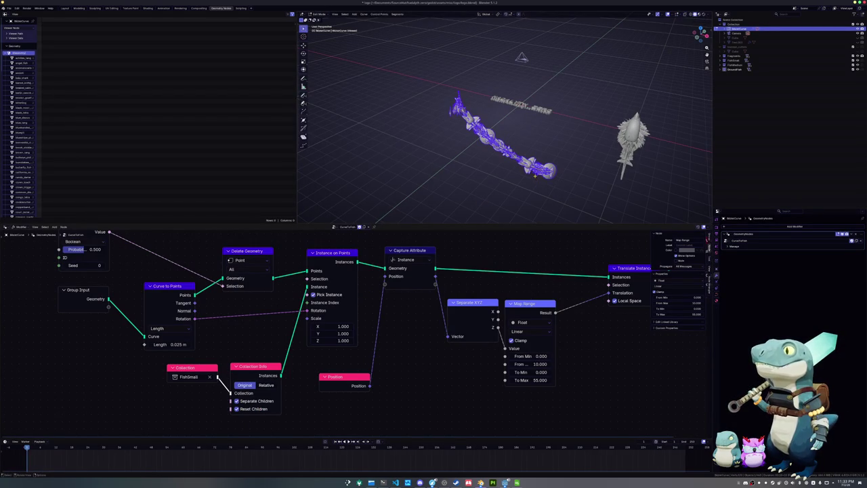
{"action": "middle_click_drag", "start_coordinate": [535, 176], "coordinate": [529, 167]}
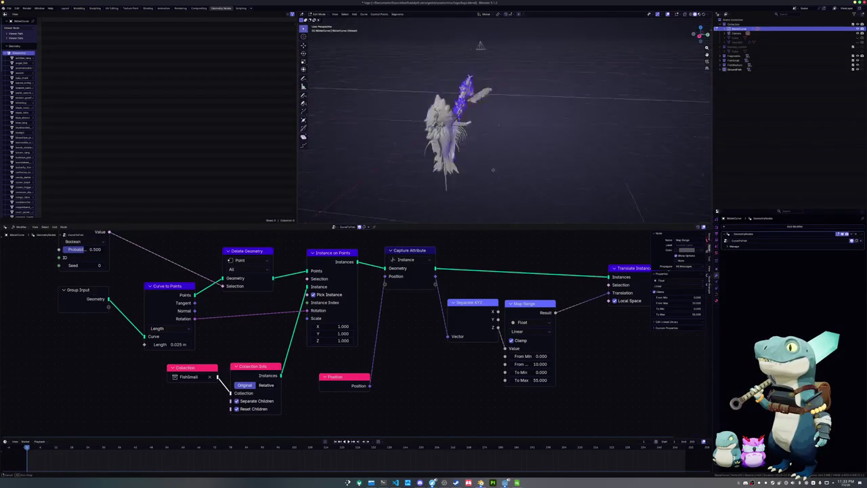
{"action": "key", "text": "Tab"}
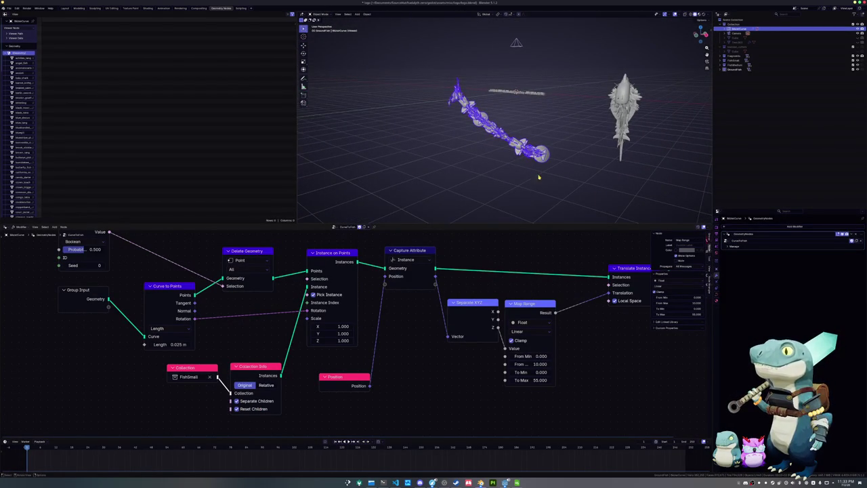
{"action": "middle_click_drag", "start_coordinate": [528, 166], "coordinate": [542, 169]}
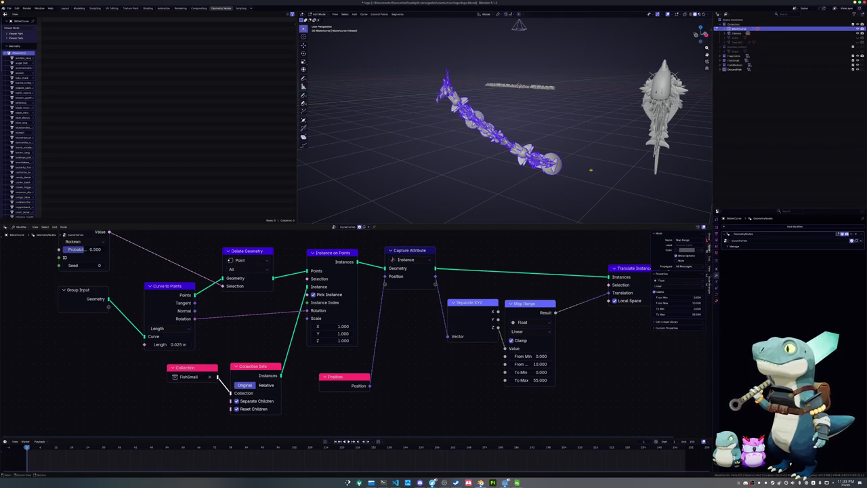
{"action": "key", "text": "Tab"}
{"action": "key", "text": "Tab"}
{"action": "middle_click_drag", "start_coordinate": [537, 147], "coordinate": [542, 179]}
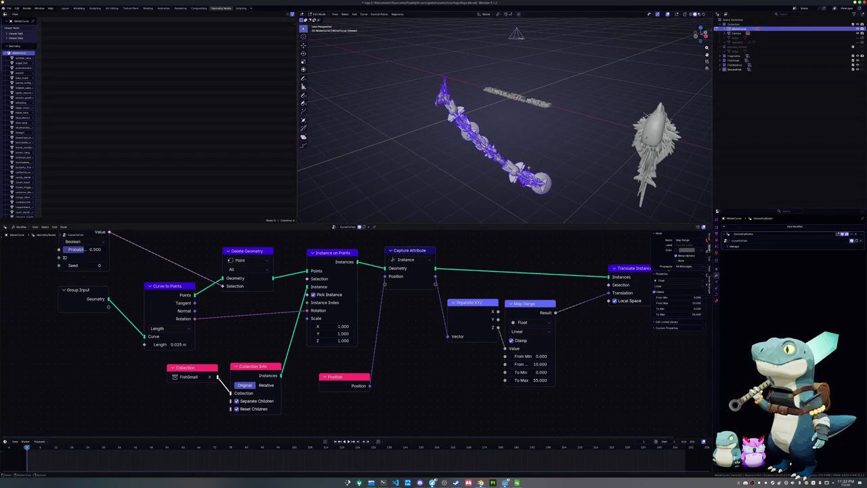
Step: Toggle the generated fish display, turn on X-ray, and abandon a trial move of the curve points
{"action": "left_click", "coordinate": [841, 235]}
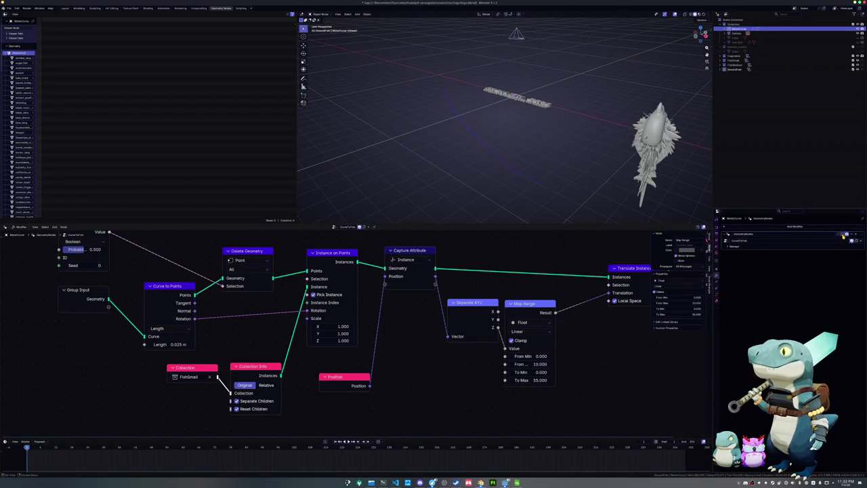
{"action": "left_click", "coordinate": [841, 234]}
{"action": "left_click", "coordinate": [841, 234]}
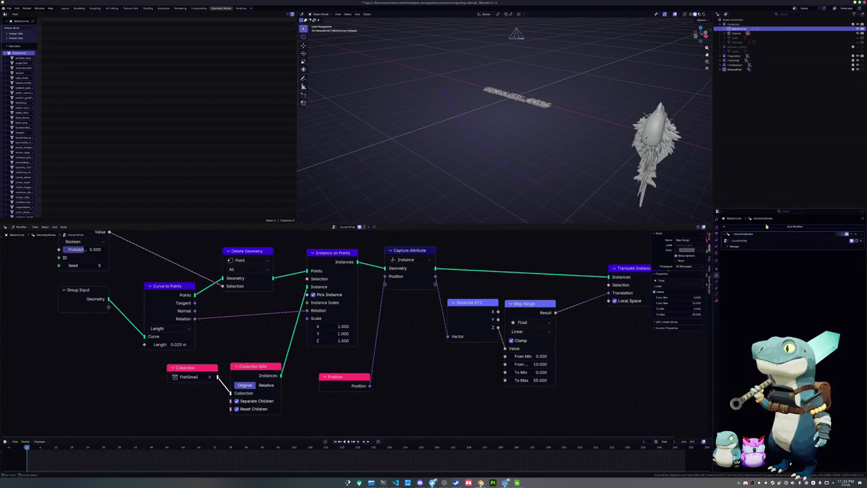
{"action": "left_click", "coordinate": [842, 234]}
{"action": "key", "text": "Tab"}
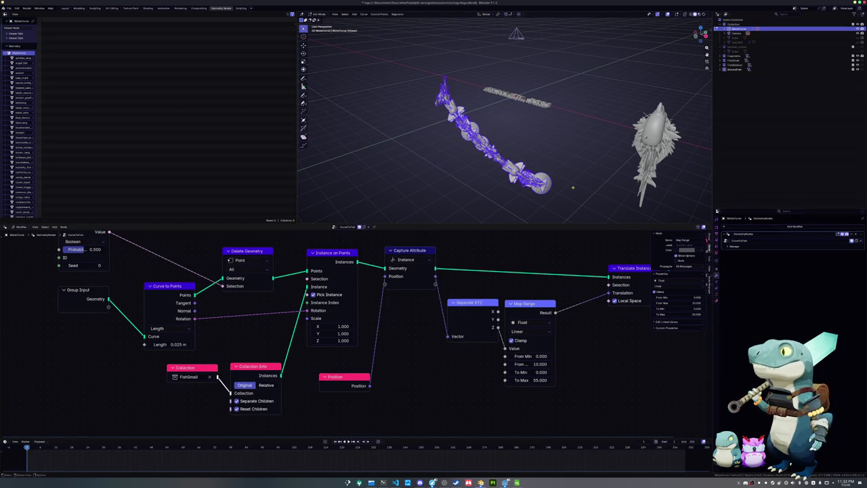
{"action": "key", "text": "alt+z"}
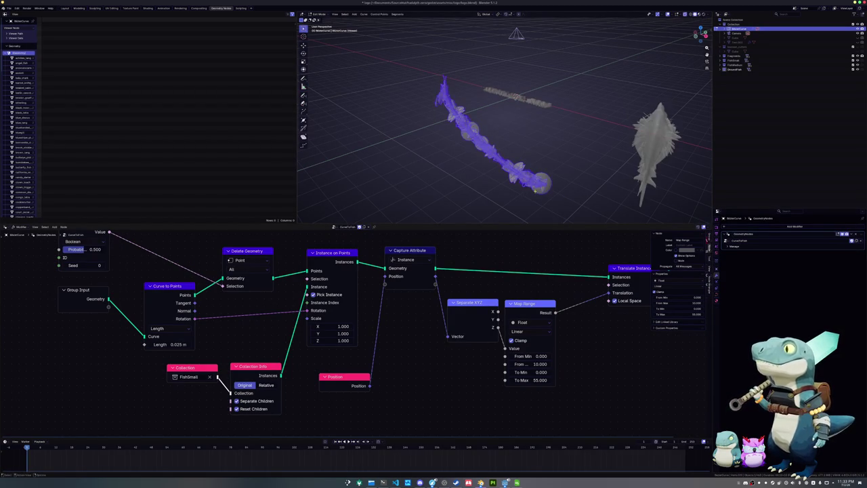
{"action": "key", "text": "g"}
{"action": "key", "text": "Escape"}
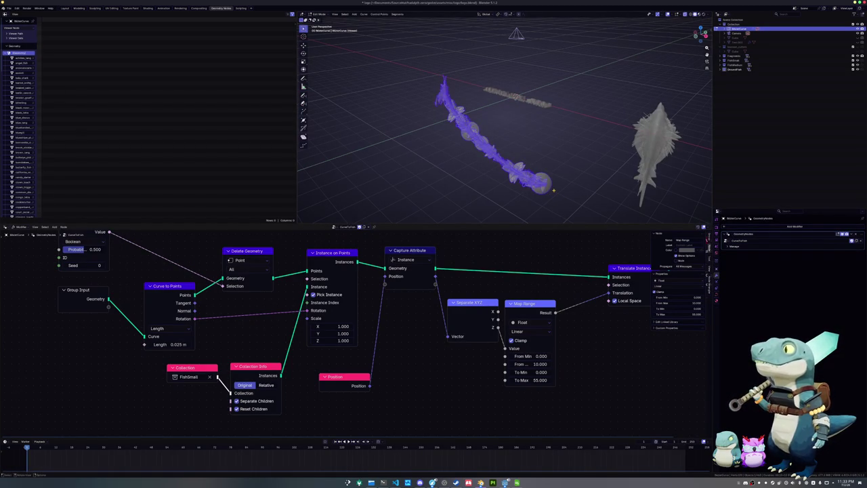
{"action": "key", "text": "Tab"}
Step: Raise the fish curve along Z, both as an object and its points in Edit Mode
{"action": "key", "text": "g"}
{"action": "key", "text": "z"}
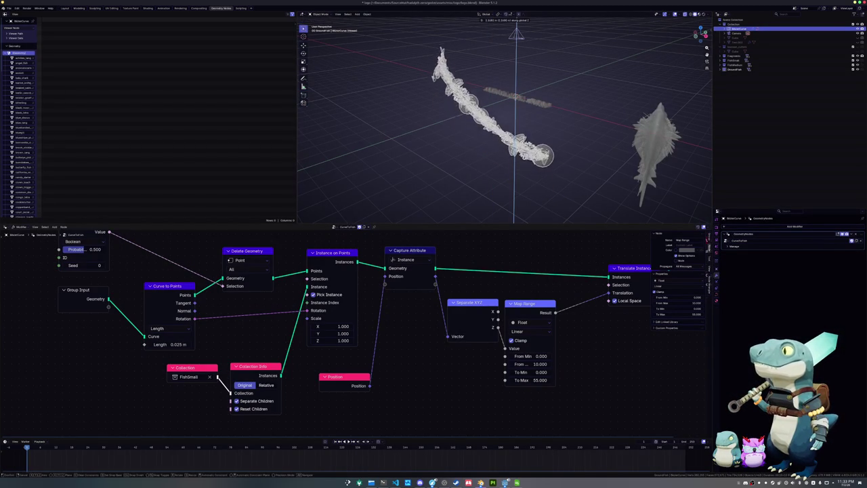
{"action": "left_click", "coordinate": [536, 124]}
{"action": "key", "text": "Tab"}
{"action": "key", "text": "g"}
{"action": "key", "text": "z"}
{"action": "left_click", "coordinate": [533, 131]}
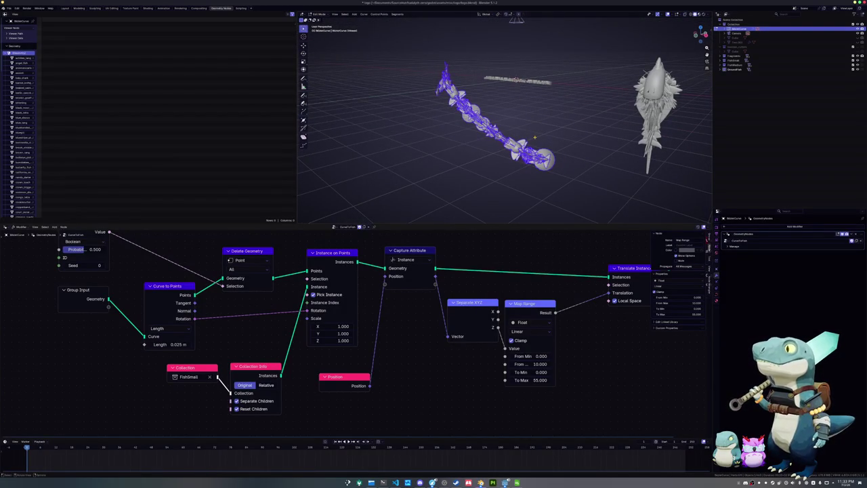
{"action": "key", "text": "Tab"}
Step: Clear the selection and nudge the Position node up-left in the node editor
{"action": "left_click", "coordinate": [564, 120]}
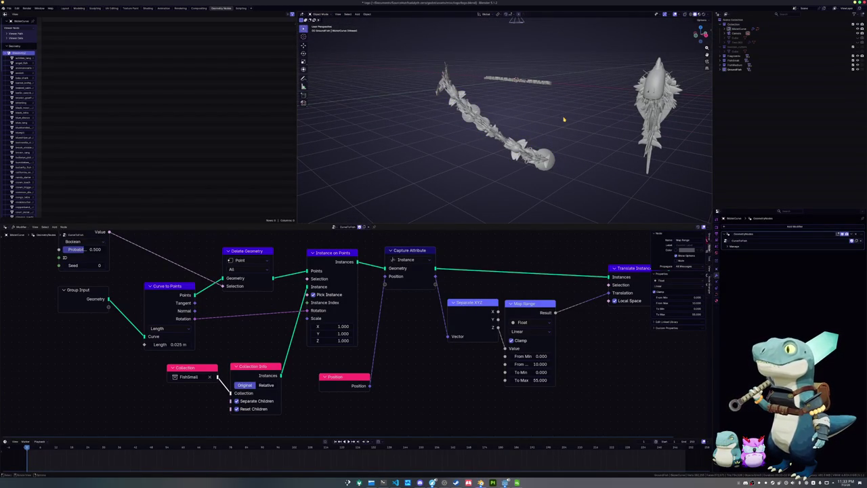
{"action": "left_click", "coordinate": [522, 146]}
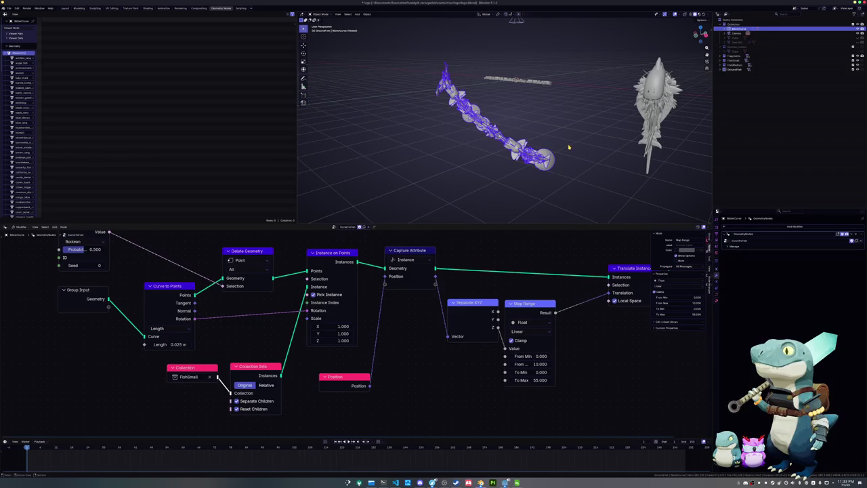
{"action": "left_click", "coordinate": [547, 175]}
{"action": "middle_click_drag", "start_coordinate": [491, 285], "coordinate": [460, 300]}
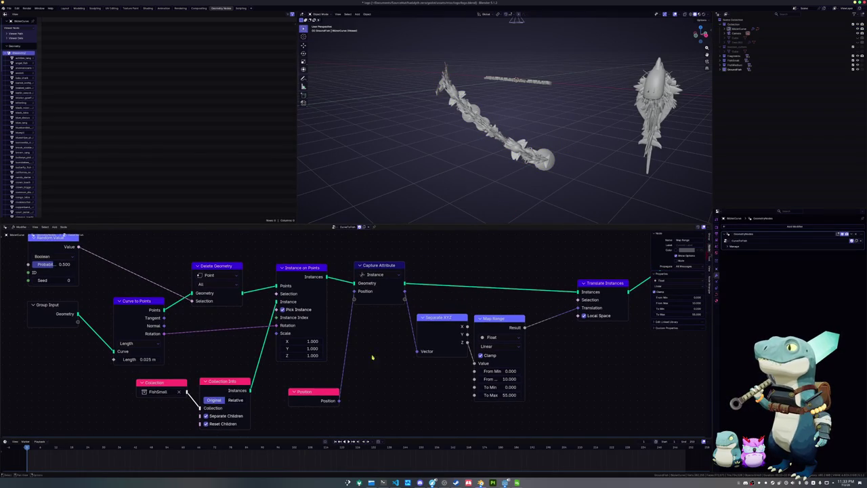
{"action": "mouse_move", "coordinate": [316, 394]}
{"action": "left_mouse_down"}
{"action": "mouse_move", "coordinate": [376, 326]}
{"action": "mouse_move", "coordinate": [347, 388]}
{"action": "mouse_move", "coordinate": [303, 384]}
{"action": "left_mouse_up"}
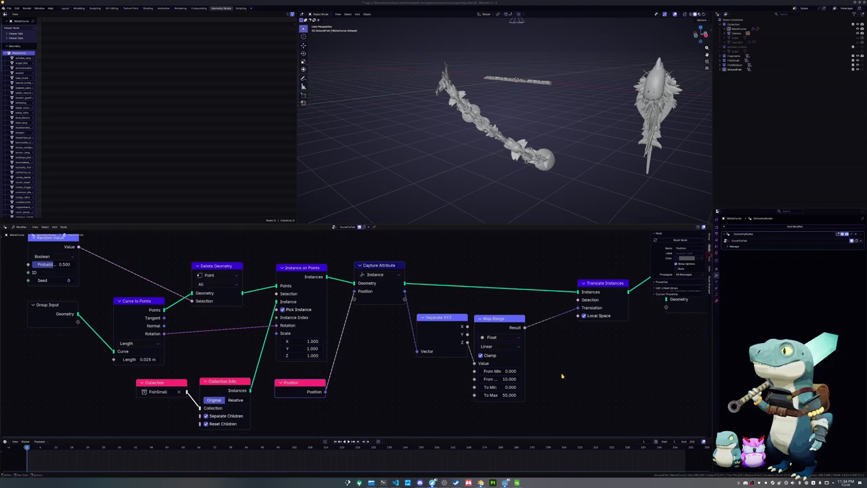
Step: Search 'rea' and drop a Realize Instances node onto the Instance on Points–Capture Attribute link
{"action": "scroll", "coordinate": [677, 264], "scroll_direction": "down", "scroll_amount": 1}
{"action": "key", "text": "shift+a"}
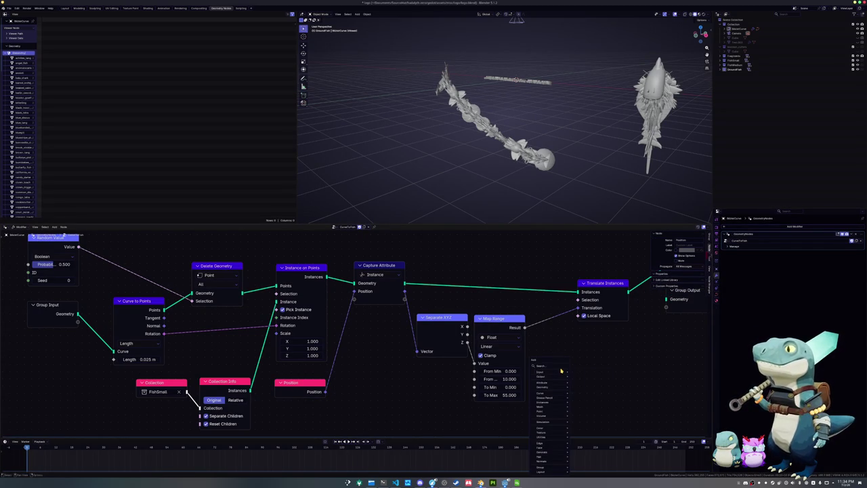
{"action": "type", "text": "rea"}
{"action": "key", "text": "Return"}
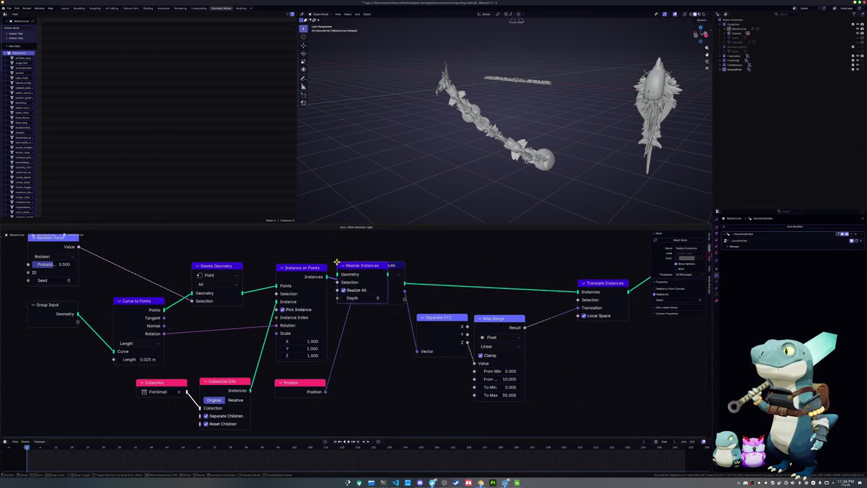
{"action": "left_click", "coordinate": [353, 272]}
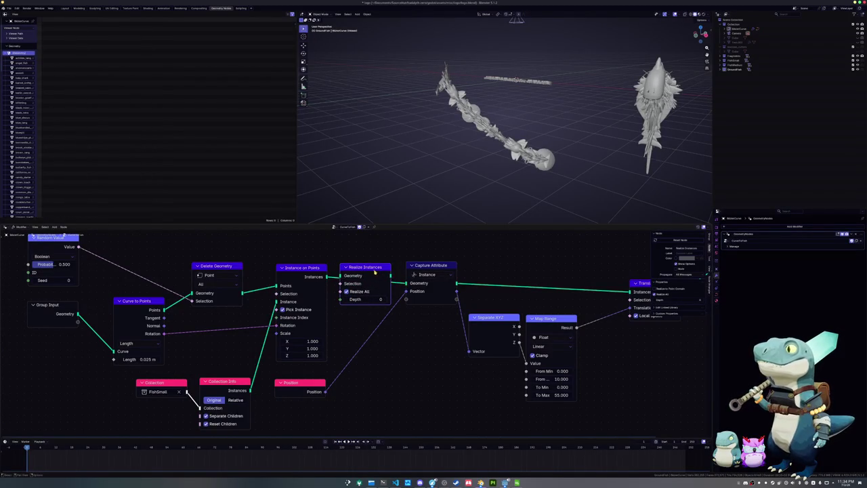
Step: Pull Realize Instances off the link, then add an Instance Transform node via an 'instance' search
{"action": "mouse_move", "coordinate": [371, 271]}
{"action": "left_mouse_down", "text": "alt"}
{"action": "mouse_move", "coordinate": [402, 343]}
{"action": "mouse_move", "coordinate": [433, 351]}
{"action": "left_mouse_up", "text": "alt"}
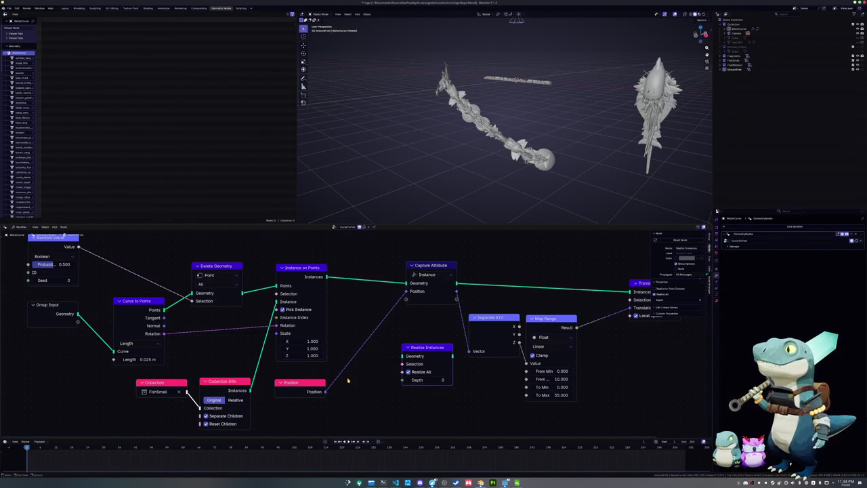
{"action": "key", "text": "shift+a"}
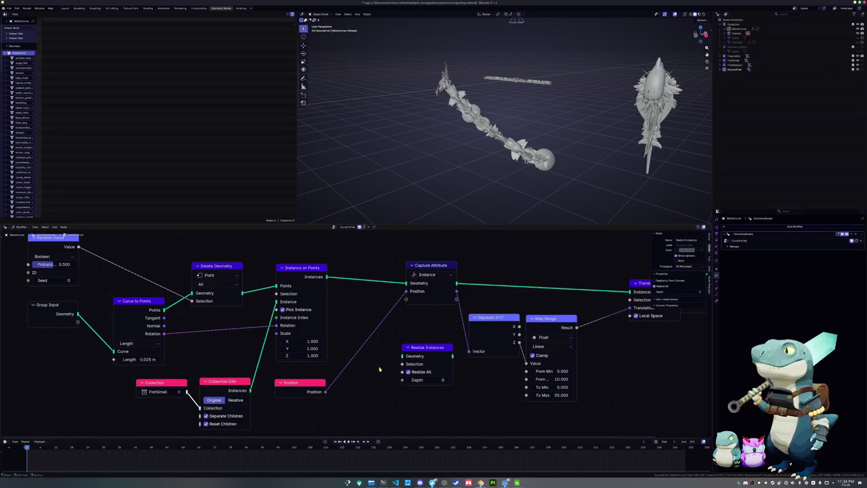
{"action": "key", "text": "shift+a"}
{"action": "type", "text": "instance"}
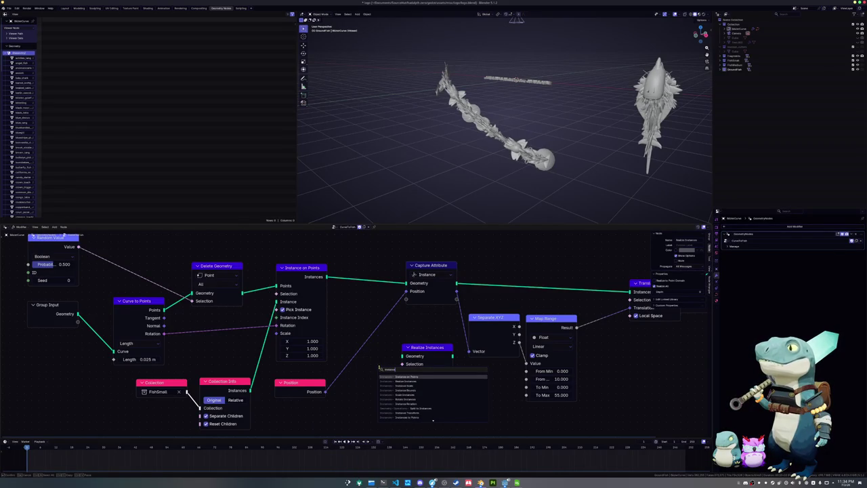
{"action": "key", "text": "Down"}
{"action": "key", "text": "Down"}
{"action": "key", "text": "Down"}
{"action": "key", "text": "Down"}
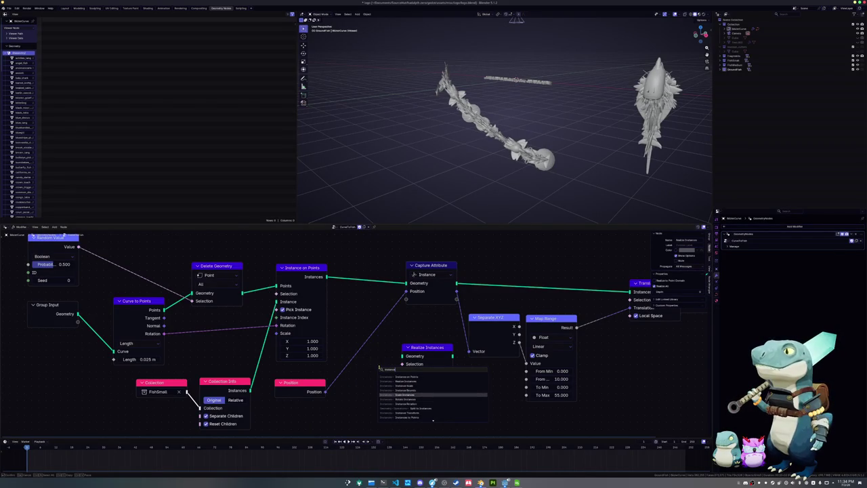
{"action": "key", "text": "Down"}
{"action": "key", "text": "Down"}
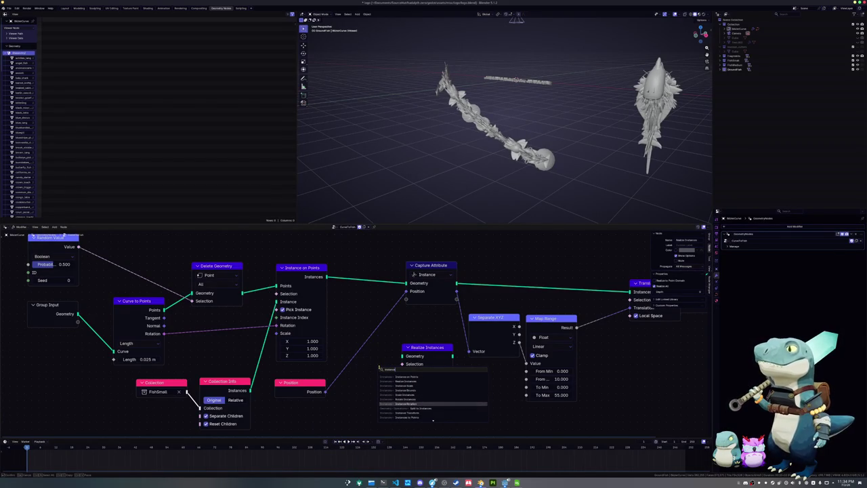
{"action": "key", "text": "Down"}
{"action": "key", "text": "Down"}
{"action": "key", "text": "Up"}
{"action": "key", "text": "Down"}
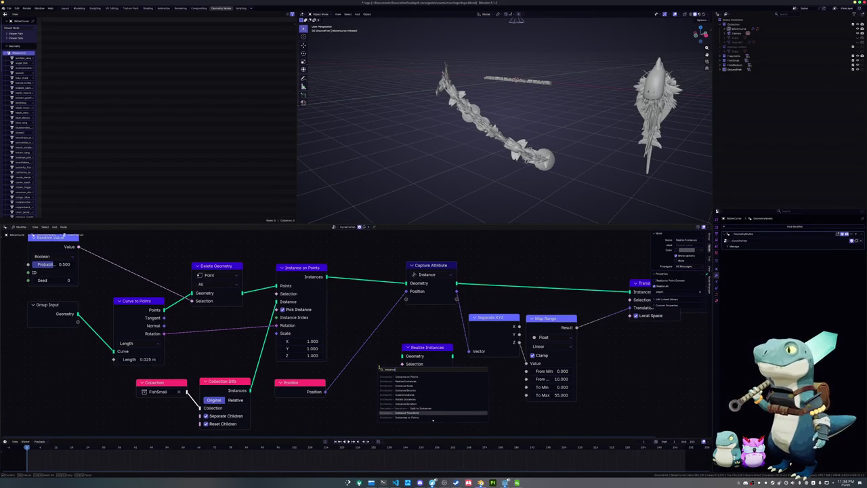
{"action": "key", "text": "Down"}
{"action": "key", "text": "Down"}
{"action": "key", "text": "Down"}
{"action": "key", "text": "Down"}
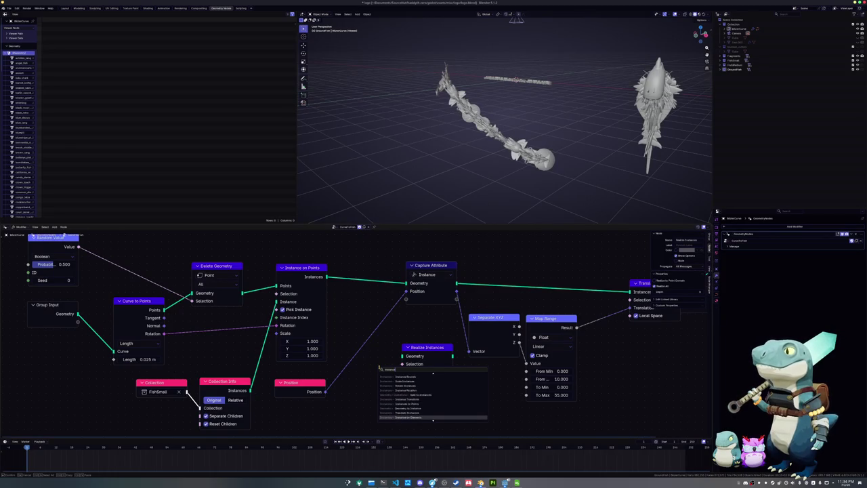
{"action": "key", "text": "Down"}
{"action": "key", "text": "Down"}
{"action": "key", "text": "Down"}
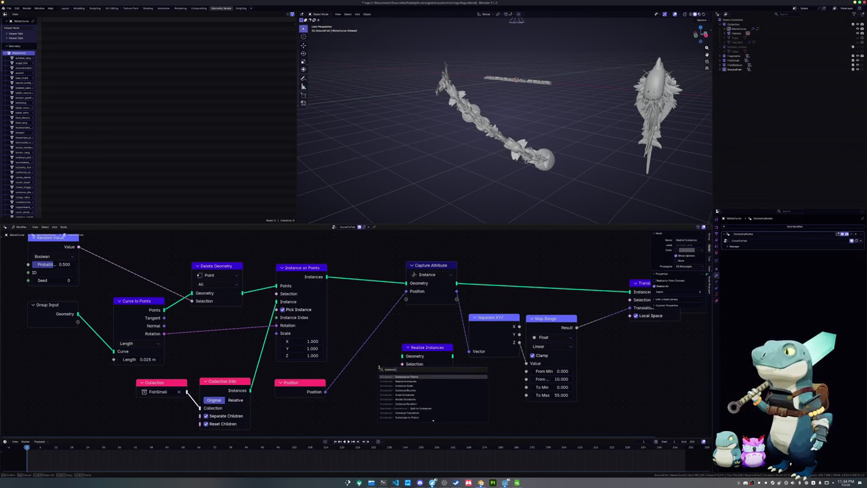
{"action": "key", "text": "Down"}
{"action": "key", "text": "Down"}
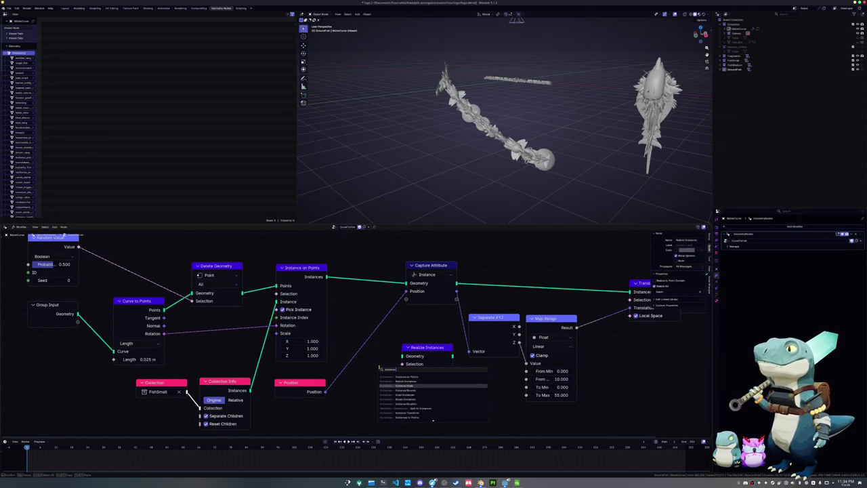
{"action": "key", "text": "Down"}
{"action": "key", "text": "Down"}
{"action": "key", "text": "Down"}
{"action": "key", "text": "Down"}
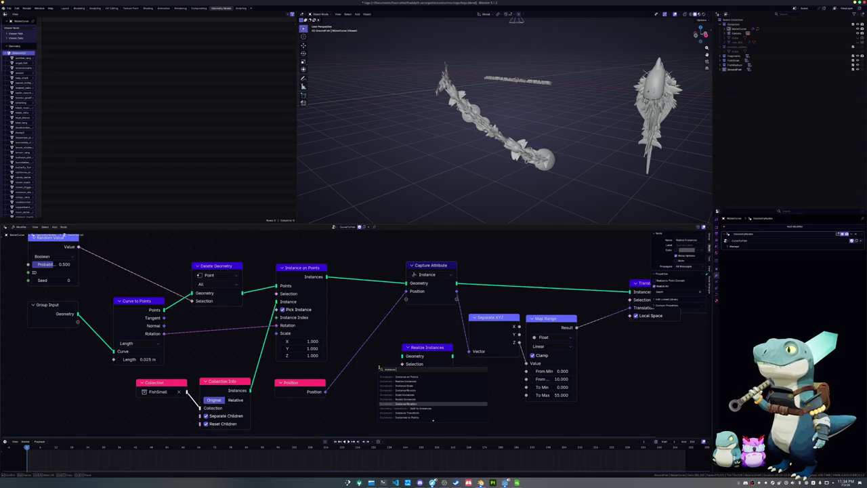
{"action": "key", "text": "Down"}
{"action": "key", "text": "Down"}
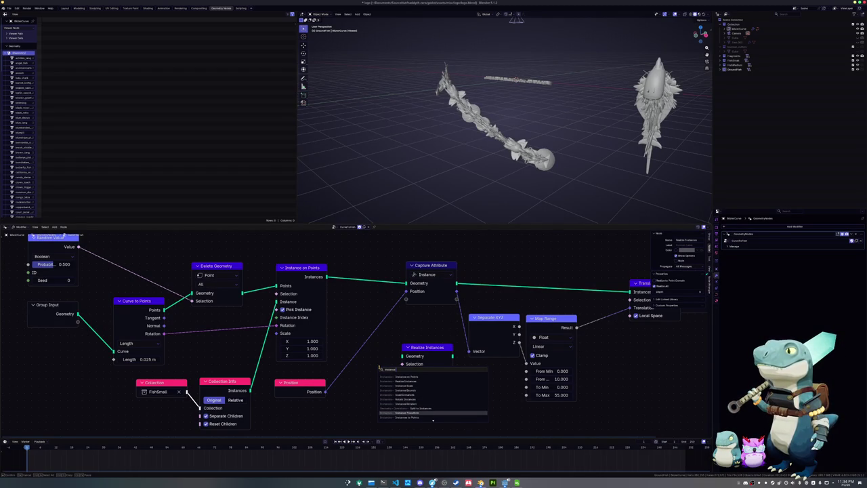
{"action": "key", "text": "Return"}
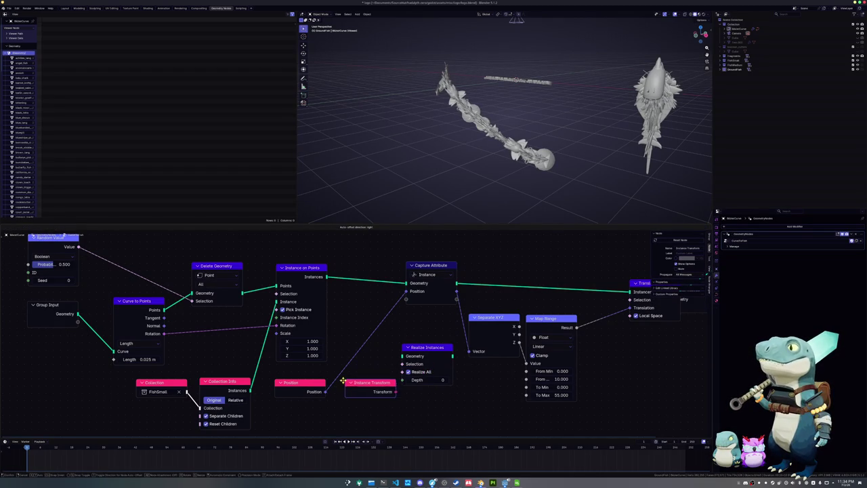
Step: Link Instance Transform into Capture Attribute; an accidental Separate Matrix node is undone
{"action": "mouse_move", "coordinate": [367, 417]}
{"action": "left_mouse_down"}
{"action": "mouse_move", "coordinate": [409, 299]}
{"action": "mouse_move", "coordinate": [464, 361]}
{"action": "mouse_move", "coordinate": [460, 401]}
{"action": "left_mouse_up"}
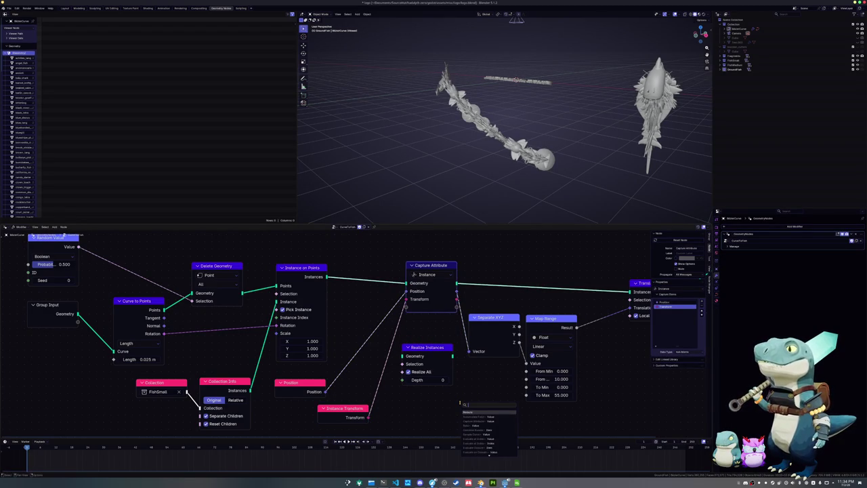
{"action": "type", "text": "sepa"}
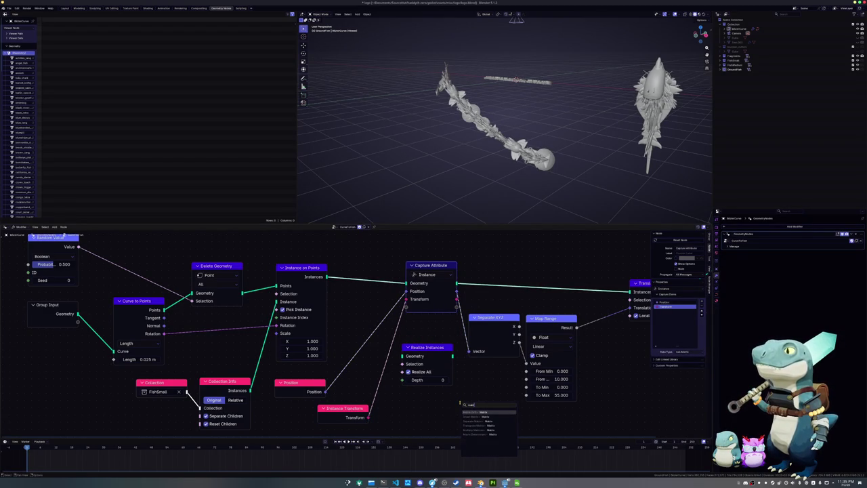
{"action": "key", "text": "Return"}
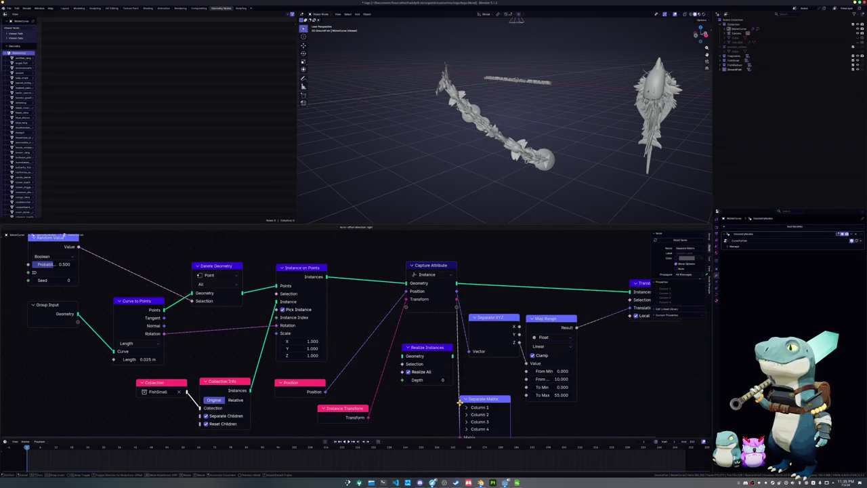
{"action": "key", "text": "ctrl+z"}
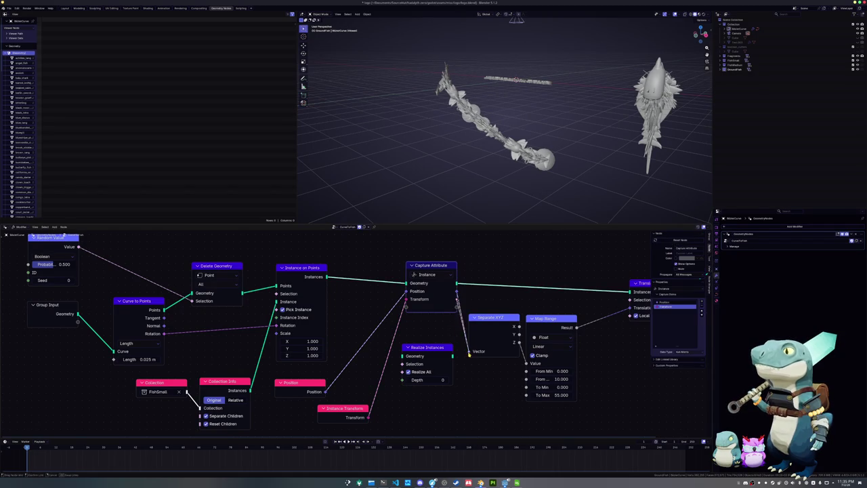
Step: Add a Separate Transform on the captured Transform and connect its Translation to Separate XYZ
{"action": "left_click_drag", "start_coordinate": [457, 299], "coordinate": [464, 384]}
{"action": "type", "text": "ma"}
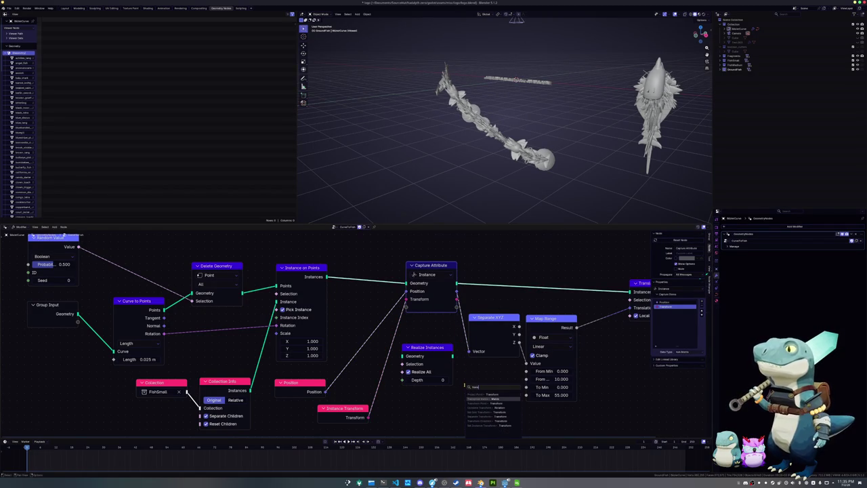
{"action": "type", "text": "tr"}
{"action": "key", "text": "Down"}
{"action": "key", "text": "Down"}
{"action": "key", "text": "Down"}
{"action": "key", "text": "Down"}
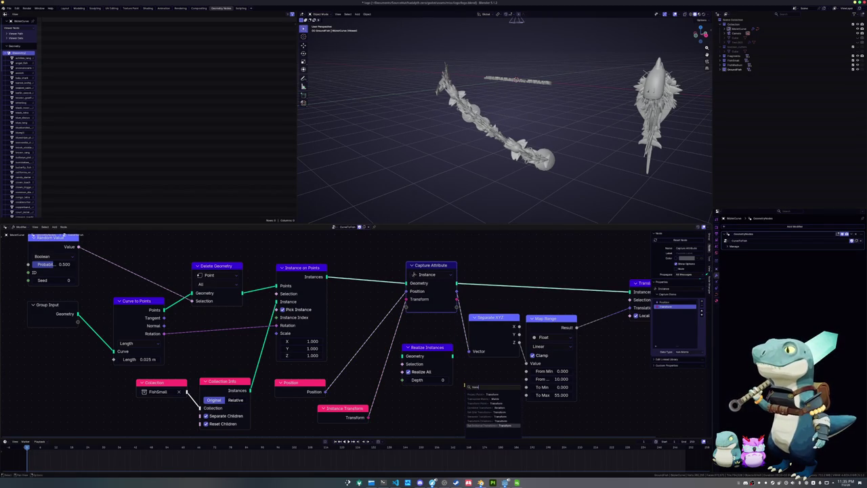
{"action": "key", "text": "Up"}
{"action": "key", "text": "Up"}
{"action": "key", "text": "Up"}
{"action": "key", "text": "Up"}
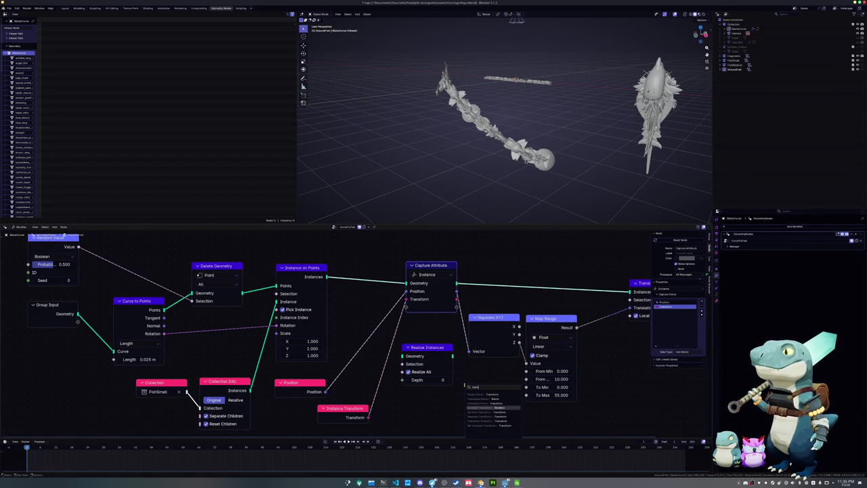
{"action": "key", "text": "Down"}
{"action": "key", "text": "Return"}
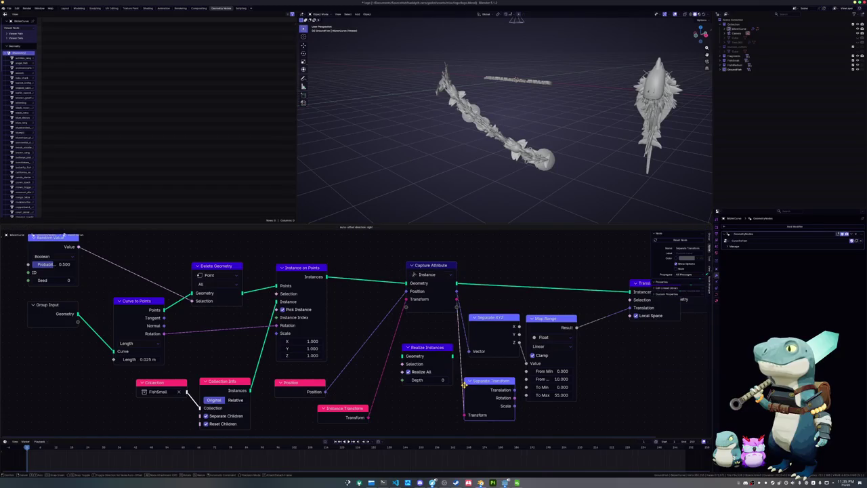
{"action": "left_click", "coordinate": [403, 398]}
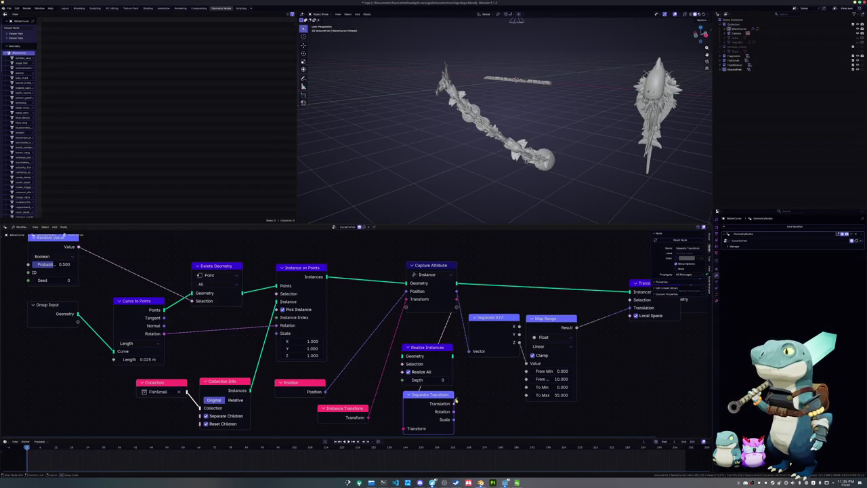
{"action": "left_click_drag", "start_coordinate": [454, 403], "coordinate": [468, 352]}
Step: Delete the unused Realize Instances node and move Separate Transform into the freed space
{"action": "left_click", "coordinate": [426, 347]}
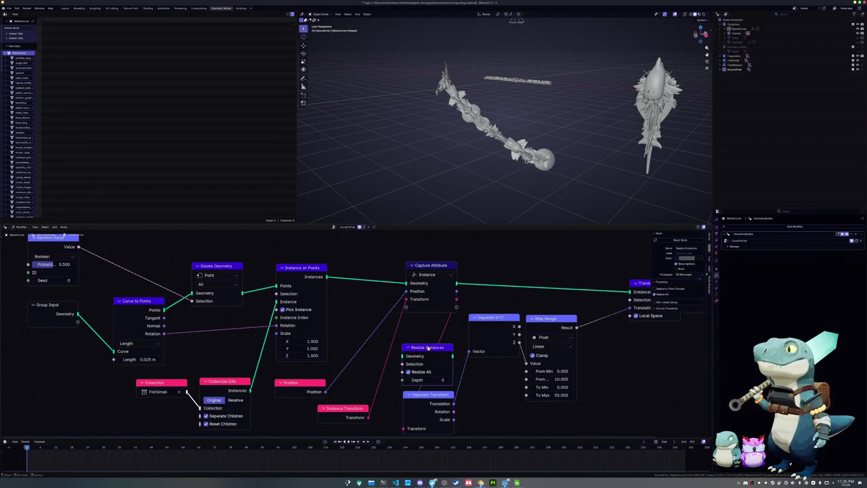
{"action": "key", "text": "x"}
{"action": "mouse_move", "coordinate": [433, 394]}
{"action": "left_mouse_down"}
{"action": "mouse_move", "coordinate": [433, 336]}
{"action": "mouse_move", "coordinate": [535, 326]}
{"action": "left_mouse_up"}
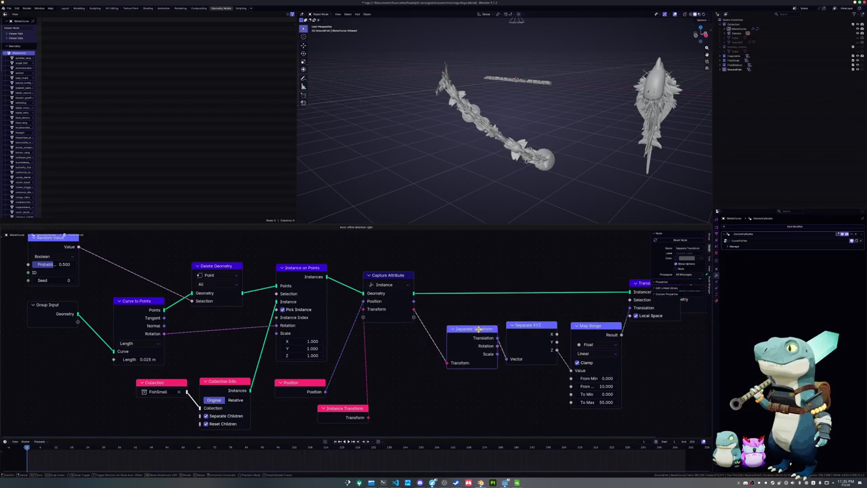
Step: Reposition Separate Transform, Map Range, Group Input and Instance Transform, and frame the fish-chain object in the viewport
{"action": "left_click_drag", "start_coordinate": [431, 341], "coordinate": [467, 324]}
{"action": "left_click_drag", "start_coordinate": [592, 325], "coordinate": [588, 325]}
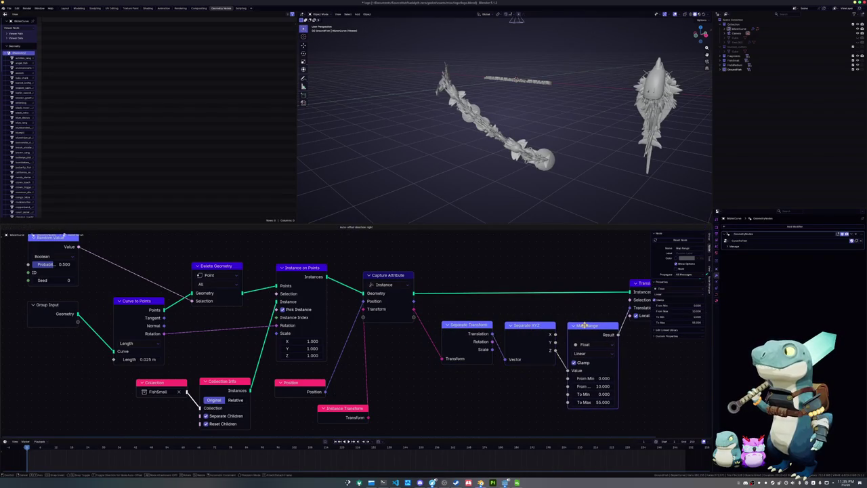
{"action": "middle_click_drag", "start_coordinate": [203, 327], "coordinate": [283, 346]}
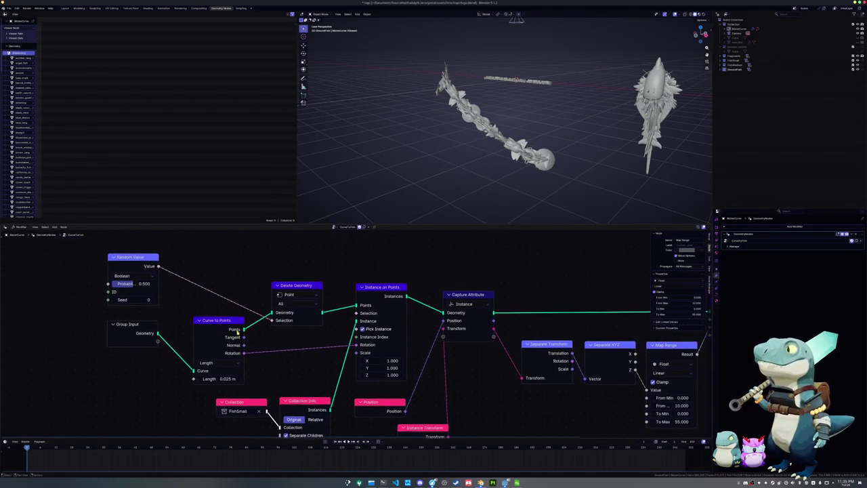
{"action": "mouse_move", "coordinate": [139, 326]}
{"action": "left_mouse_down"}
{"action": "mouse_move", "coordinate": [85, 328]}
{"action": "mouse_move", "coordinate": [68, 347]}
{"action": "left_mouse_up"}
{"action": "left_click", "coordinate": [110, 344]}
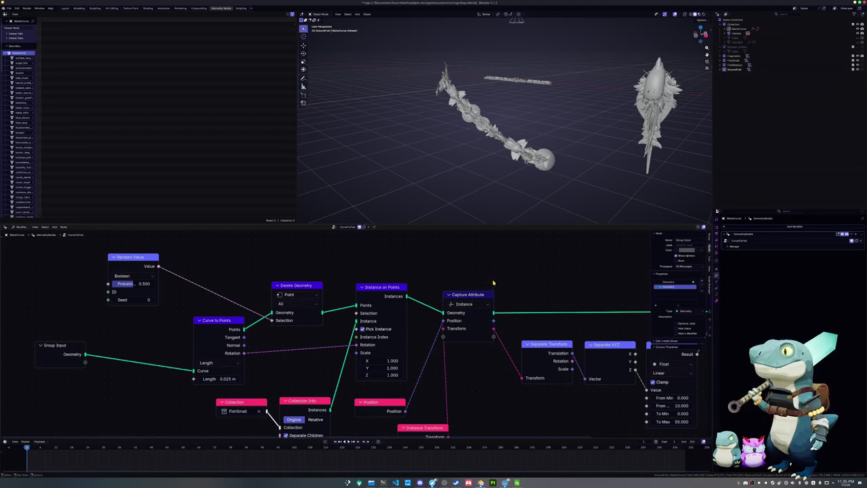
{"action": "left_click", "coordinate": [522, 169]}
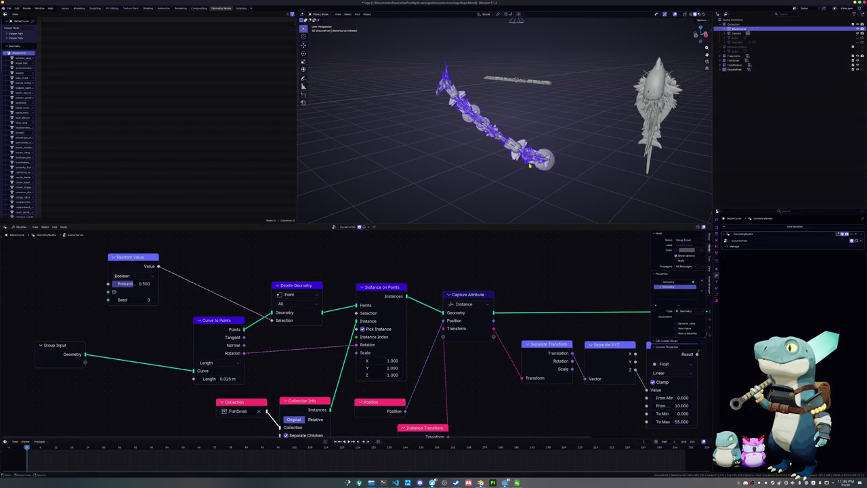
{"action": "key", "text": "KP_Decimal"}
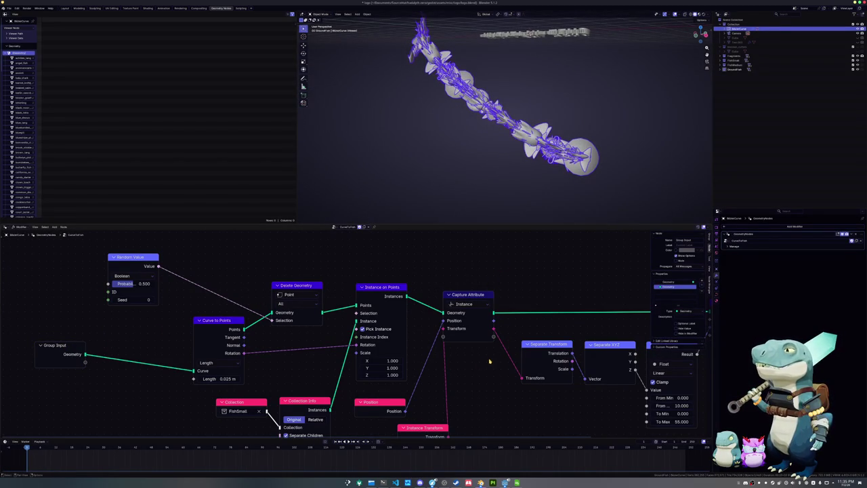
{"action": "middle_click_drag", "start_coordinate": [440, 374], "coordinate": [434, 345]}
{"action": "left_click_drag", "start_coordinate": [424, 390], "coordinate": [383, 391]}
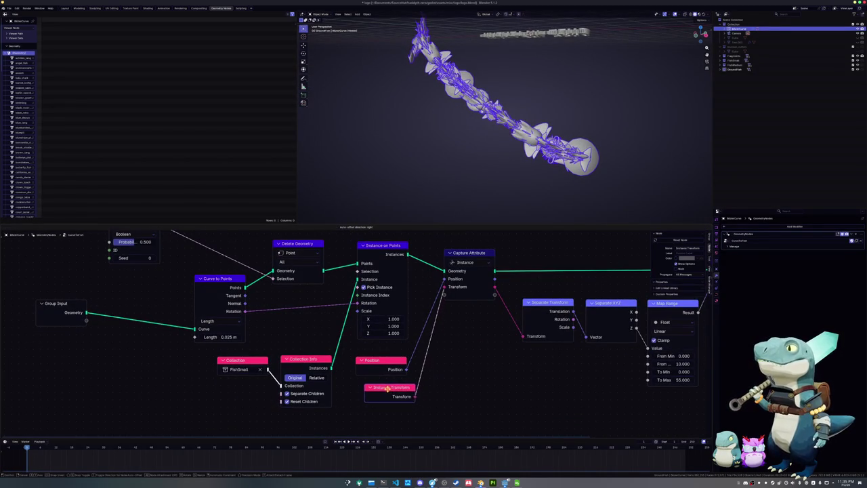
{"action": "middle_click_drag", "start_coordinate": [463, 367], "coordinate": [393, 383]}
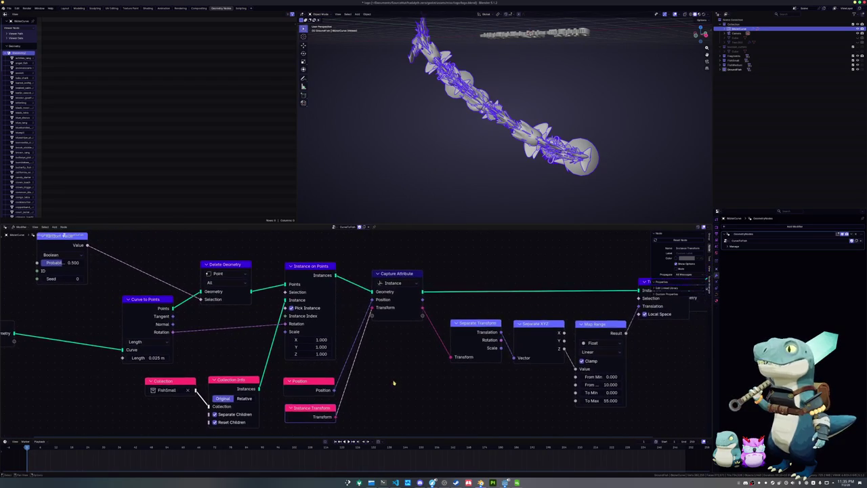
{"action": "left_click_drag", "start_coordinate": [397, 273], "coordinate": [397, 262]}
{"action": "left_click", "coordinate": [396, 272]}
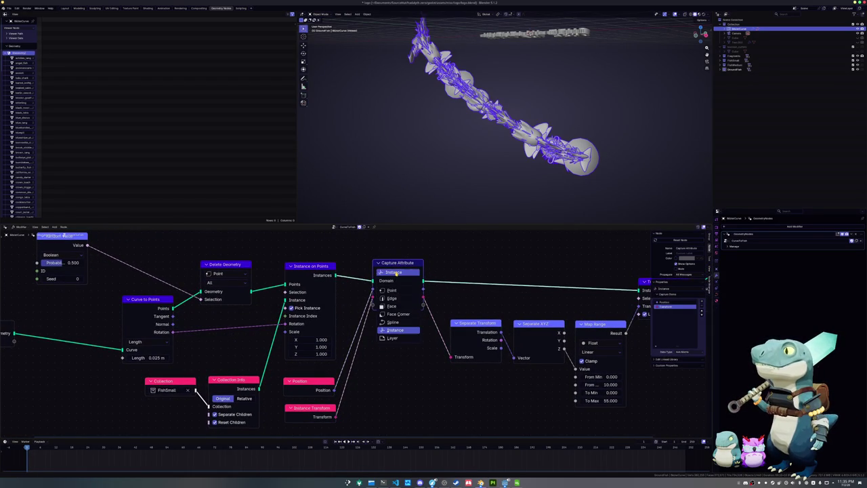
{"action": "left_click", "coordinate": [398, 289]}
{"action": "left_click", "coordinate": [402, 272]}
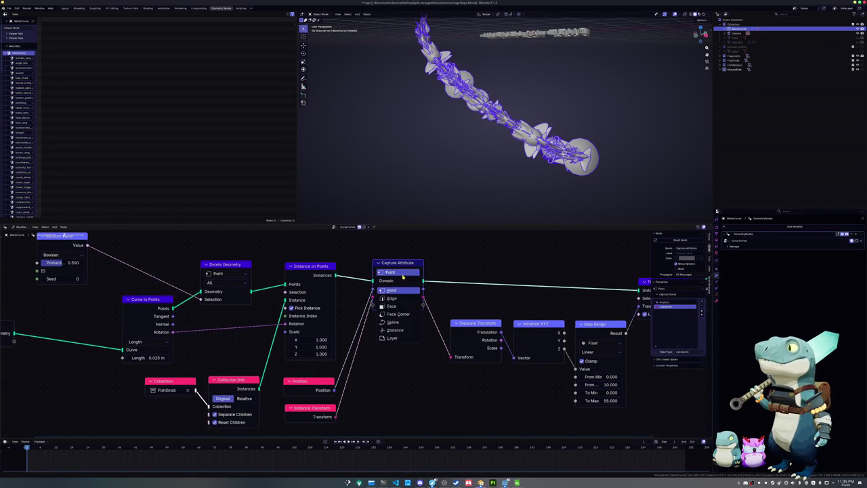
{"action": "left_click", "coordinate": [403, 329]}
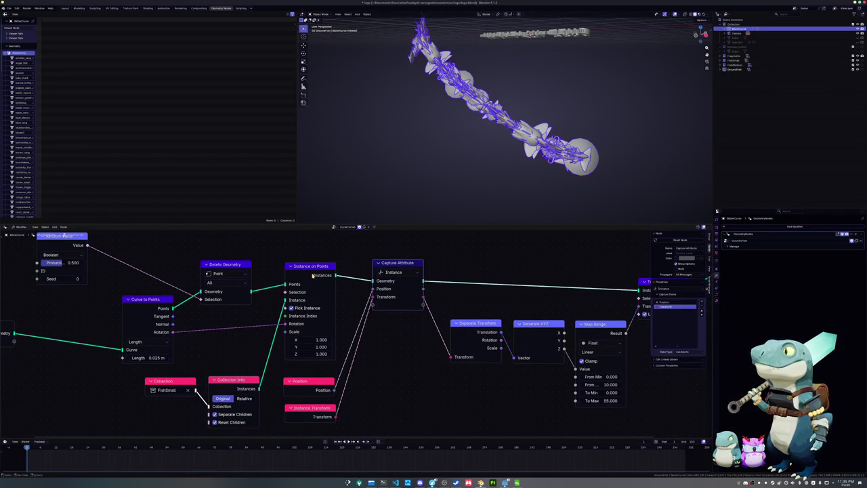
{"action": "left_click", "coordinate": [386, 272]}
{"action": "left_click", "coordinate": [398, 290]}
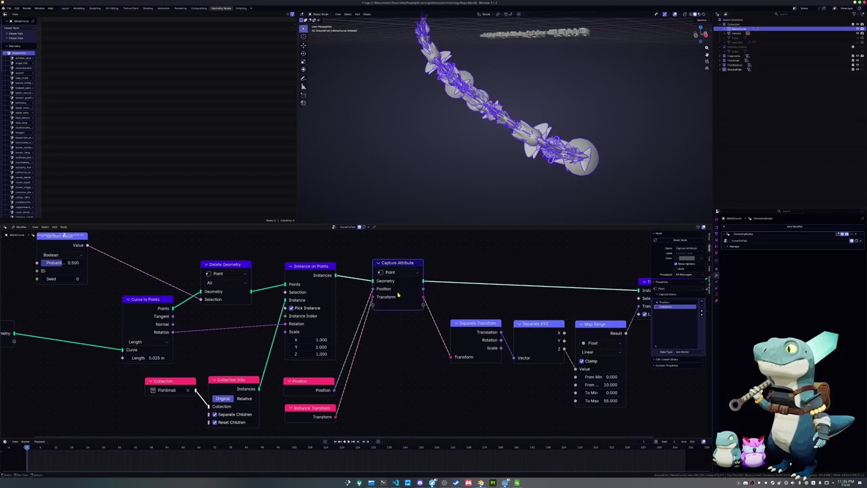
{"action": "left_click", "coordinate": [401, 273]}
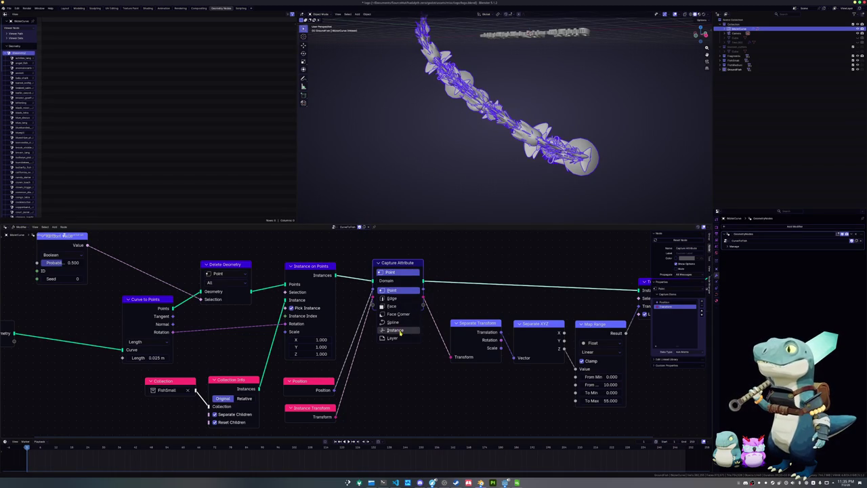
{"action": "left_click", "coordinate": [399, 329]}
{"action": "mouse_move", "coordinate": [406, 106]}
{"action": "middle_mouse_down"}
{"action": "mouse_move", "coordinate": [477, 178]}
{"action": "mouse_move", "coordinate": [430, 174]}
{"action": "mouse_move", "coordinate": [424, 209]}
{"action": "middle_mouse_up"}
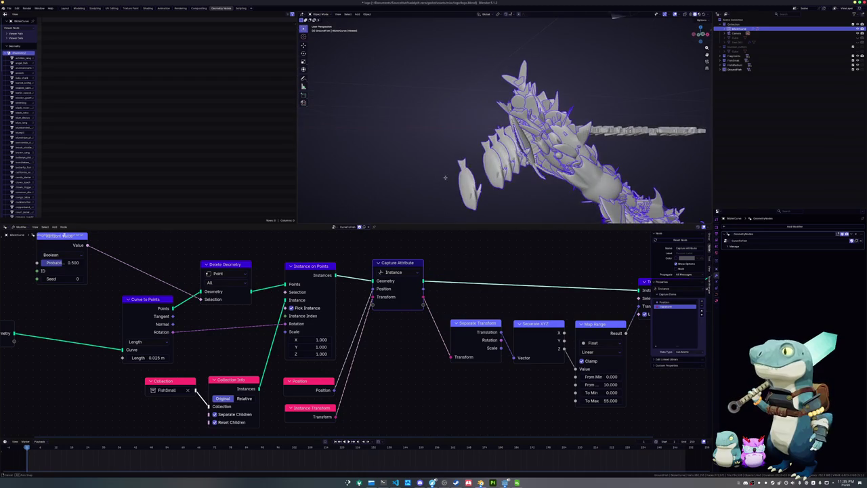
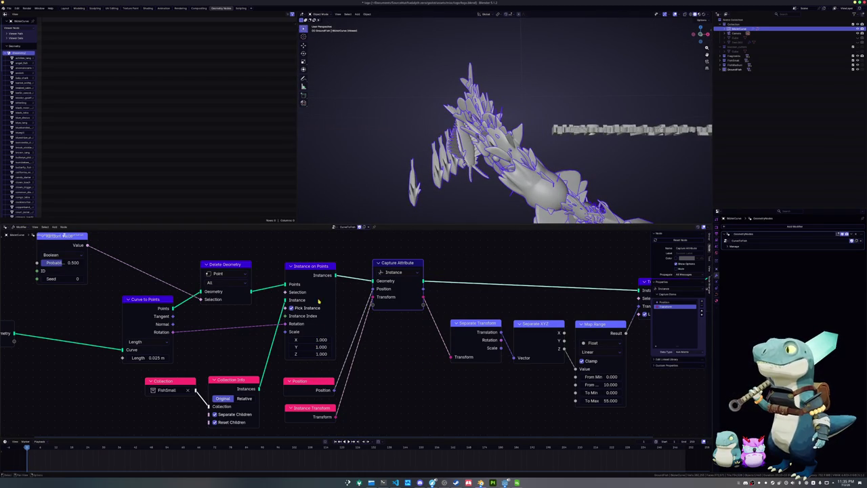
Step: Try the Point and Layer capture domains, then set Capture Attribute back to Instance
{"action": "left_click", "coordinate": [398, 273]}
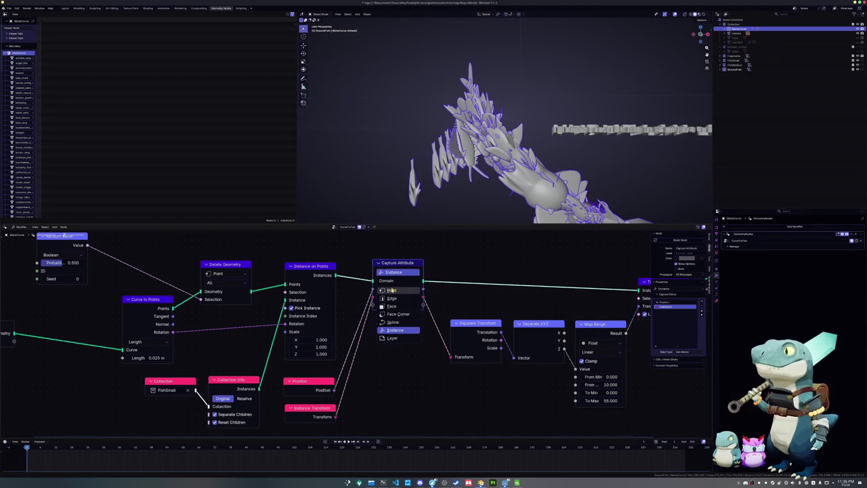
{"action": "left_click", "coordinate": [391, 291]}
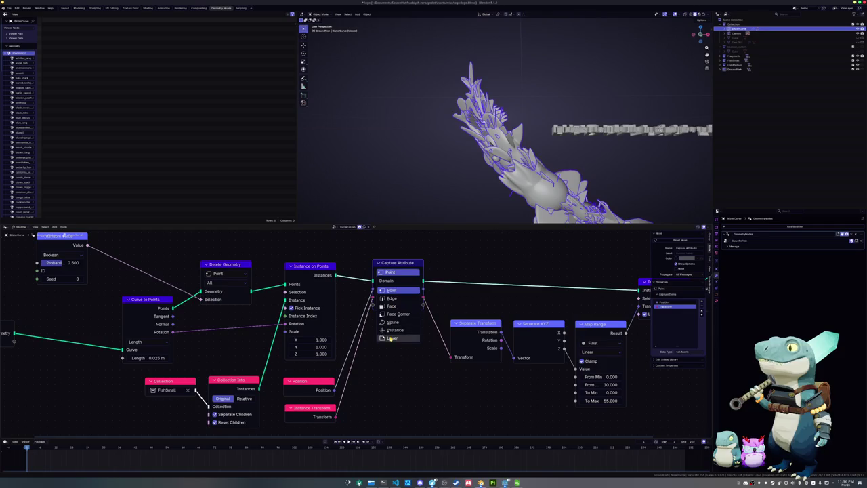
{"action": "left_click", "coordinate": [391, 338]}
{"action": "left_click", "coordinate": [396, 271]}
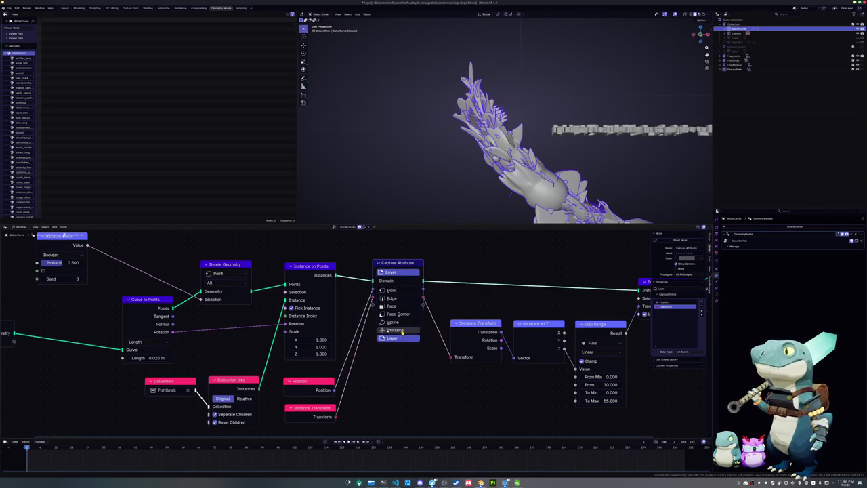
{"action": "left_click", "coordinate": [403, 329]}
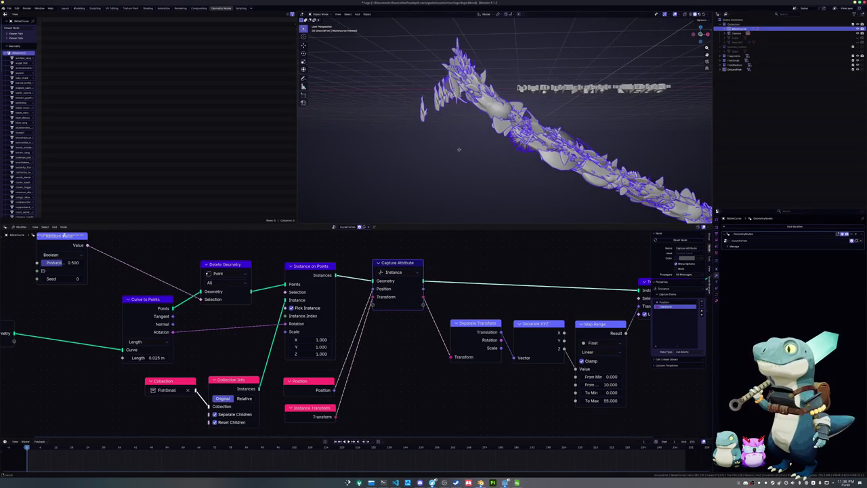
Step: Select the Map Range node and lower its From Min value
{"action": "middle_click_drag", "start_coordinate": [478, 312], "coordinate": [409, 310]}
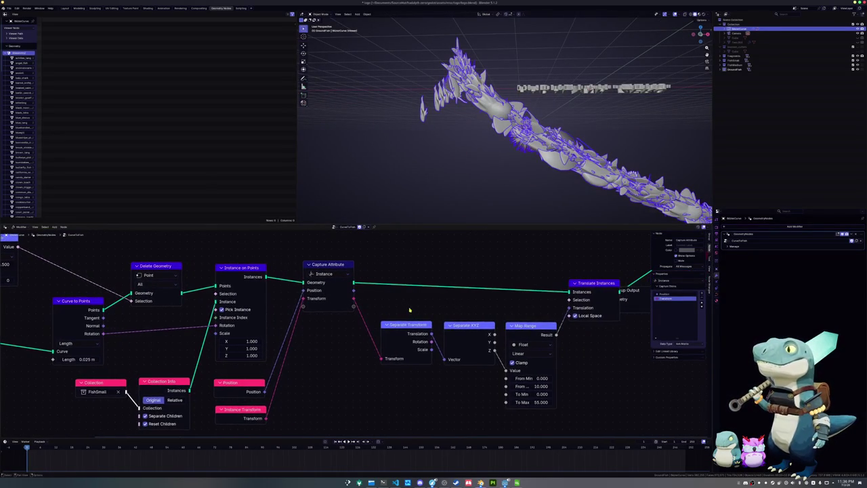
{"action": "middle_click_drag", "start_coordinate": [480, 340], "coordinate": [426, 337]}
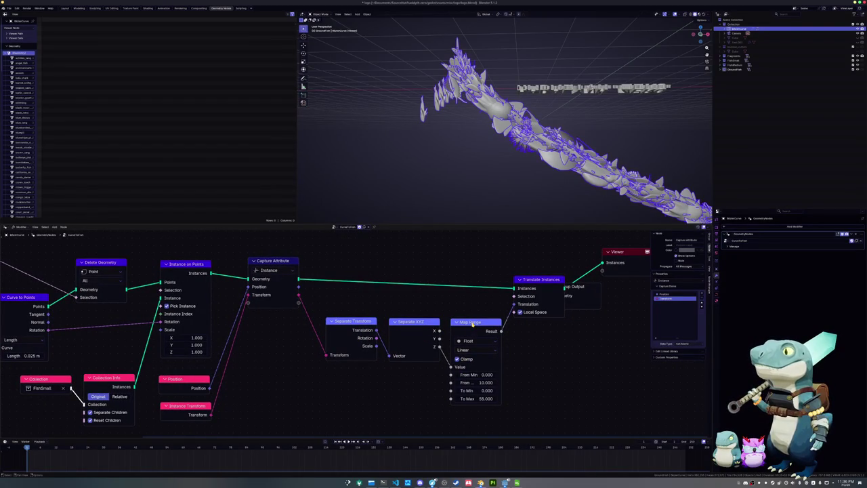
{"action": "left_click", "coordinate": [471, 325]}
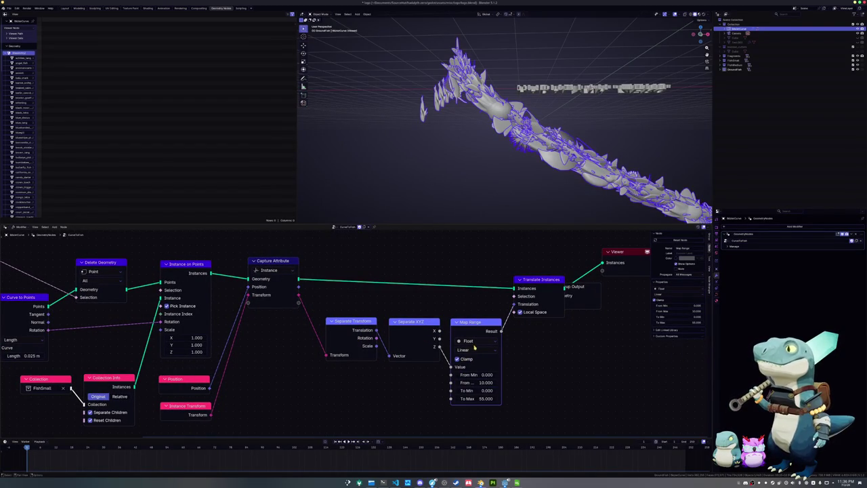
{"action": "mouse_move", "coordinate": [482, 374]}
{"action": "left_mouse_down"}
{"action": "mouse_move", "coordinate": [468, 375]}
{"action": "mouse_move", "coordinate": [495, 374]}
{"action": "left_mouse_up"}
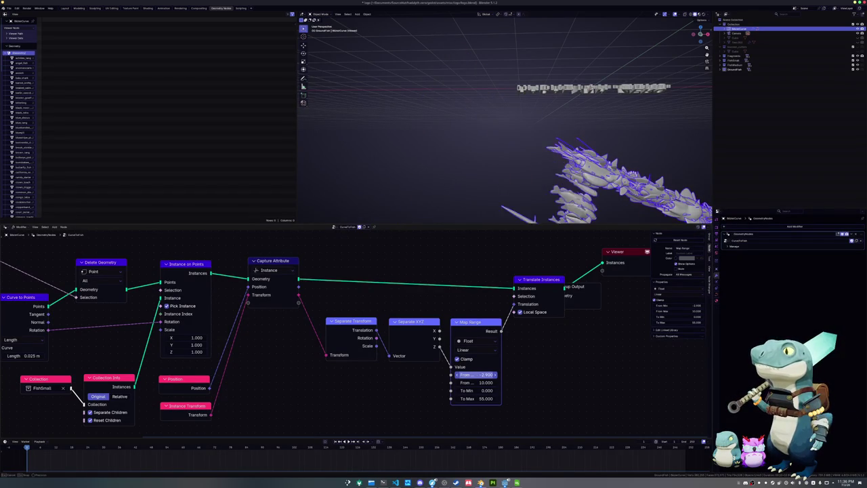
Step: Apply all transforms to the curve object with Ctrl+A
{"action": "mouse_move", "coordinate": [514, 163]}
{"action": "middle_mouse_down"}
{"action": "mouse_move", "coordinate": [461, 189]}
{"action": "mouse_move", "coordinate": [465, 219]}
{"action": "middle_mouse_up"}
{"action": "key", "text": "ctrl+a"}
{"action": "left_click", "coordinate": [457, 198]}
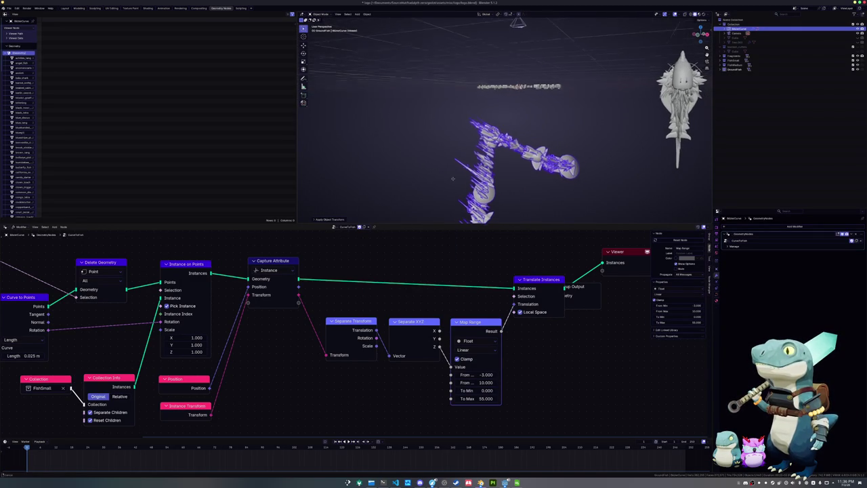
Step: Reset Map Range From Min to 0 and retune From Max while watching the fish arc
{"action": "left_click", "coordinate": [472, 376]}
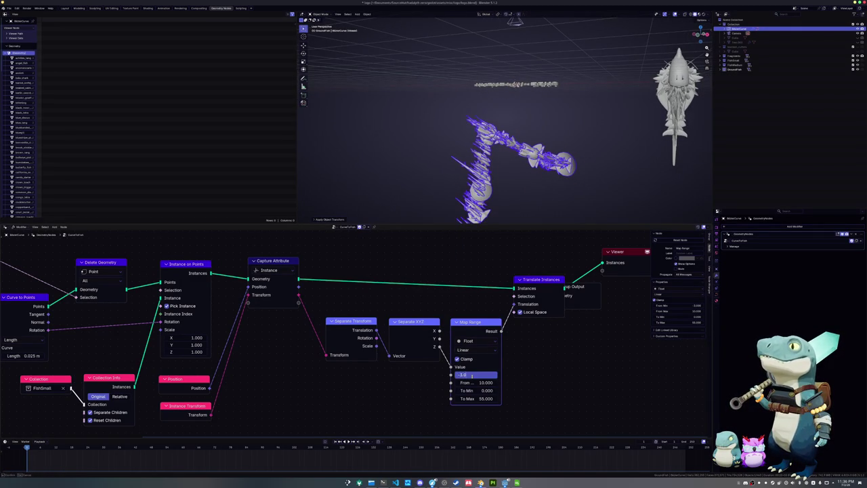
{"action": "type", "text": "0"}
{"action": "key", "text": "Return"}
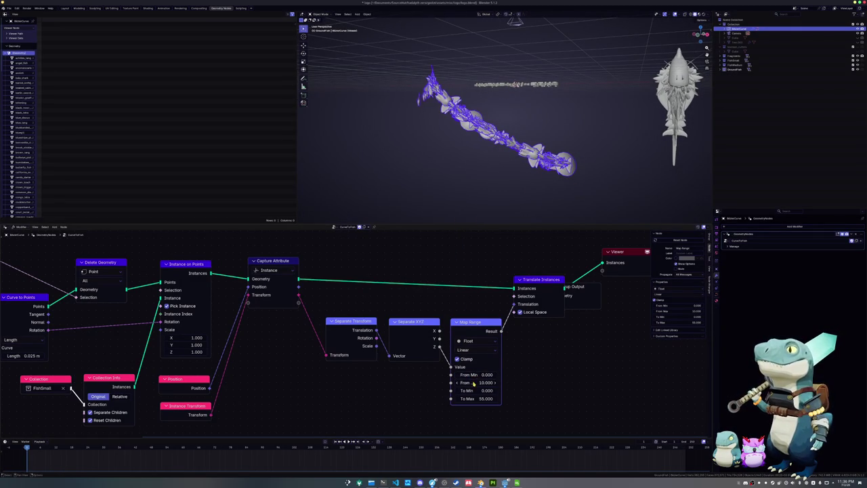
{"action": "left_click", "coordinate": [473, 384]}
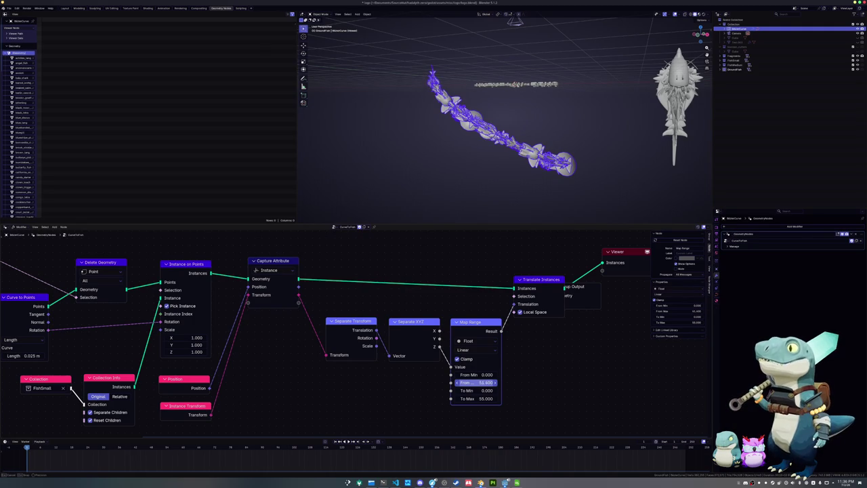
{"action": "mouse_move", "coordinate": [485, 383]}
{"action": "left_mouse_down"}
{"action": "mouse_move", "coordinate": [453, 383]}
{"action": "mouse_move", "coordinate": [467, 382]}
{"action": "left_mouse_up"}
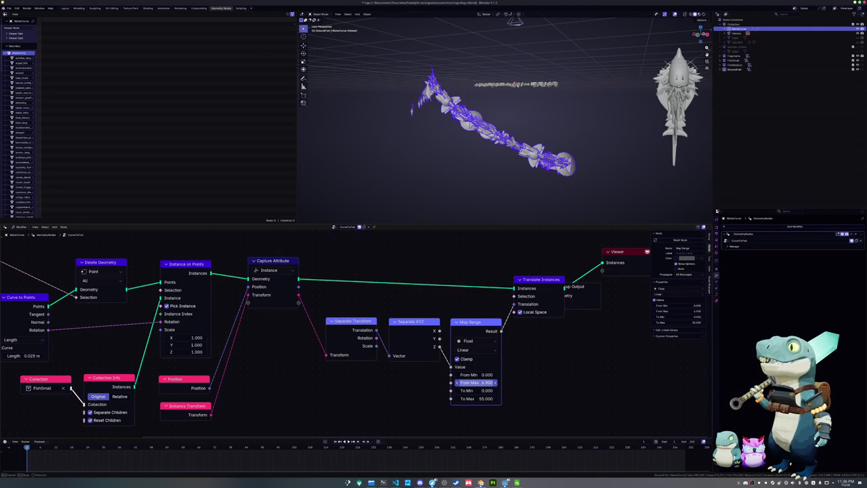
{"action": "left_click", "coordinate": [477, 383]}
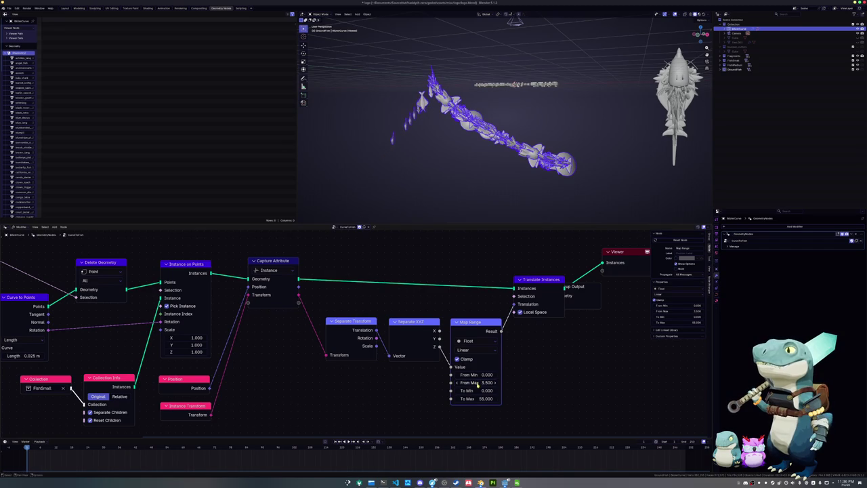
{"action": "type", "text": "3.5"}
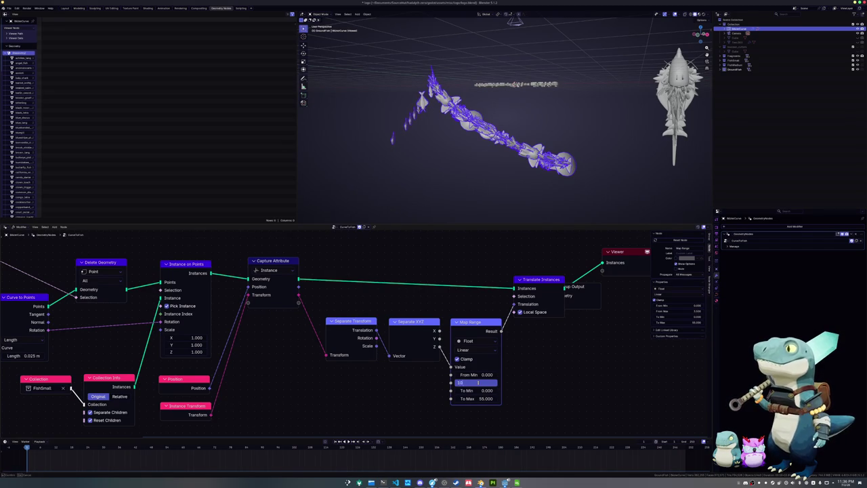
{"action": "key", "text": "Return"}
Step: Cancel an accidental Z move and set Map Range From Max to -10
{"action": "key", "text": "g"}
{"action": "key", "text": "z"}
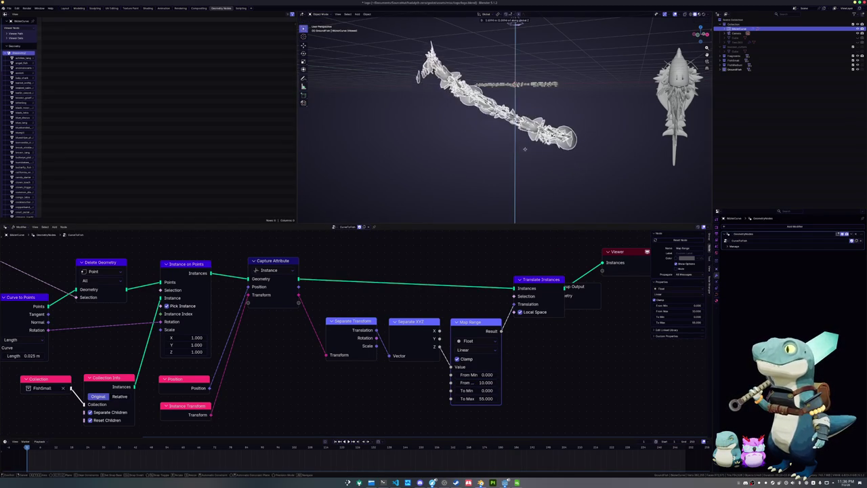
{"action": "key", "text": "Escape"}
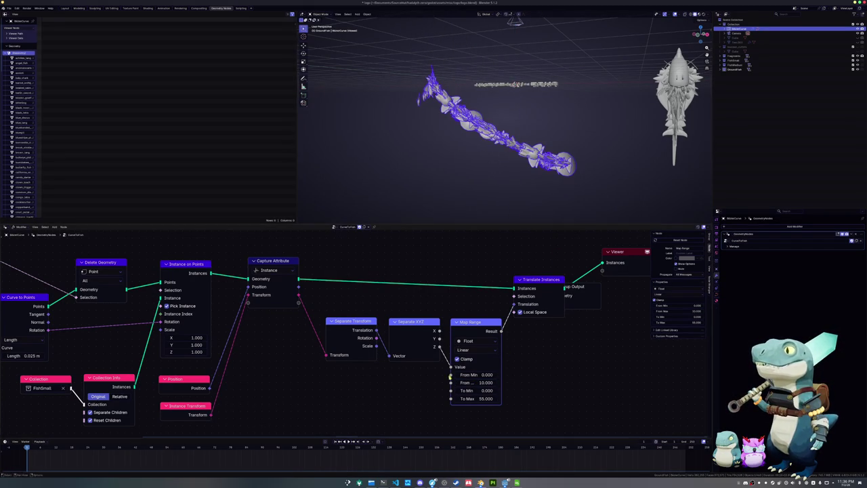
{"action": "left_click", "coordinate": [470, 382]}
{"action": "type", "text": "-10"}
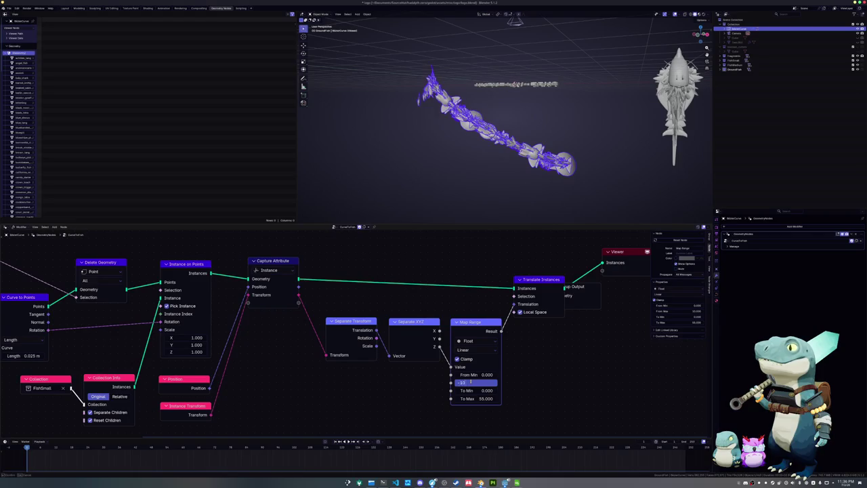
{"action": "key", "text": "Return"}
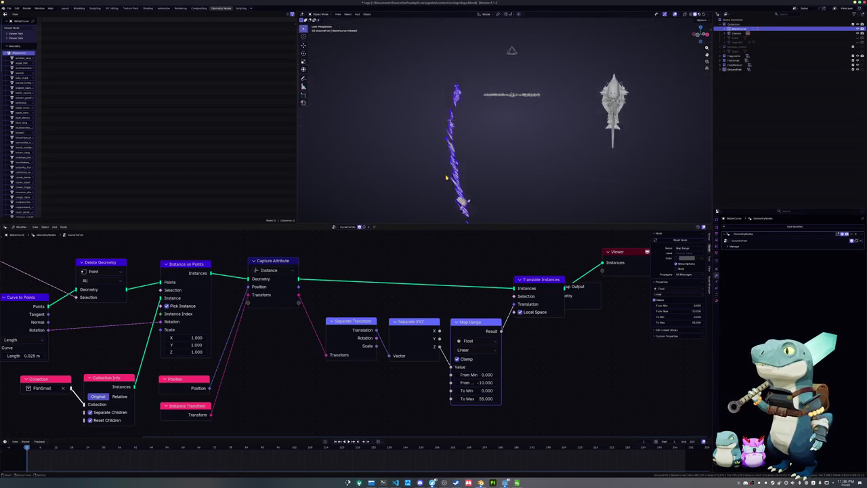
Step: Adjust Map Range To Max until it reads 6.8, bending the fish into an arc
{"action": "left_click", "coordinate": [481, 398]}
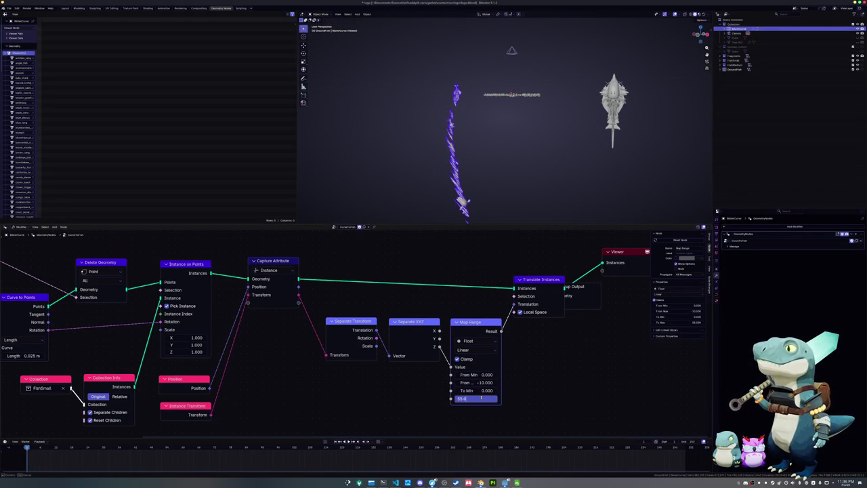
{"action": "type", "text": "-10"}
{"action": "key", "text": "Return"}
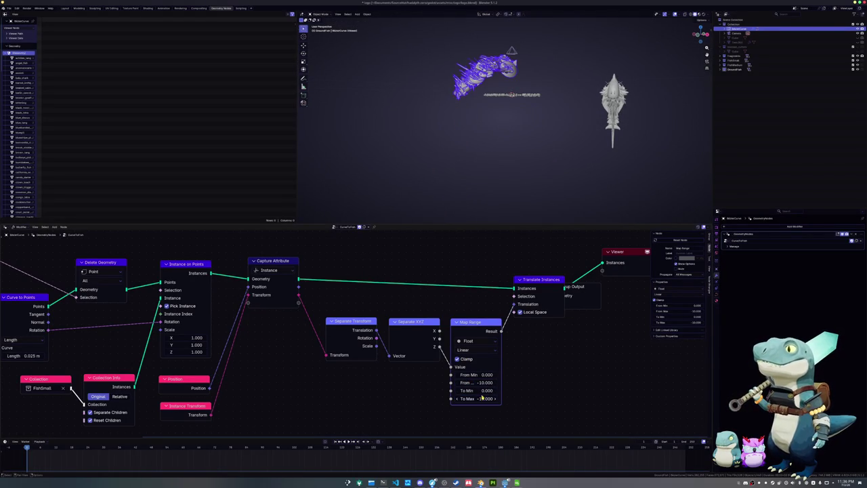
{"action": "left_click", "coordinate": [480, 398]}
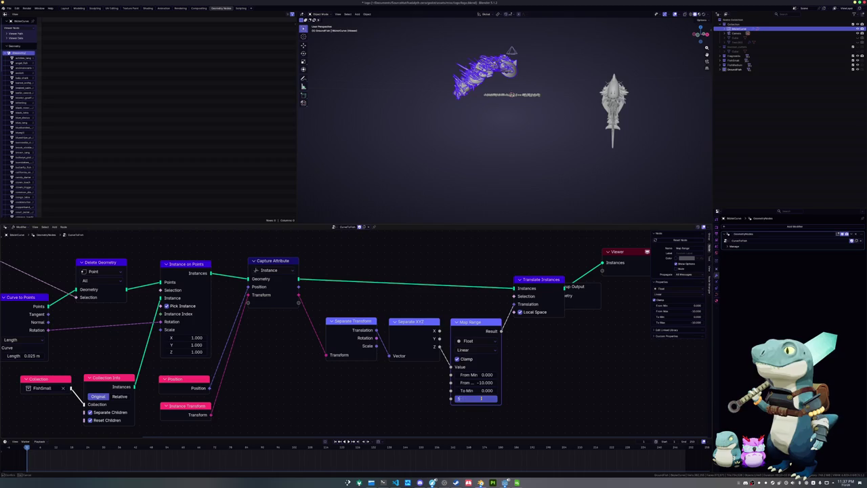
{"action": "key", "text": "Return"}
{"action": "mouse_move", "coordinate": [480, 401]}
{"action": "left_mouse_down"}
{"action": "mouse_move", "coordinate": [447, 398]}
{"action": "mouse_move", "coordinate": [515, 398]}
{"action": "left_mouse_up"}
{"action": "middle_click_drag", "start_coordinate": [466, 401], "coordinate": [452, 411]}
Step: Box-select the three remapping nodes and move them down and left
{"action": "left_click_drag", "start_coordinate": [451, 410], "coordinate": [312, 319]}
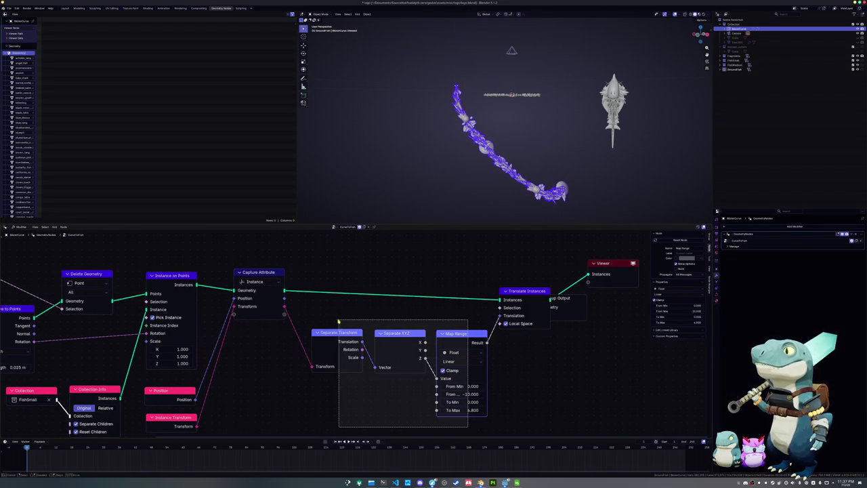
{"action": "key", "text": "g"}
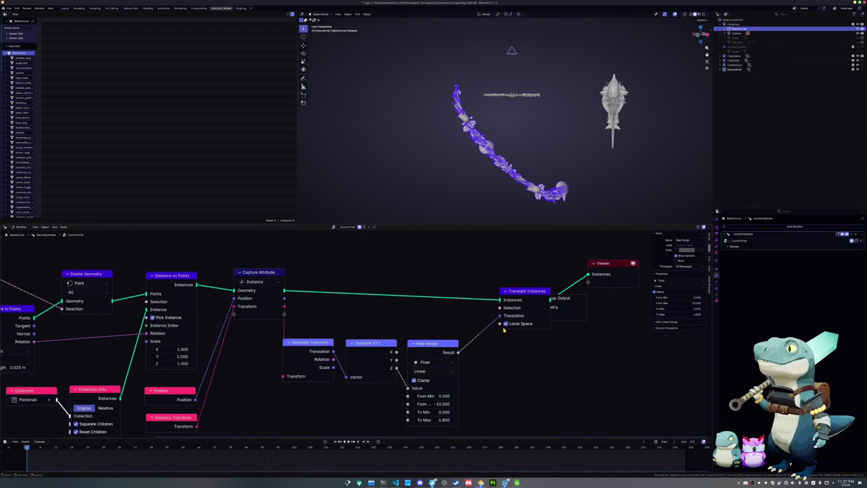
{"action": "left_click", "coordinate": [505, 323]}
{"action": "left_click", "coordinate": [505, 323]}
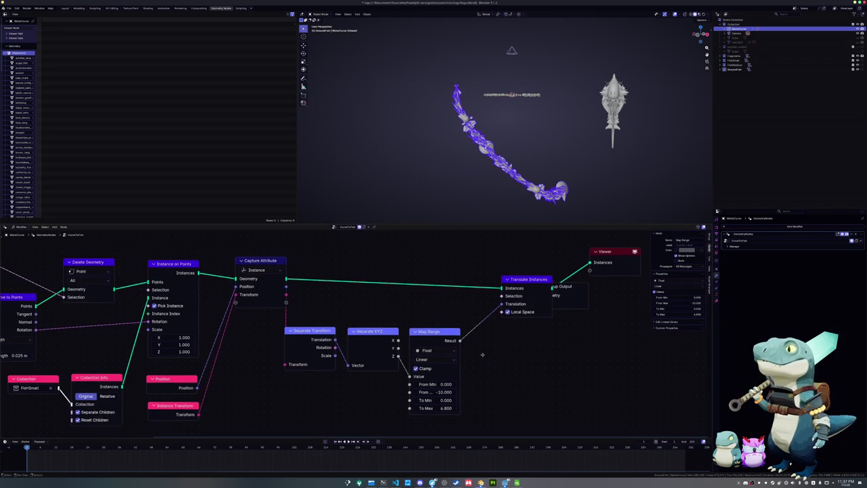
{"action": "middle_click_drag", "start_coordinate": [444, 317], "coordinate": [447, 290]}
Step: Set Map Range To Max to 5
{"action": "left_click", "coordinate": [440, 394]}
{"action": "type", "text": "2.000"}
{"action": "key", "text": "Return"}
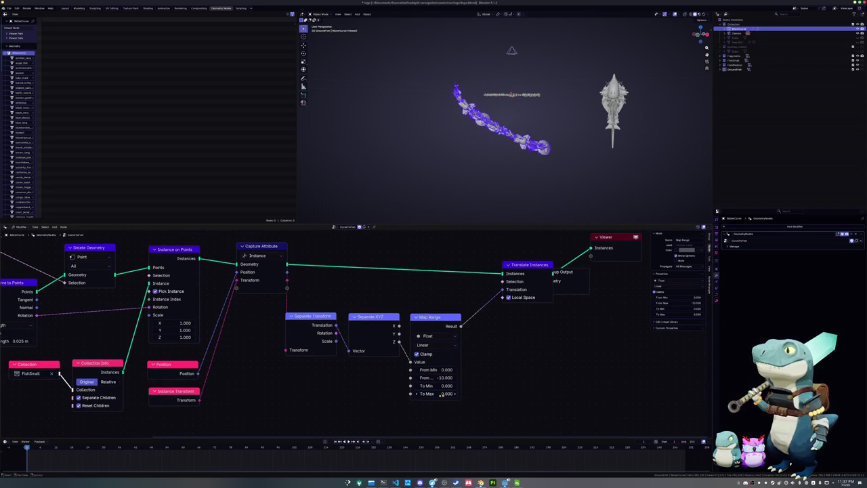
{"action": "left_click", "coordinate": [441, 393]}
{"action": "type", "text": "2"}
{"action": "key", "text": "Return"}
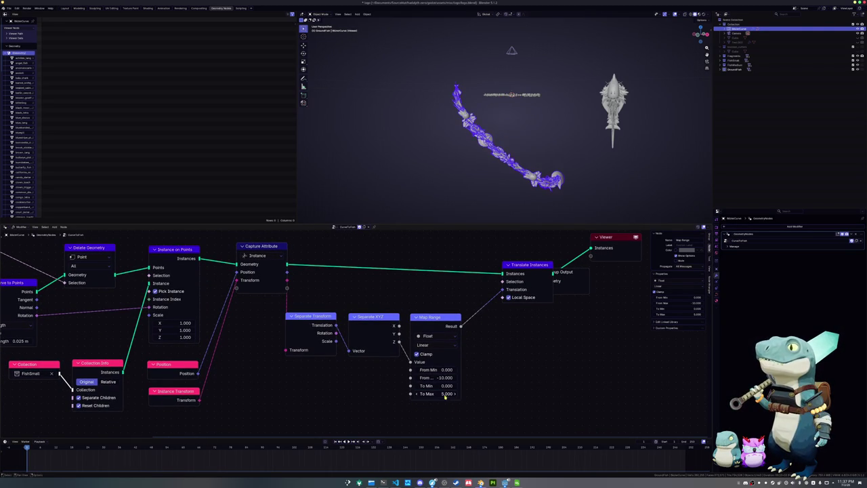
Step: Pull Group Output clear and link Translate Instances' Instances output into it
{"action": "left_click_drag", "start_coordinate": [562, 271], "coordinate": [620, 272]}
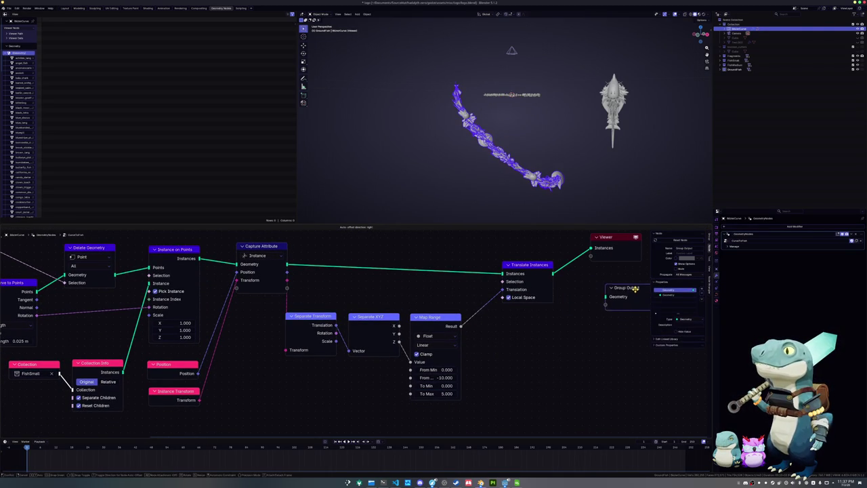
{"action": "middle_click_drag", "start_coordinate": [583, 315], "coordinate": [565, 329]}
{"action": "mouse_move", "coordinate": [511, 277]}
{"action": "left_mouse_down"}
{"action": "mouse_move", "coordinate": [504, 267]}
{"action": "mouse_move", "coordinate": [546, 287]}
{"action": "left_mouse_up"}
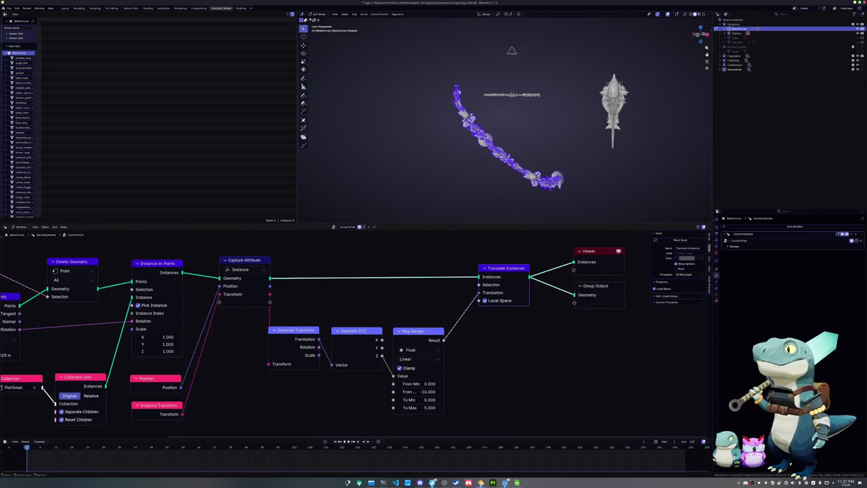
{"action": "mouse_move", "coordinate": [509, 348]}
{"action": "middle_mouse_down"}
{"action": "mouse_move", "coordinate": [507, 333]}
{"action": "mouse_move", "coordinate": [578, 366]}
{"action": "middle_mouse_up"}
{"action": "scroll", "coordinate": [474, 336], "scroll_direction": "up", "scroll_amount": 1}
Step: Reduce the fish instance scale to 0.26
{"action": "mouse_move", "coordinate": [241, 330]}
{"action": "left_mouse_down"}
{"action": "mouse_move", "coordinate": [241, 346]}
{"action": "mouse_move", "coordinate": [214, 346]}
{"action": "left_mouse_up"}
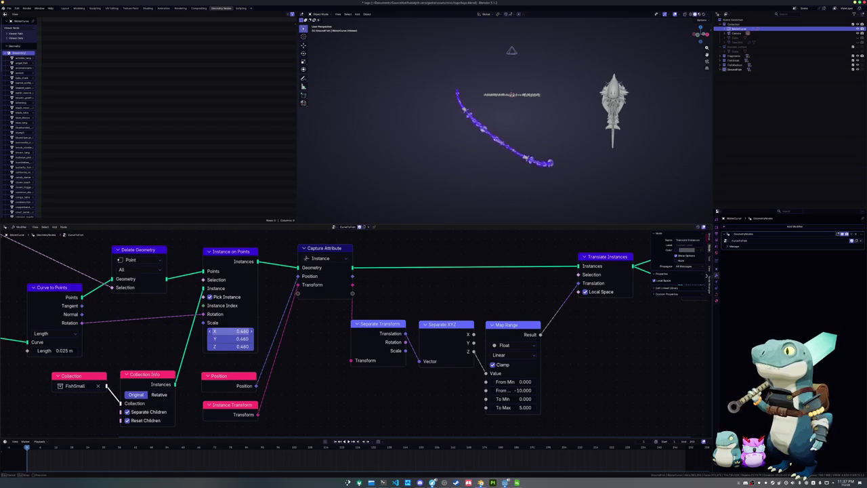
{"action": "scroll", "coordinate": [474, 135], "scroll_direction": "up", "scroll_amount": 3}
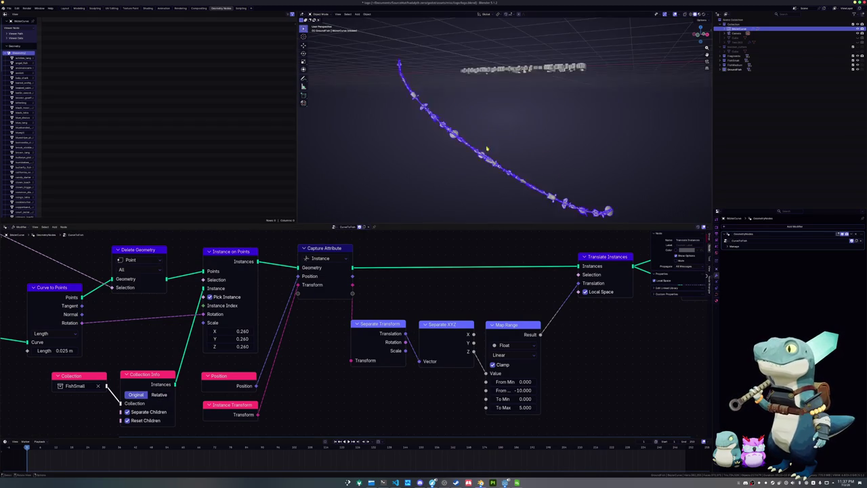
{"action": "middle_click_drag", "start_coordinate": [449, 161], "coordinate": [504, 152]}
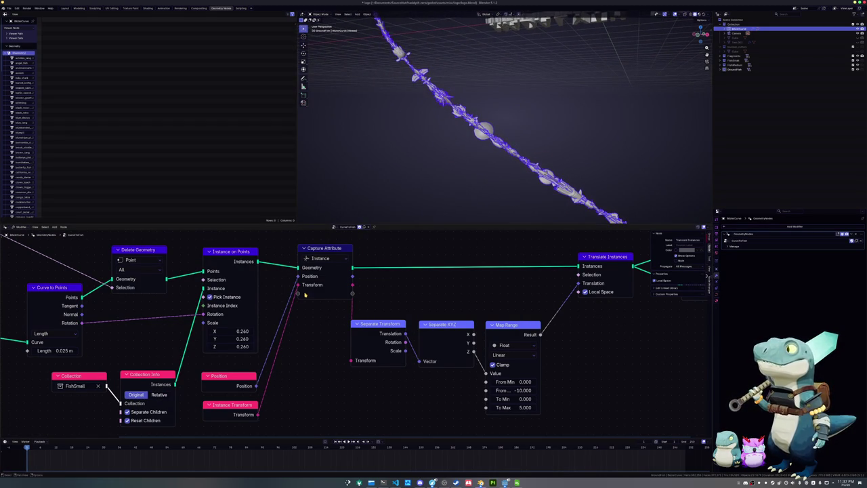
Step: Raise Map Range To Max to about 12.2 to spread the fish farther
{"action": "middle_click_drag", "start_coordinate": [413, 369], "coordinate": [419, 388]}
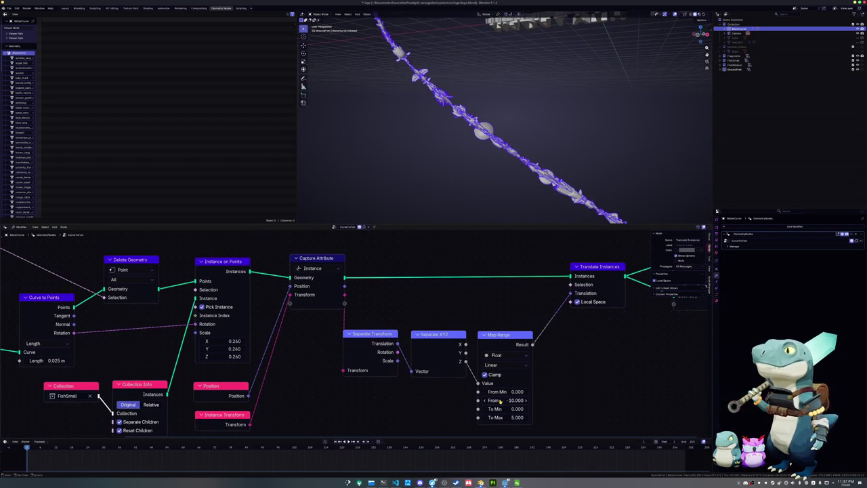
{"action": "left_click_drag", "start_coordinate": [503, 418], "coordinate": [542, 418]}
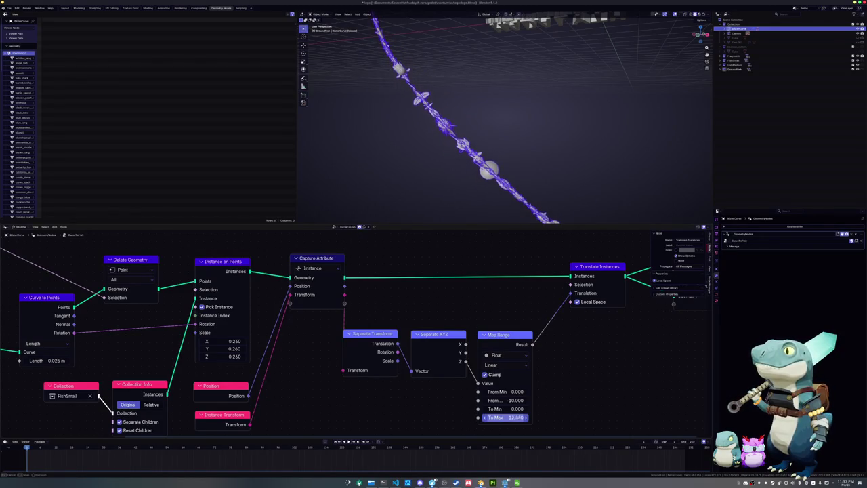
{"action": "left_click_drag", "start_coordinate": [542, 418], "coordinate": [509, 416]}
{"action": "scroll", "coordinate": [510, 416], "scroll_direction": "down", "scroll_amount": 1}
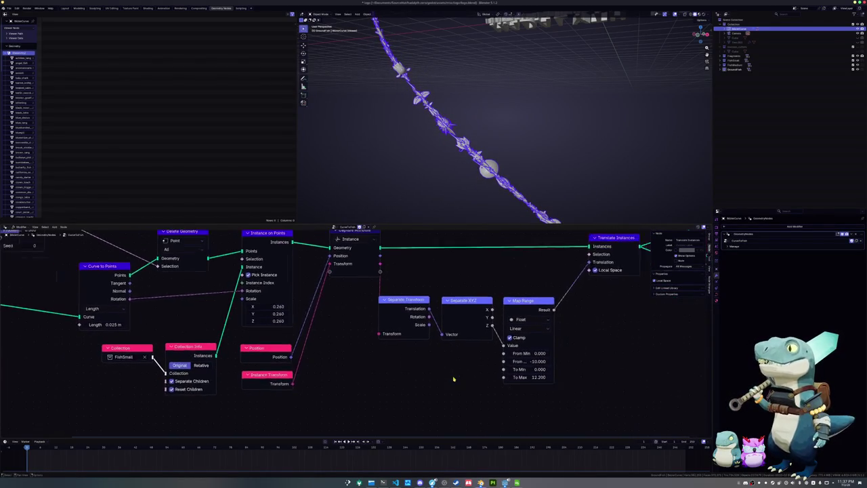
{"action": "middle_click_drag", "start_coordinate": [333, 416], "coordinate": [340, 373]}
Step: Add an Index node and place it below the graph
{"action": "key", "text": "shift+a"}
{"action": "type", "text": "inst"}
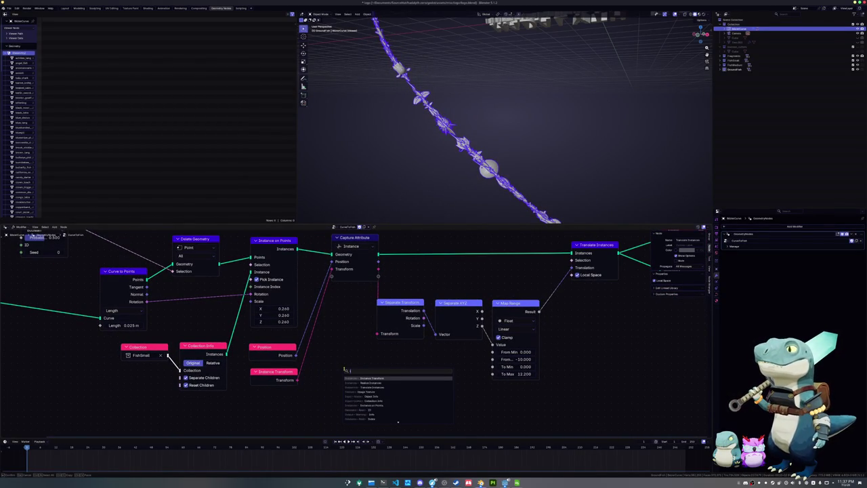
{"action": "key", "text": "BackSpace"}
{"action": "key", "text": "BackSpace"}
{"action": "key", "text": "BackSpace"}
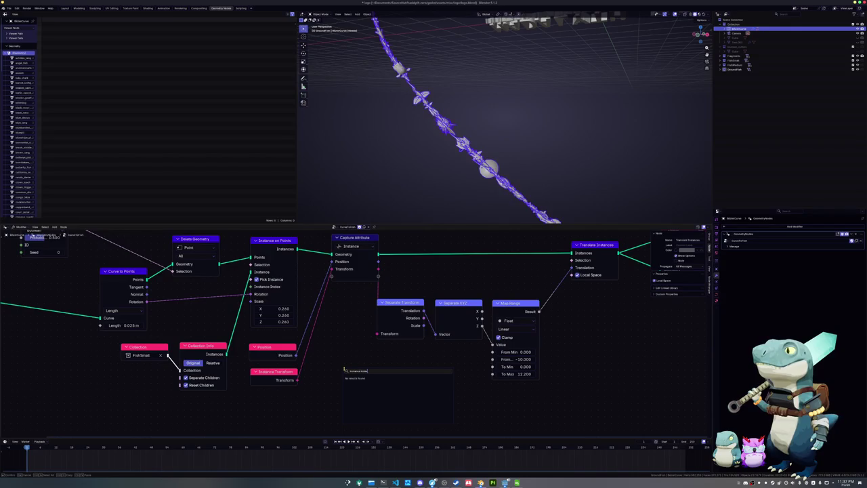
{"action": "type", "text": "ind"}
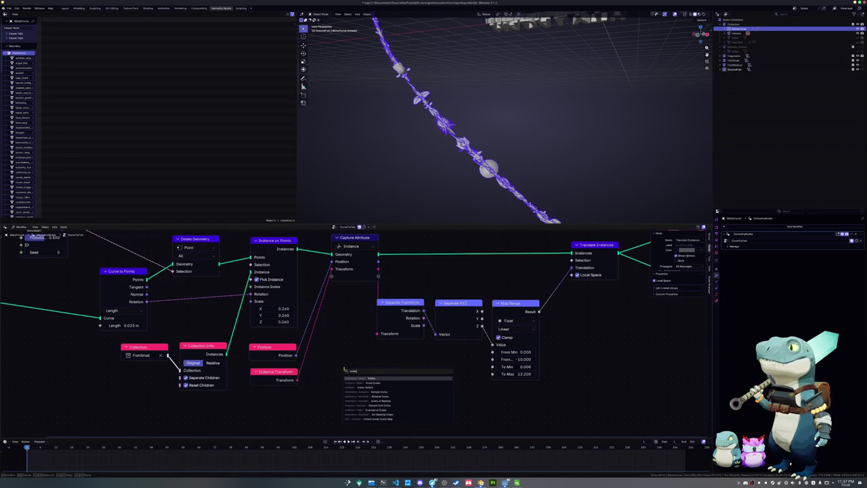
{"action": "key", "text": "Return"}
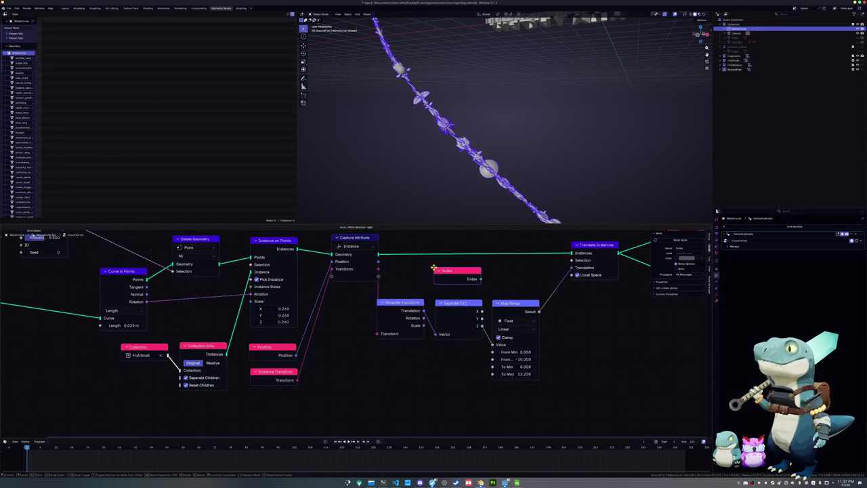
{"action": "left_click", "coordinate": [379, 360]}
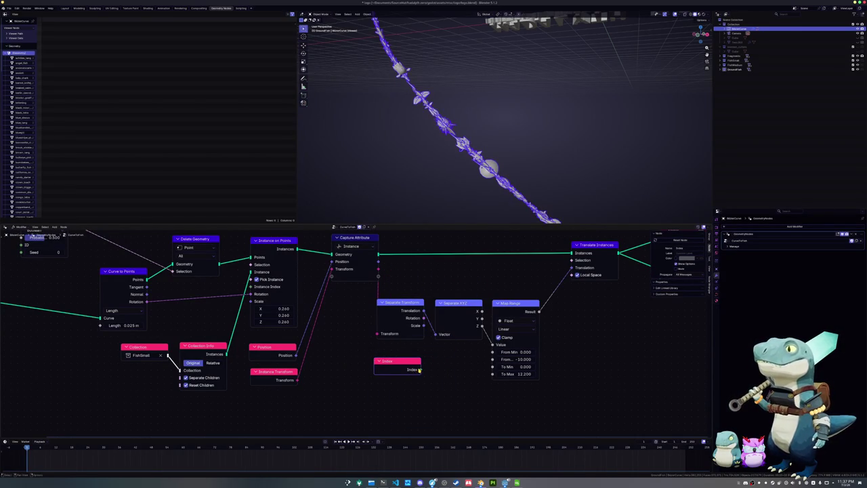
Step: Add an integer Random Value node (Min 0, Max 100) fed by Index and arrange both nodes
{"action": "left_click_drag", "start_coordinate": [420, 369], "coordinate": [433, 373]}
{"action": "type", "text": "rand"}
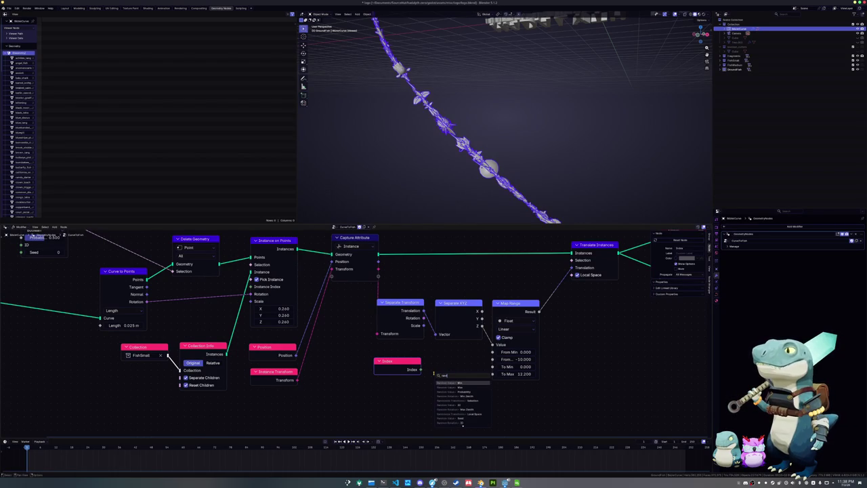
{"action": "key", "text": "Return"}
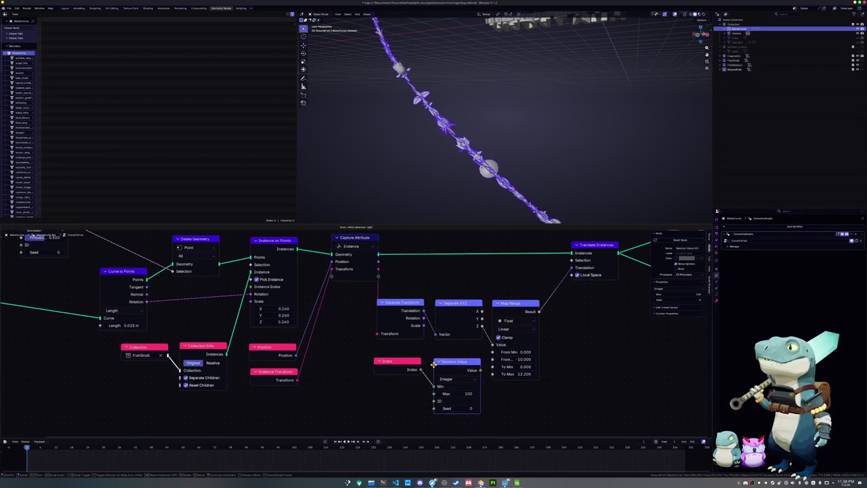
{"action": "left_click", "coordinate": [434, 357]}
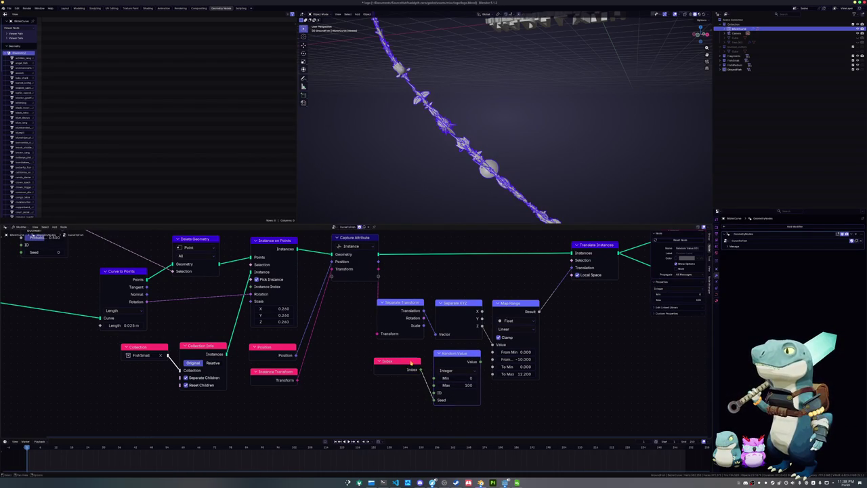
{"action": "left_click_drag", "start_coordinate": [411, 362], "coordinate": [388, 361]}
{"action": "left_click_drag", "start_coordinate": [476, 373], "coordinate": [457, 377]}
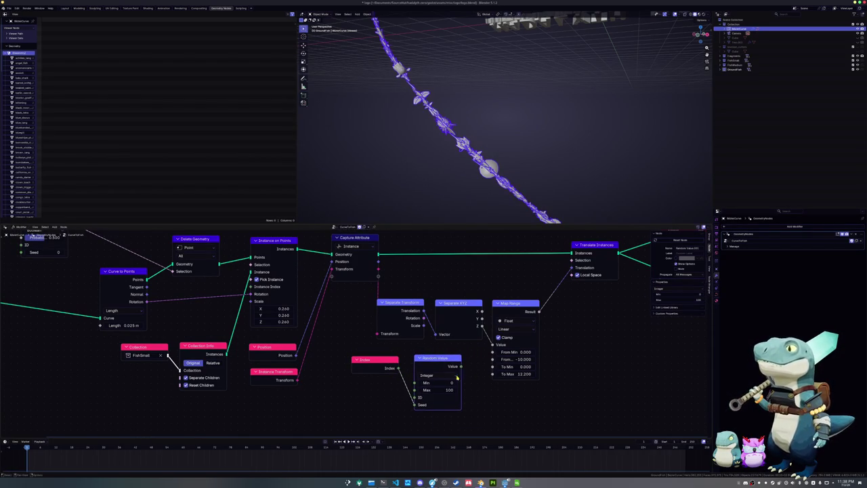
{"action": "mouse_move", "coordinate": [483, 403]}
{"action": "middle_mouse_down"}
{"action": "mouse_move", "coordinate": [473, 391]}
{"action": "mouse_move", "coordinate": [457, 398]}
{"action": "middle_mouse_up"}
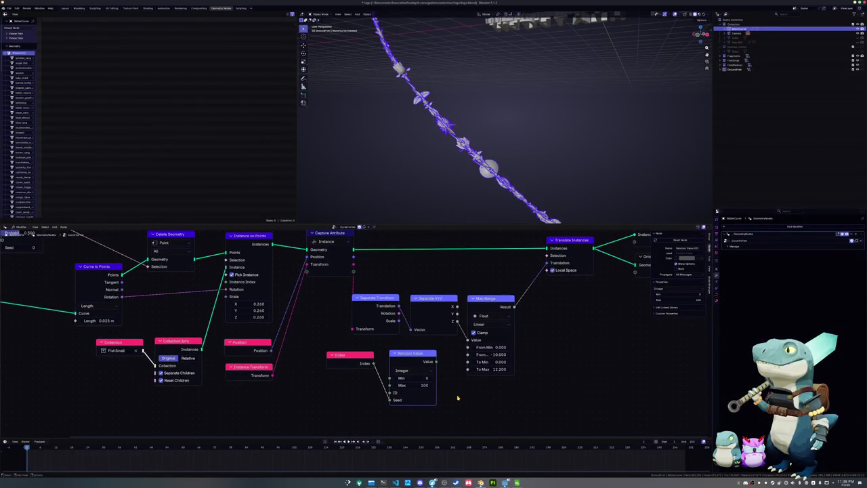
{"action": "left_click_drag", "start_coordinate": [425, 406], "coordinate": [328, 348]}
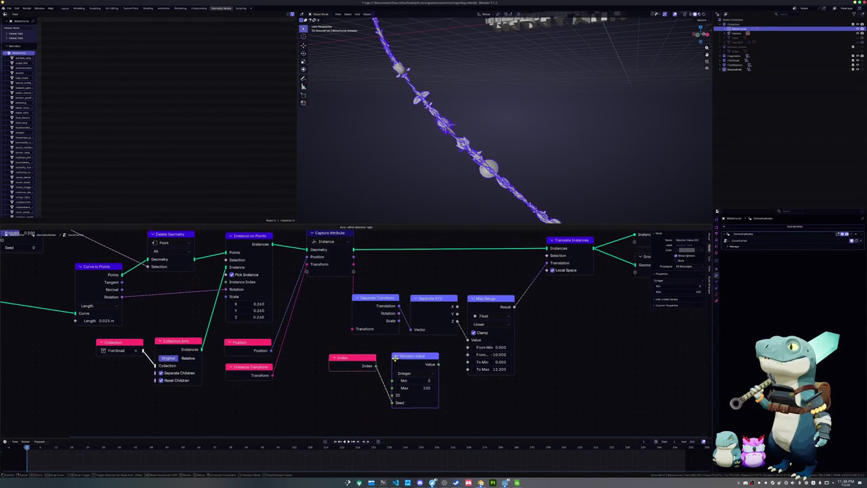
{"action": "left_click_drag", "start_coordinate": [405, 353], "coordinate": [485, 384]}
{"action": "middle_click_drag", "start_coordinate": [485, 384], "coordinate": [453, 363]}
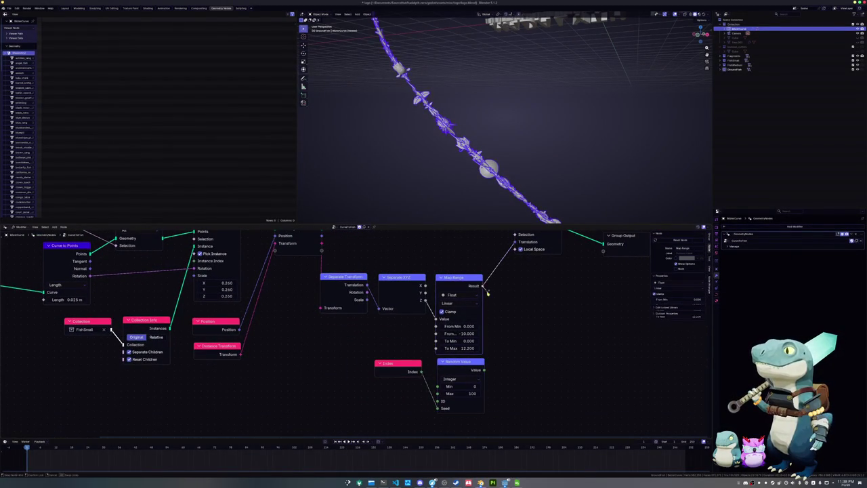
Step: Add a Multiply node combining Map Range with the random value, driving Translate Instances' translation
{"action": "key", "text": "shift+a"}
{"action": "type", "text": "mult"}
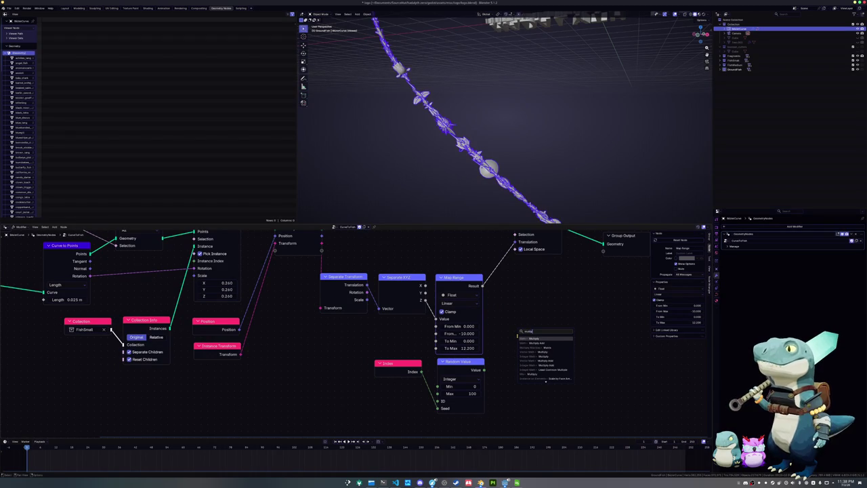
{"action": "key", "text": "Return"}
{"action": "left_click", "coordinate": [501, 333]}
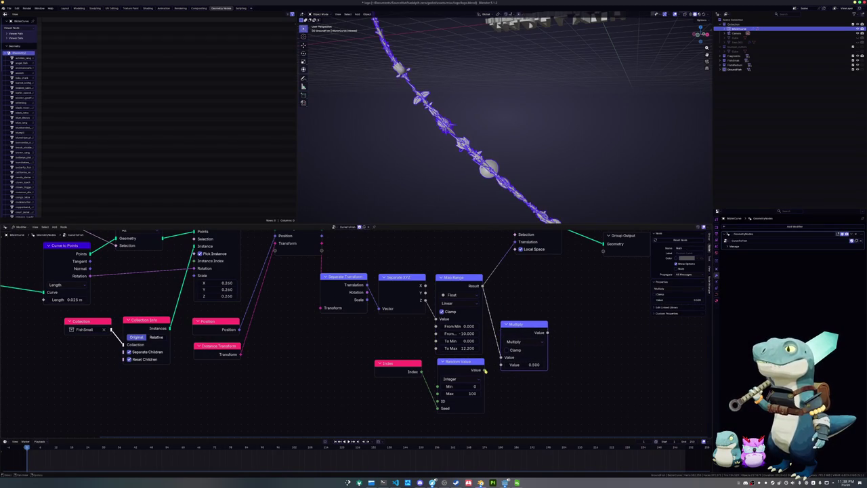
{"action": "left_click_drag", "start_coordinate": [482, 369], "coordinate": [501, 364]}
{"action": "left_click_drag", "start_coordinate": [547, 332], "coordinate": [515, 242]}
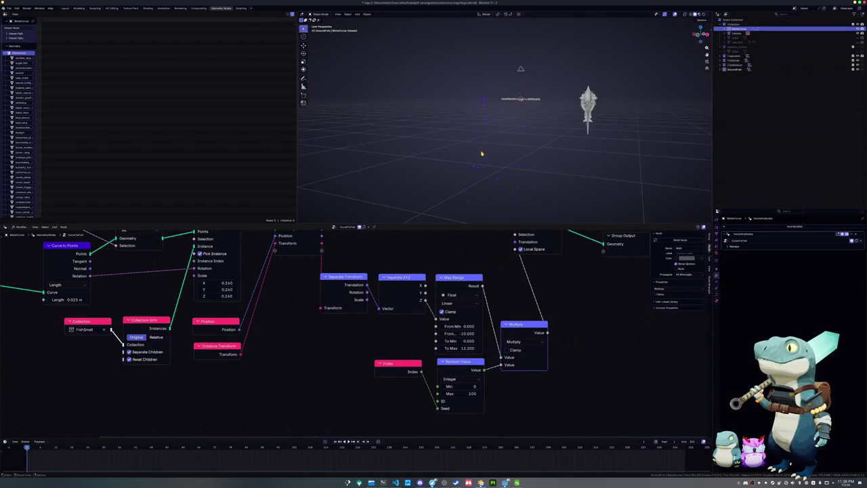
Step: Inspect the scattered fish and reposition the Translate Instances and Multiply nodes
{"action": "mouse_move", "coordinate": [486, 145]}
{"action": "middle_mouse_down"}
{"action": "mouse_move", "coordinate": [440, 186]}
{"action": "mouse_move", "coordinate": [476, 162]}
{"action": "middle_mouse_up"}
{"action": "middle_click_drag", "start_coordinate": [507, 282], "coordinate": [495, 328]}
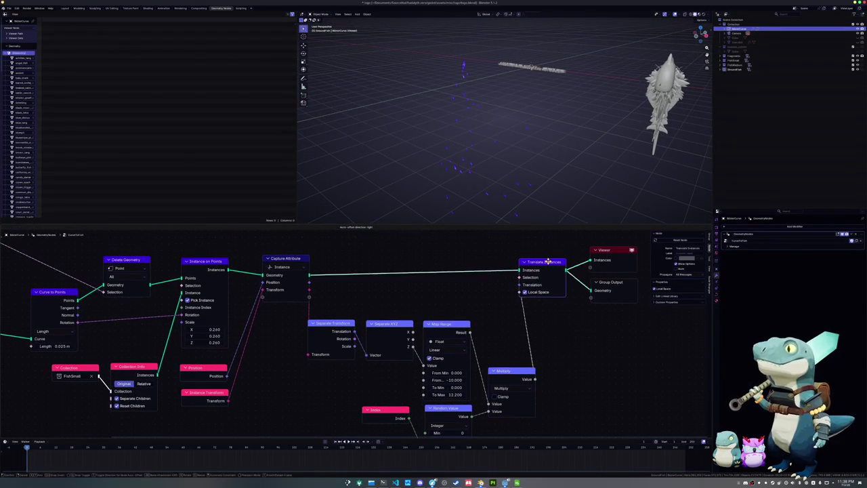
{"action": "left_click_drag", "start_coordinate": [535, 265], "coordinate": [560, 265]}
{"action": "left_click_drag", "start_coordinate": [502, 371], "coordinate": [498, 371]}
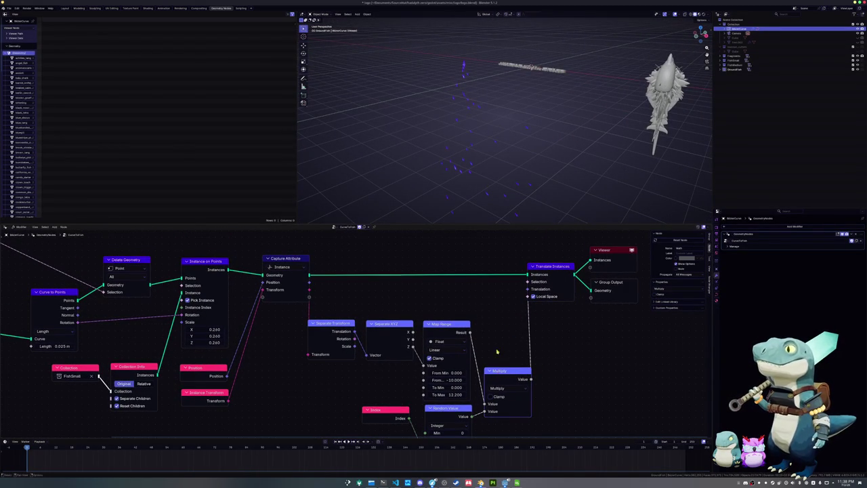
{"action": "middle_click_drag", "start_coordinate": [498, 363], "coordinate": [504, 329]}
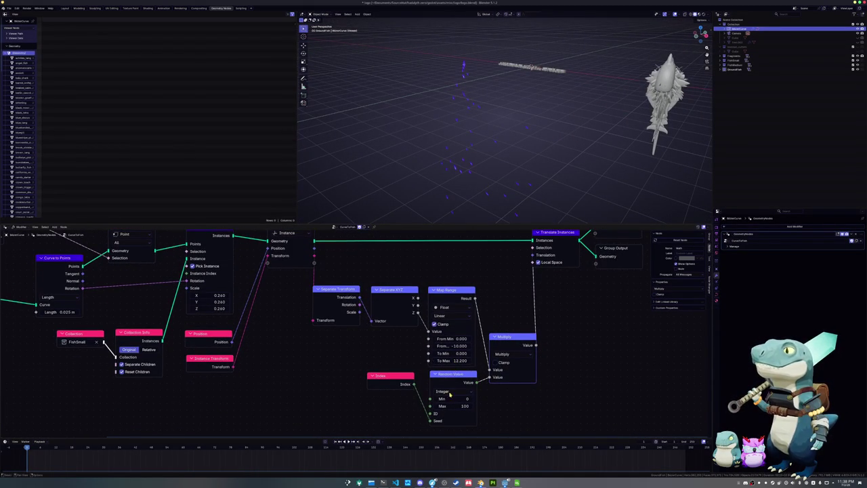
Step: Switch Random Value to Float with Max 1 and feed it into Multiply
{"action": "left_click", "coordinate": [452, 405]}
{"action": "type", "text": "1"}
{"action": "key", "text": "Return"}
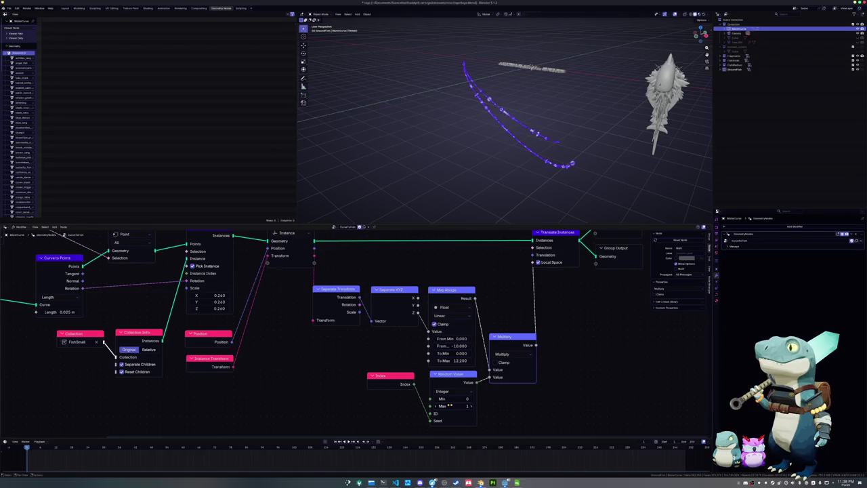
{"action": "left_click", "coordinate": [442, 391]}
{"action": "left_click", "coordinate": [444, 401]}
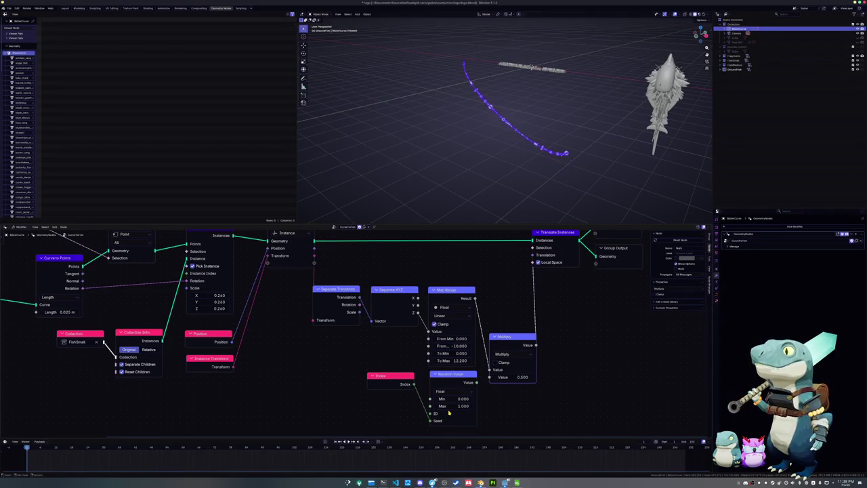
{"action": "scroll", "coordinate": [522, 192], "scroll_direction": "up", "scroll_amount": 2}
{"action": "scroll", "coordinate": [522, 192], "scroll_direction": "up", "scroll_amount": 2}
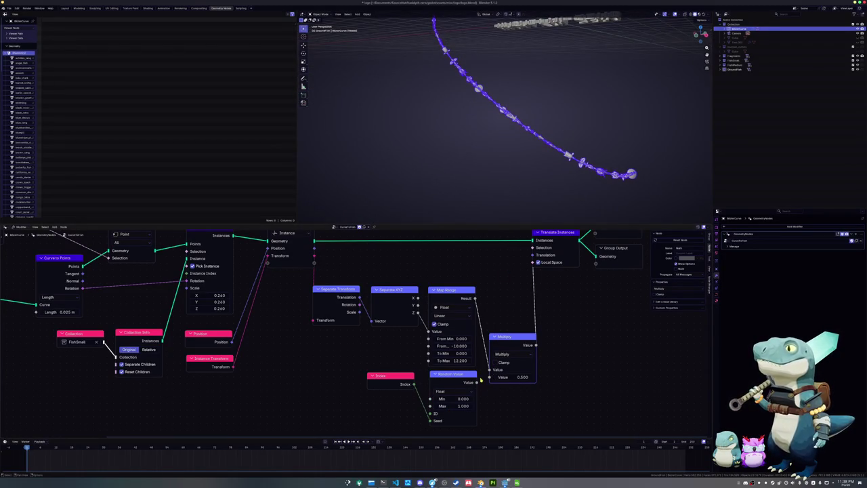
{"action": "left_click_drag", "start_coordinate": [480, 382], "coordinate": [491, 377]}
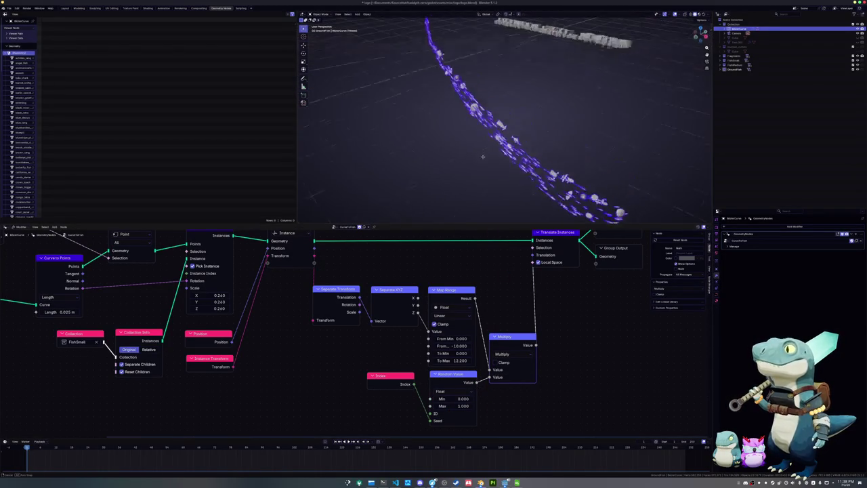
Step: Shift the output-side nodes right, orbit around the fish, and pull a link from Multiply
{"action": "mouse_move", "coordinate": [507, 121]}
{"action": "middle_mouse_down"}
{"action": "mouse_move", "coordinate": [555, 135]}
{"action": "mouse_move", "coordinate": [462, 141]}
{"action": "mouse_move", "coordinate": [468, 194]}
{"action": "middle_mouse_up"}
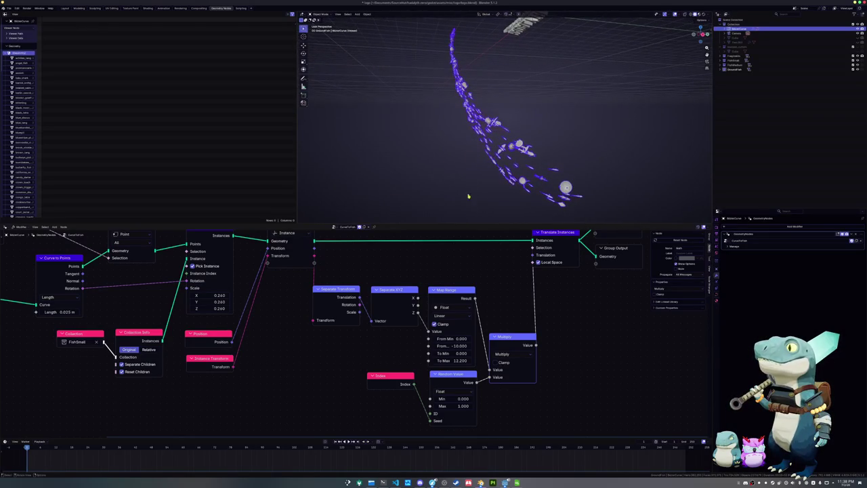
{"action": "middle_click_drag", "start_coordinate": [548, 267], "coordinate": [510, 297]}
{"action": "left_click_drag", "start_coordinate": [518, 261], "coordinate": [593, 284]}
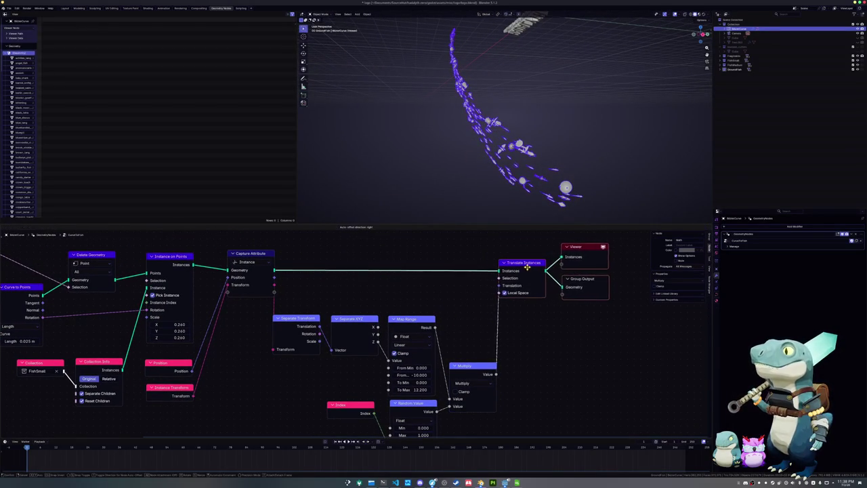
{"action": "left_click", "coordinate": [470, 190]}
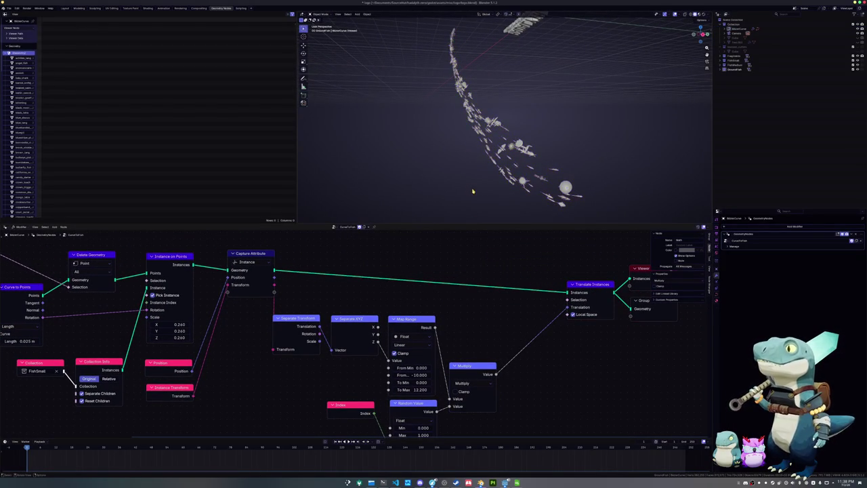
{"action": "mouse_move", "coordinate": [469, 190]}
{"action": "middle_mouse_down"}
{"action": "mouse_move", "coordinate": [454, 170]}
{"action": "mouse_move", "coordinate": [487, 203]}
{"action": "middle_mouse_up"}
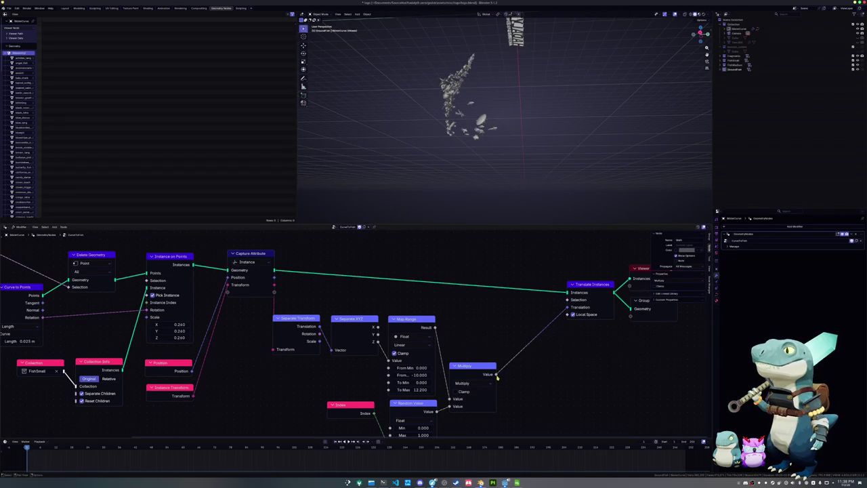
{"action": "left_click_drag", "start_coordinate": [497, 377], "coordinate": [537, 381]}
Step: Insert a Combine XYZ node before Translate Instances, fed by the Multiply result
{"action": "type", "text": "vec"}
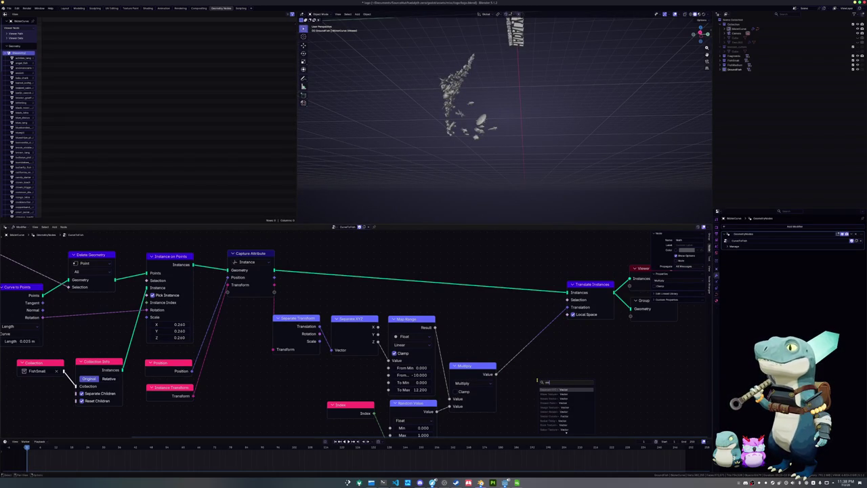
{"action": "type", "text": "tor com"}
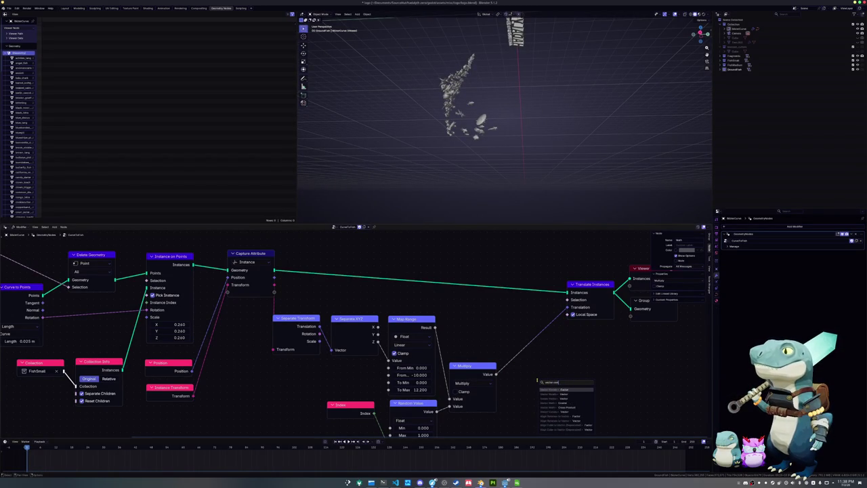
{"action": "type", "text": "po"}
{"action": "type", "text": "c"}
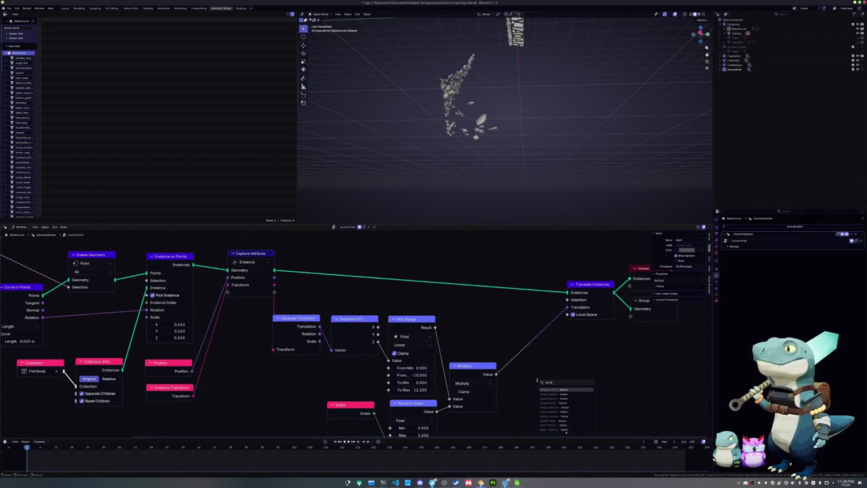
{"action": "type", "text": "rot"}
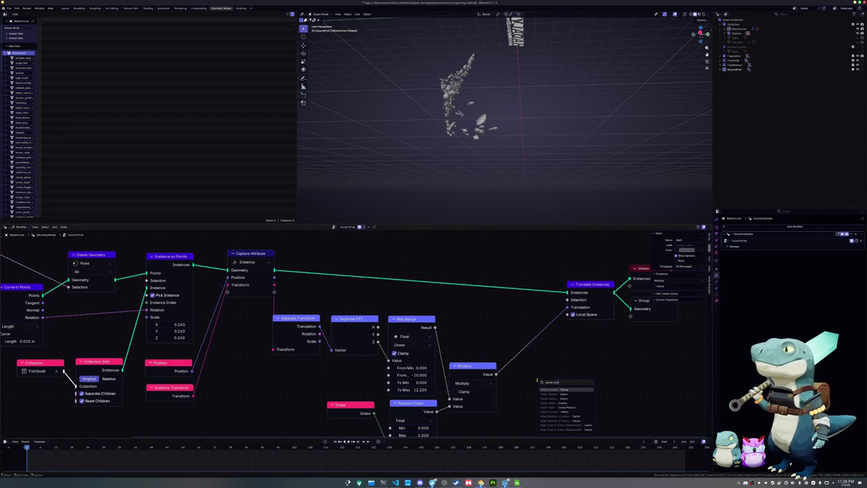
{"action": "key", "text": "ctrl+a"}
{"action": "type", "text": "compone"}
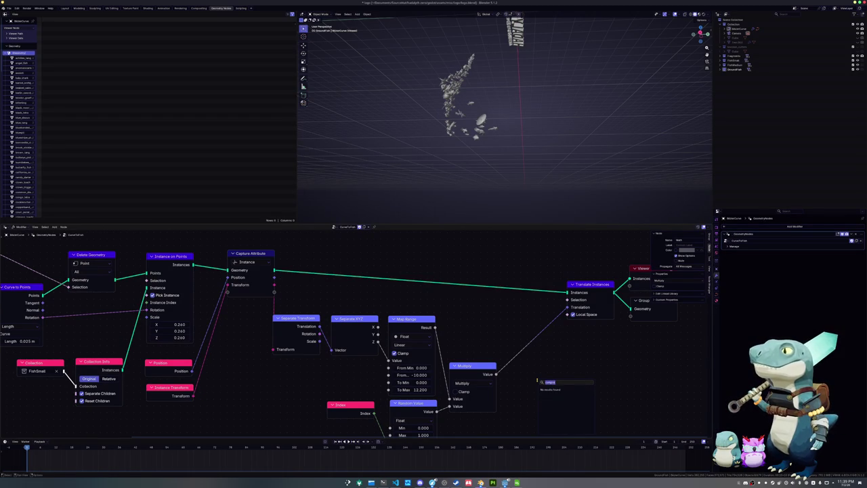
{"action": "type", "text": "comp"}
{"action": "key", "text": "Return"}
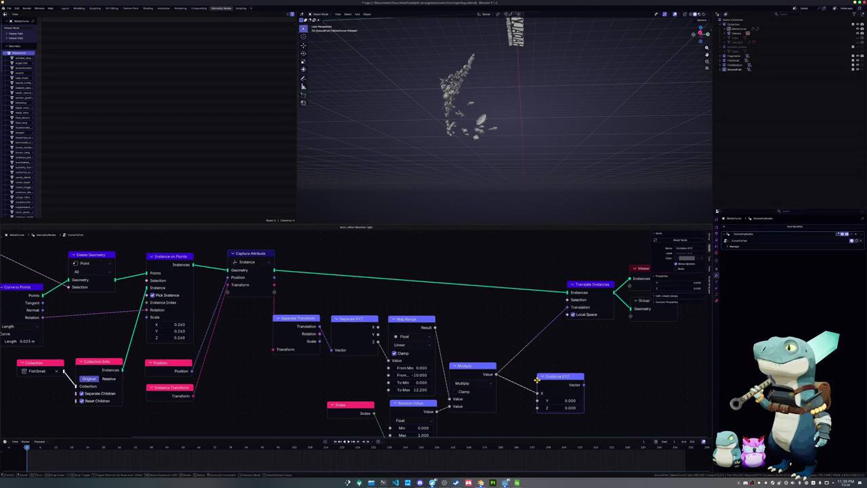
{"action": "left_click_drag", "start_coordinate": [554, 379], "coordinate": [538, 351]}
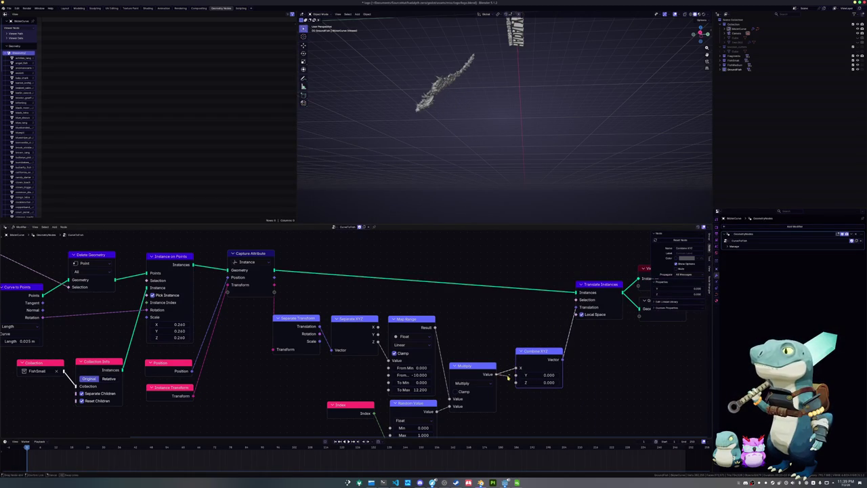
{"action": "left_click_drag", "start_coordinate": [508, 377], "coordinate": [515, 382]}
{"action": "key", "text": "Escape"}
Step: Select the fish curve, apply all its transforms, and enter Edit Mode
{"action": "mouse_move", "coordinate": [447, 121]}
{"action": "middle_mouse_down"}
{"action": "mouse_move", "coordinate": [403, 138]}
{"action": "mouse_move", "coordinate": [441, 143]}
{"action": "middle_mouse_up"}
{"action": "left_click", "coordinate": [402, 138]}
{"action": "key", "text": "ctrl+a"}
{"action": "left_click", "coordinate": [426, 141]}
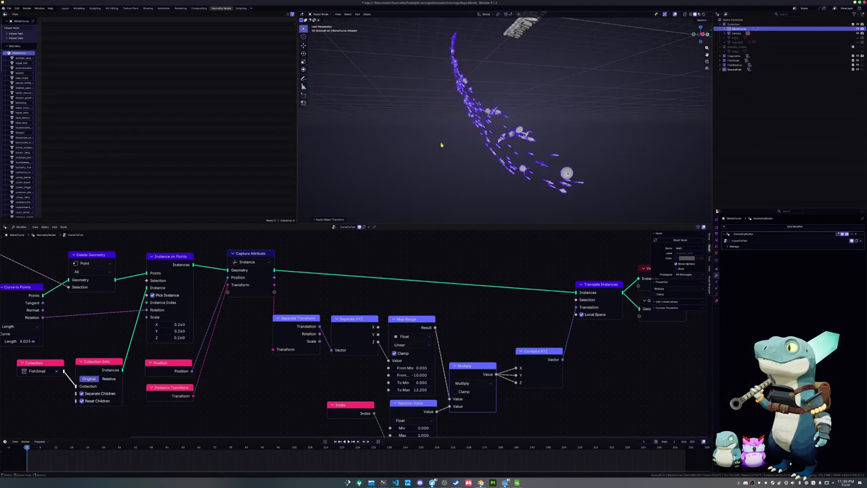
{"action": "right_click", "coordinate": [440, 143]}
{"action": "key", "text": "Escape"}
{"action": "key", "text": "Tab"}
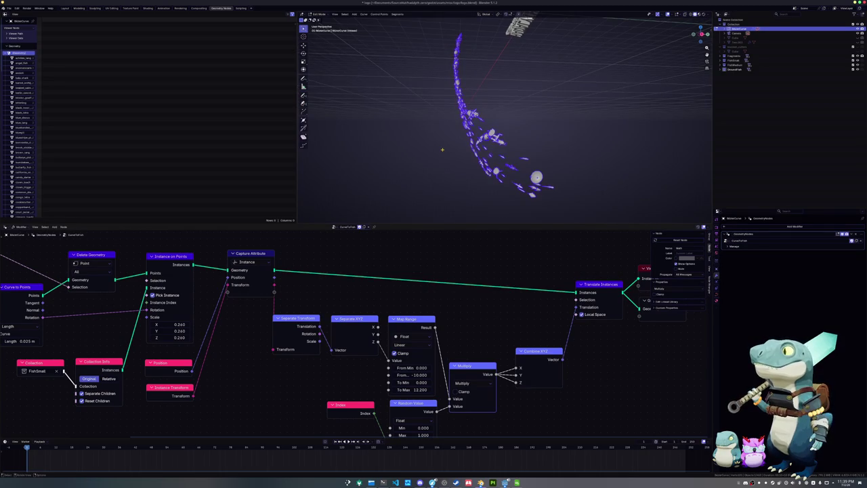
Step: Return the curve to Object Mode and save the blend file
{"action": "key", "text": "Tab"}
{"action": "key", "text": "ctrl+s"}
{"action": "middle_click_drag", "start_coordinate": [443, 149], "coordinate": [444, 159]}
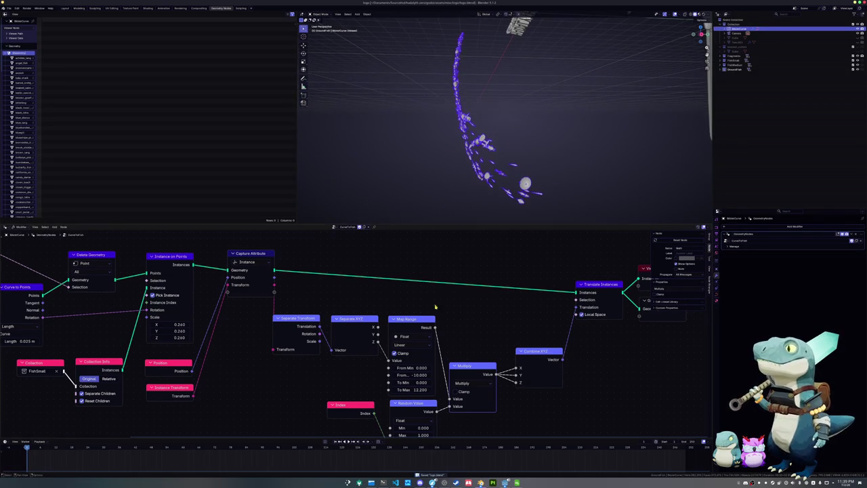
{"action": "middle_click_drag", "start_coordinate": [435, 307], "coordinate": [476, 322]}
Step: Lower Map Range To Max from 12.200 to 10.000
{"action": "left_click_drag", "start_coordinate": [428, 373], "coordinate": [423, 372]}
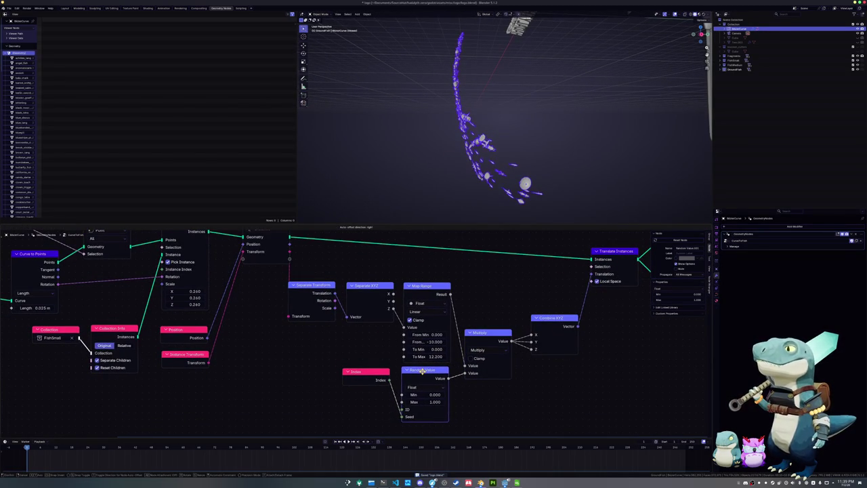
{"action": "left_click_drag", "start_coordinate": [360, 286], "coordinate": [362, 285]}
{"action": "left_click", "coordinate": [357, 285]}
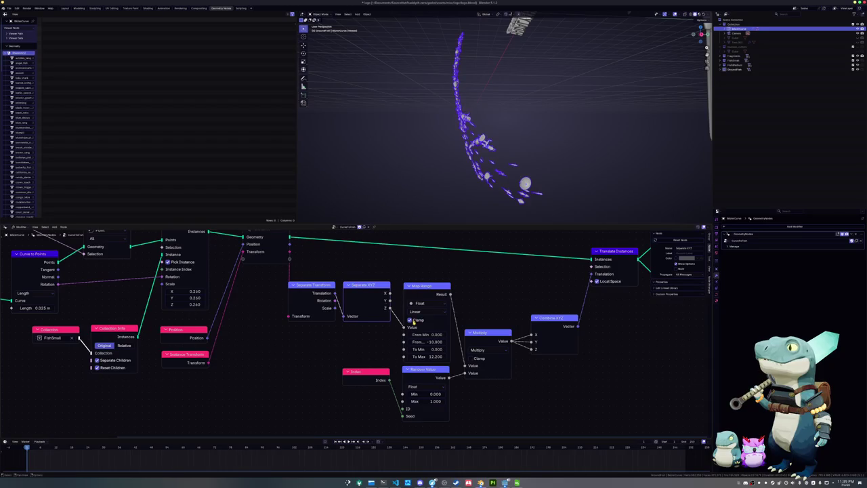
{"action": "left_click", "coordinate": [435, 357]}
{"action": "type", "text": "10.000"}
{"action": "key", "text": "Return"}
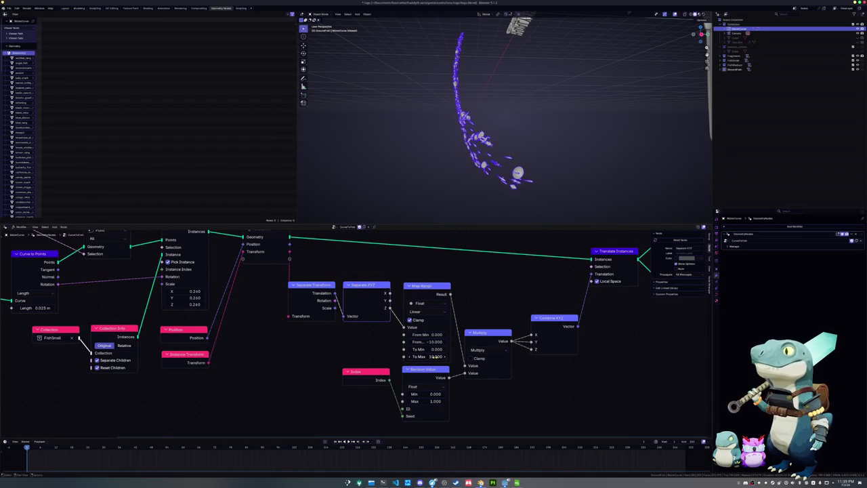
Step: Compare Material Preview, Wireframe and Solid shading on the fish instances
{"action": "mouse_move", "coordinate": [474, 136]}
{"action": "middle_mouse_down"}
{"action": "mouse_move", "coordinate": [472, 113]}
{"action": "mouse_move", "coordinate": [488, 128]}
{"action": "mouse_move", "coordinate": [475, 136]}
{"action": "middle_mouse_up"}
{"action": "key", "text": "Tab"}
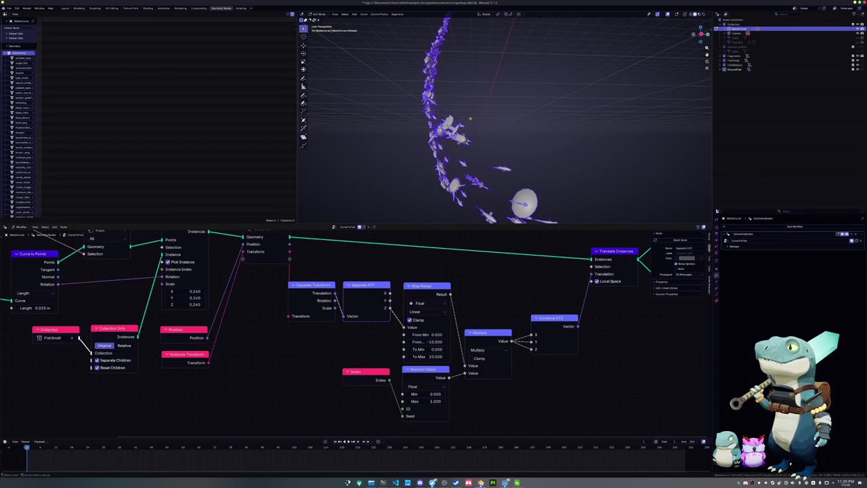
{"action": "left_click", "coordinate": [700, 14]}
{"action": "left_click", "coordinate": [692, 16]}
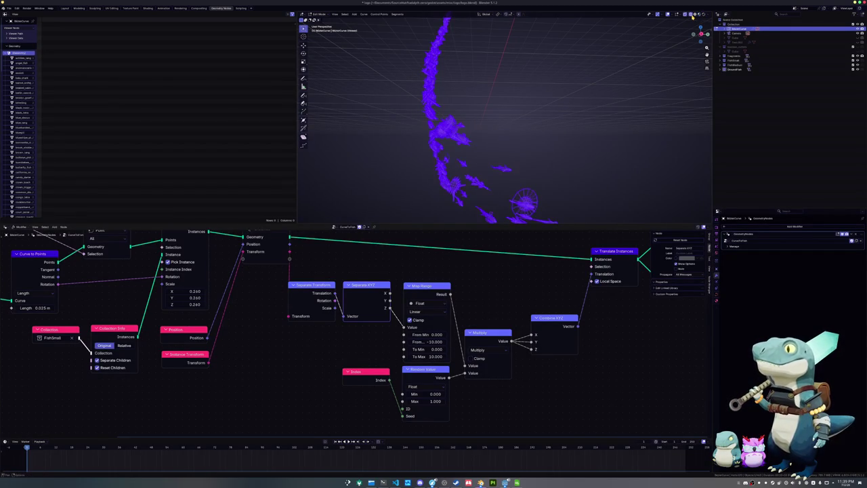
{"action": "left_click", "coordinate": [696, 16]}
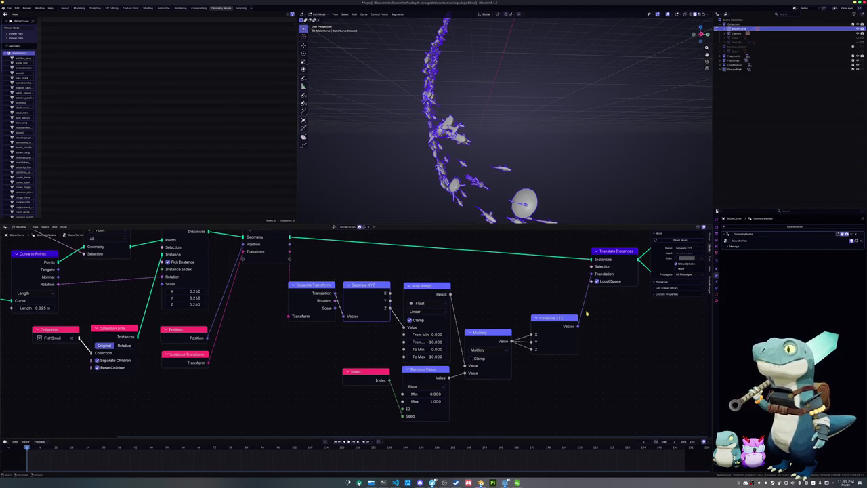
Step: Rearrange the Multiply, Translate Instances, Combine XYZ and Capture Attribute nodes into a tidy layout
{"action": "left_click_drag", "start_coordinate": [502, 338], "coordinate": [502, 332]}
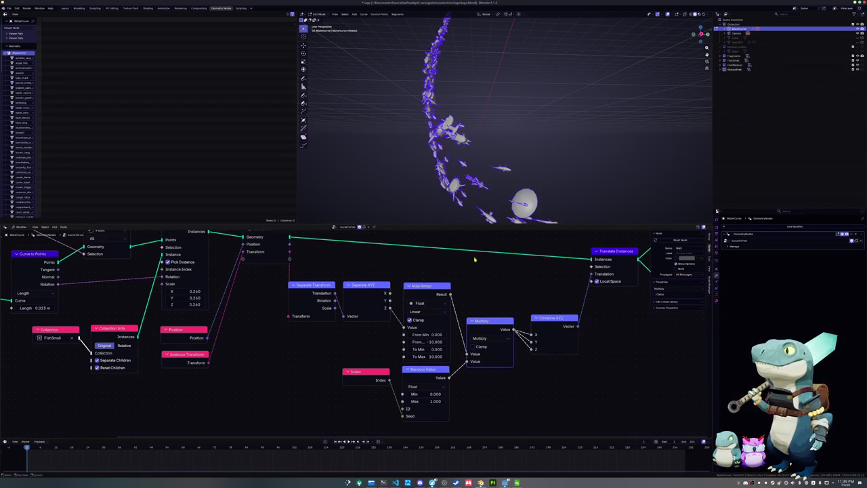
{"action": "middle_click_drag", "start_coordinate": [474, 169], "coordinate": [507, 202]}
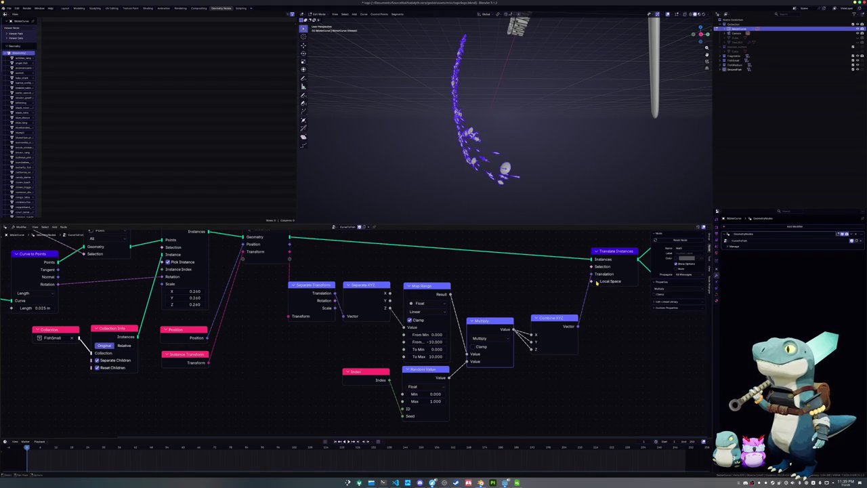
{"action": "middle_click_drag", "start_coordinate": [560, 288], "coordinate": [513, 290]}
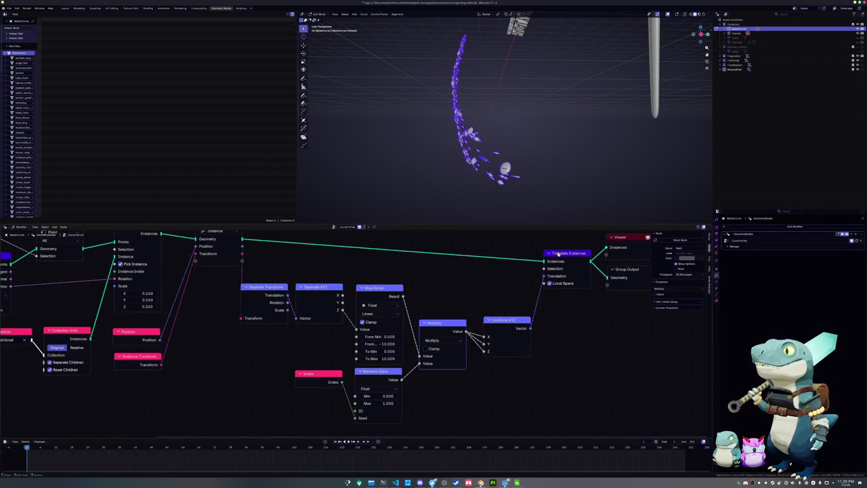
{"action": "left_click_drag", "start_coordinate": [558, 254], "coordinate": [558, 284]}
{"action": "left_click_drag", "start_coordinate": [504, 321], "coordinate": [498, 321]}
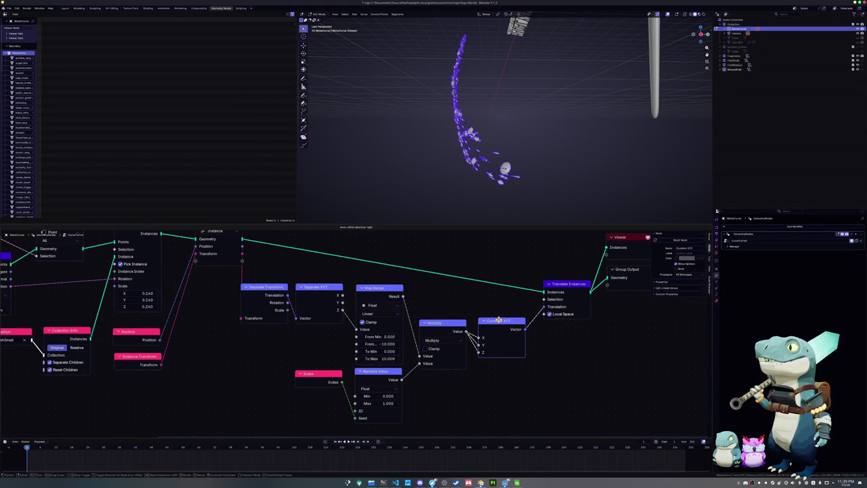
{"action": "mouse_move", "coordinate": [487, 135]}
{"action": "middle_mouse_down"}
{"action": "mouse_move", "coordinate": [446, 155]}
{"action": "mouse_move", "coordinate": [447, 170]}
{"action": "mouse_move", "coordinate": [420, 136]}
{"action": "middle_mouse_up"}
{"action": "mouse_move", "coordinate": [386, 98]}
{"action": "middle_mouse_down"}
{"action": "mouse_move", "coordinate": [407, 102]}
{"action": "mouse_move", "coordinate": [390, 136]}
{"action": "middle_mouse_up"}
{"action": "middle_click_drag", "start_coordinate": [331, 279], "coordinate": [369, 302]}
{"action": "mouse_move", "coordinate": [257, 245]}
{"action": "left_mouse_down"}
{"action": "mouse_move", "coordinate": [248, 247]}
{"action": "mouse_move", "coordinate": [294, 316]}
{"action": "mouse_move", "coordinate": [280, 340]}
{"action": "left_mouse_up"}
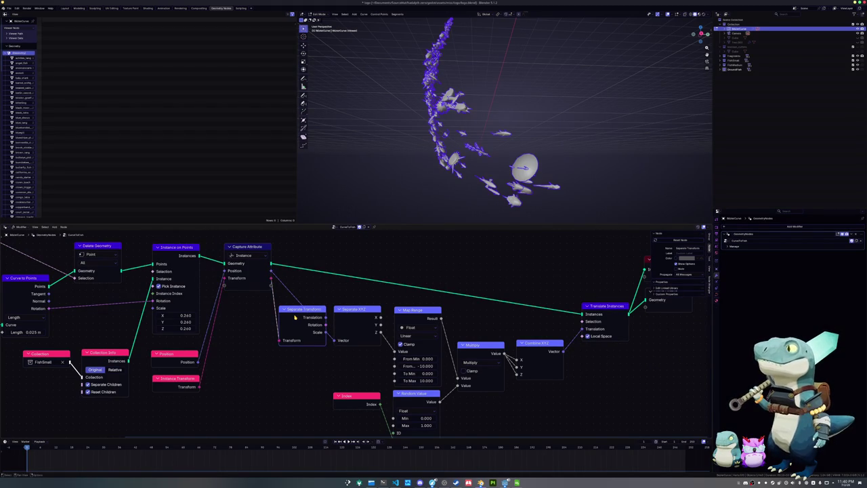
Step: Remove the Separate Transform, Instance Transform and Capture Attribute nodes, relinking Position and instances directly
{"action": "key", "text": "ctrl+x"}
{"action": "key", "text": "x"}
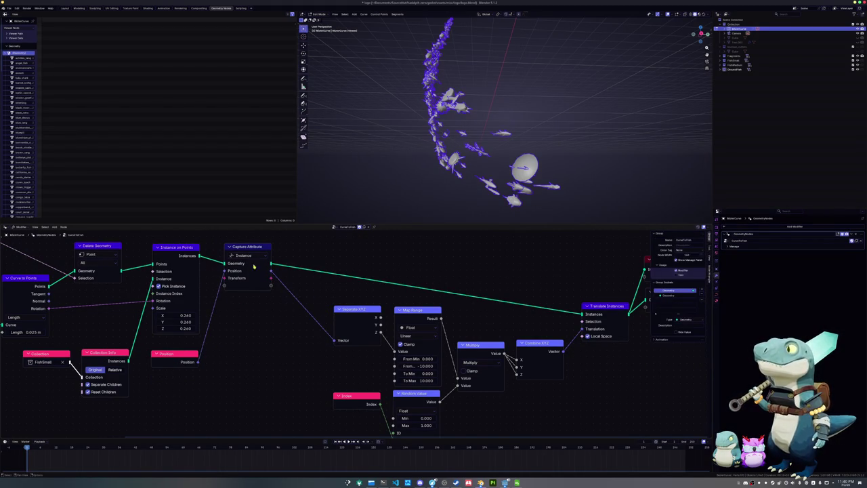
{"action": "left_click", "coordinate": [254, 266]}
{"action": "left_click", "coordinate": [708, 246]}
{"action": "left_click", "coordinate": [702, 309]}
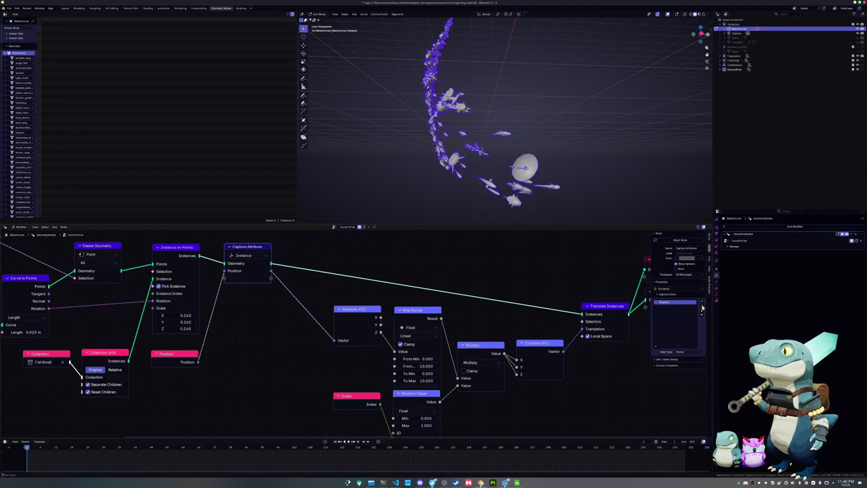
{"action": "left_click_drag", "start_coordinate": [224, 271], "coordinate": [334, 341]}
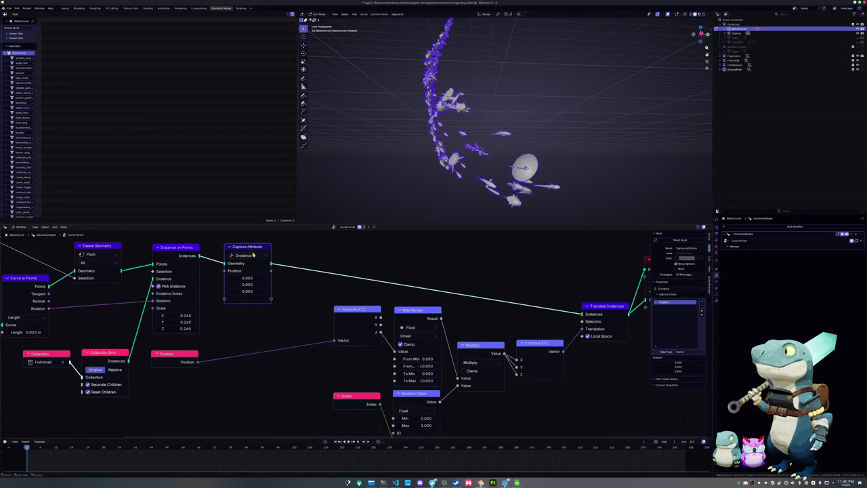
{"action": "key", "text": "x"}
{"action": "left_click_drag", "start_coordinate": [198, 256], "coordinate": [582, 314]}
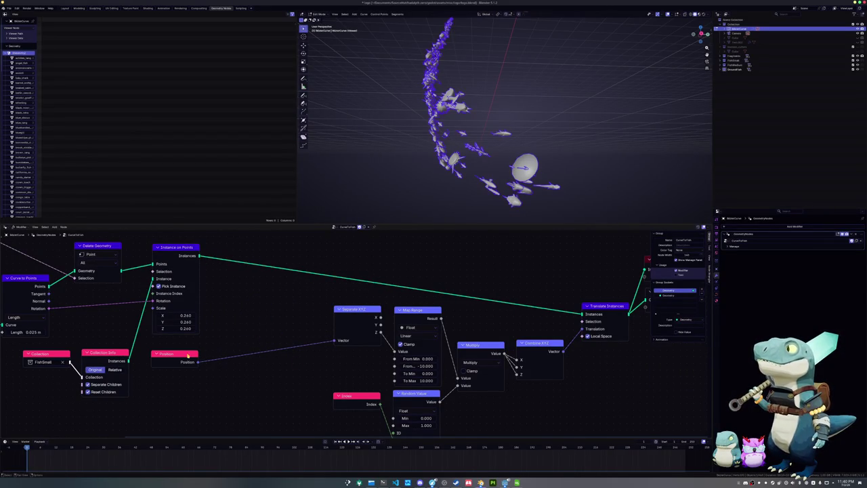
Step: Rearrange the Position, Separate XYZ, Map Range, Index and Combine XYZ nodes and adjust the Random Value minimum
{"action": "left_click_drag", "start_coordinate": [188, 355], "coordinate": [270, 328]}
{"action": "left_click_drag", "start_coordinate": [355, 310], "coordinate": [314, 325]}
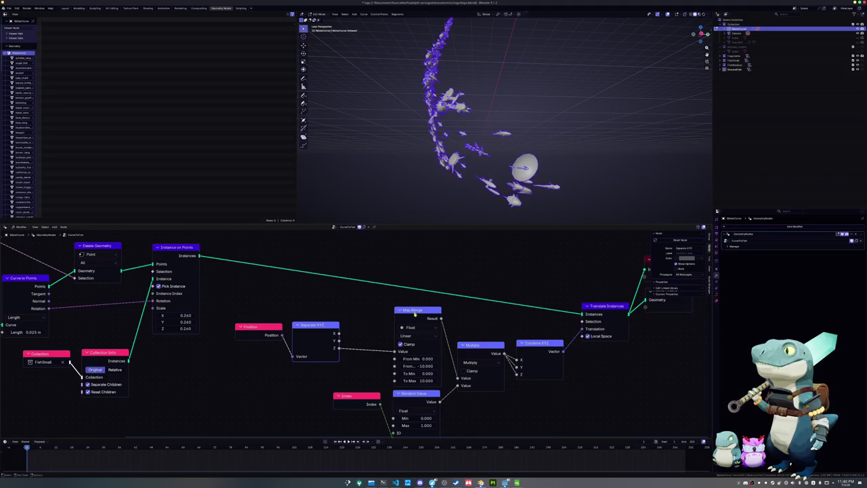
{"action": "left_click_drag", "start_coordinate": [414, 313], "coordinate": [373, 324]}
{"action": "middle_click_drag", "start_coordinate": [345, 397], "coordinate": [349, 340]}
{"action": "left_click", "coordinate": [350, 340]}
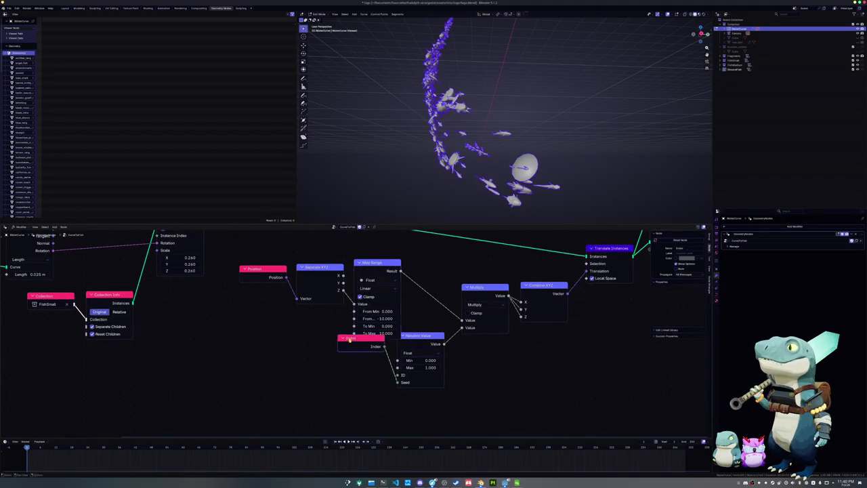
{"action": "left_click_drag", "start_coordinate": [350, 340], "coordinate": [256, 364]}
{"action": "left_click_drag", "start_coordinate": [535, 285], "coordinate": [491, 265]}
{"action": "left_click", "coordinate": [379, 373]}
{"action": "type", "text": "-1.000"}
{"action": "key", "text": "Return"}
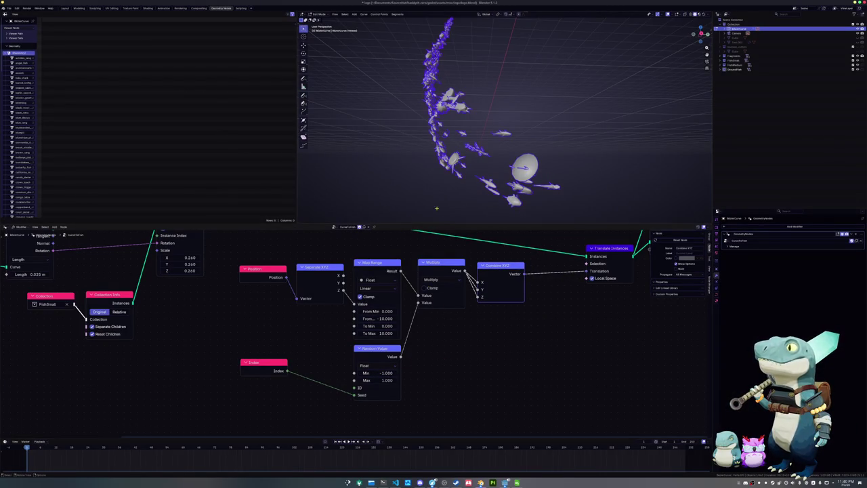
Step: Inspect the Combine XYZ and Translate Instances nodes in the offset chain
{"action": "middle_click_drag", "start_coordinate": [458, 316], "coordinate": [437, 364]}
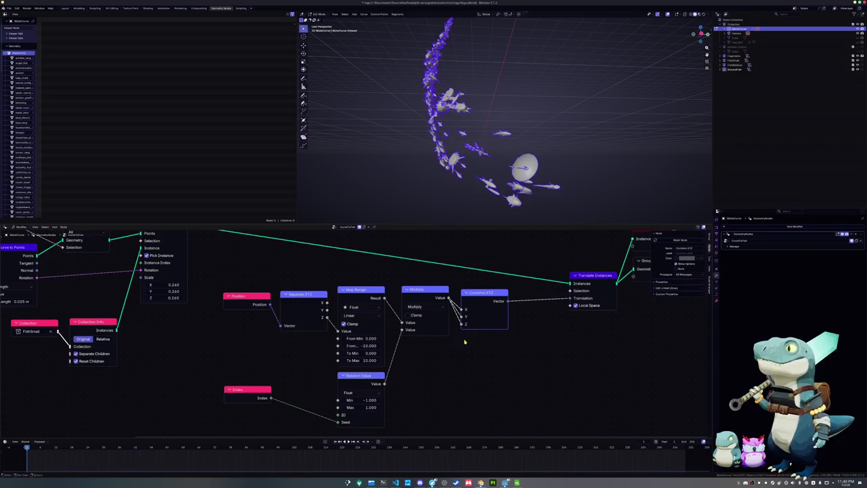
{"action": "middle_click_drag", "start_coordinate": [408, 313], "coordinate": [374, 318]}
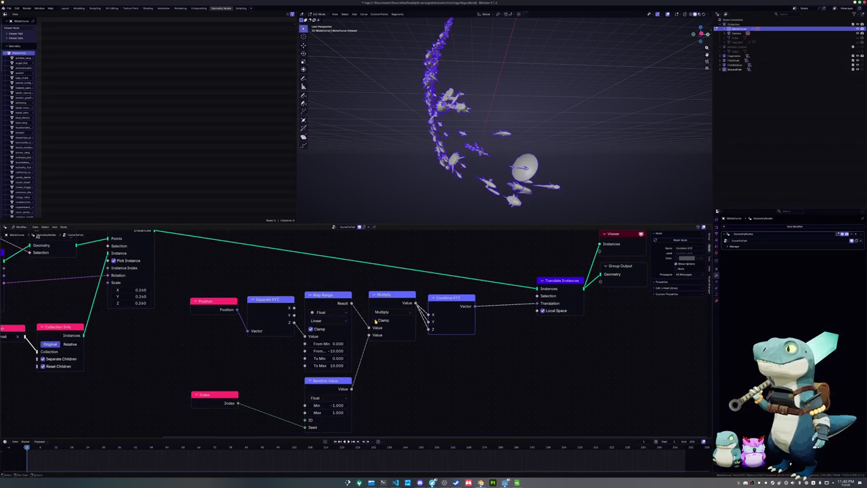
{"action": "left_click_drag", "start_coordinate": [451, 299], "coordinate": [449, 296]}
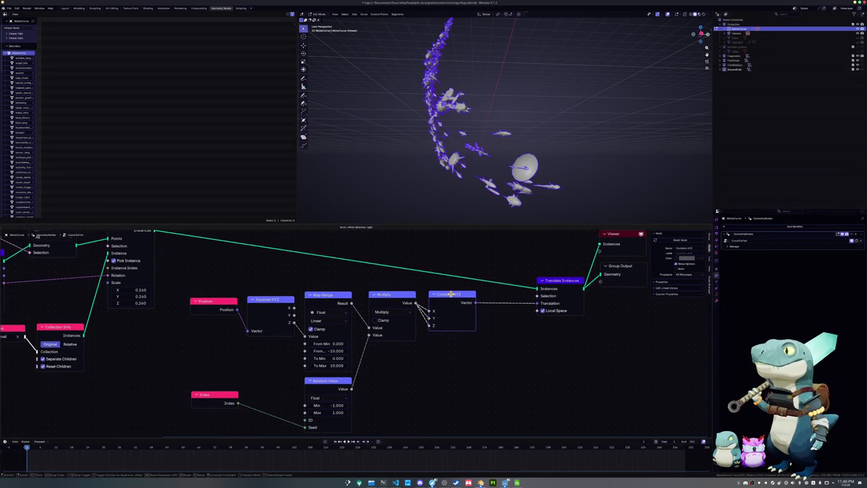
{"action": "left_click", "coordinate": [567, 289]}
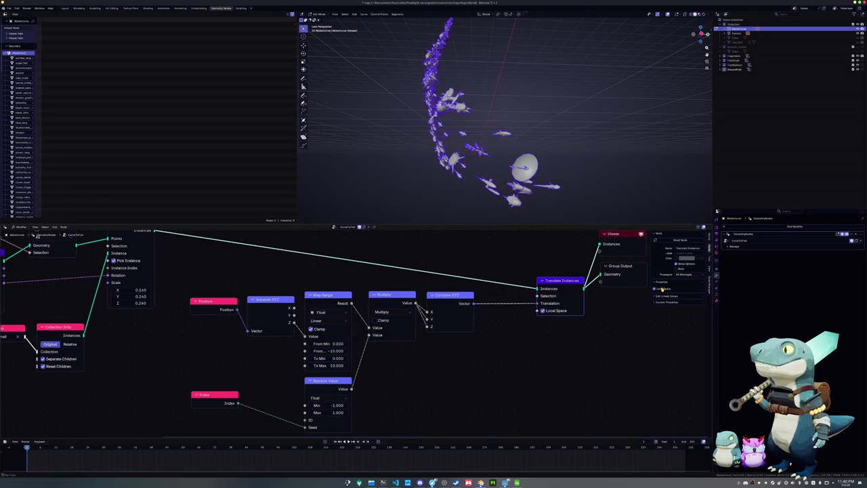
{"action": "middle_click_drag", "start_coordinate": [544, 287], "coordinate": [545, 305]}
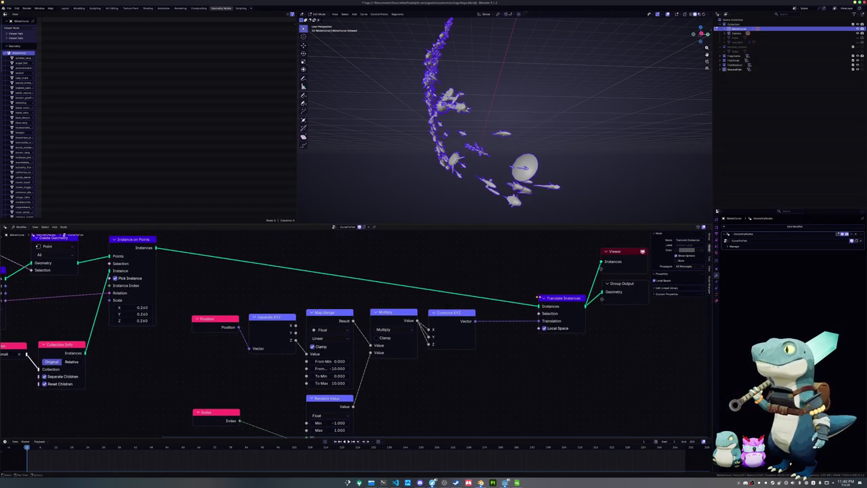
Step: View the fish swarm upright and change the Curve to Points spacing Length to 9.91 m
{"action": "scroll", "coordinate": [499, 261], "scroll_direction": "down", "scroll_amount": 2}
{"action": "mouse_move", "coordinate": [406, 169]}
{"action": "middle_mouse_down"}
{"action": "mouse_move", "coordinate": [411, 187]}
{"action": "mouse_move", "coordinate": [433, 190]}
{"action": "mouse_move", "coordinate": [430, 161]}
{"action": "mouse_move", "coordinate": [434, 169]}
{"action": "mouse_move", "coordinate": [379, 188]}
{"action": "mouse_move", "coordinate": [451, 184]}
{"action": "middle_mouse_up"}
{"action": "scroll", "coordinate": [452, 184], "scroll_direction": "up", "scroll_amount": 2}
{"action": "scroll", "coordinate": [457, 184], "scroll_direction": "up", "scroll_amount": 2}
{"action": "scroll", "coordinate": [457, 183], "scroll_direction": "up", "scroll_amount": 2}
{"action": "middle_click_drag", "start_coordinate": [188, 352], "coordinate": [359, 376]}
{"action": "scroll", "coordinate": [359, 376], "scroll_direction": "up", "scroll_amount": 2}
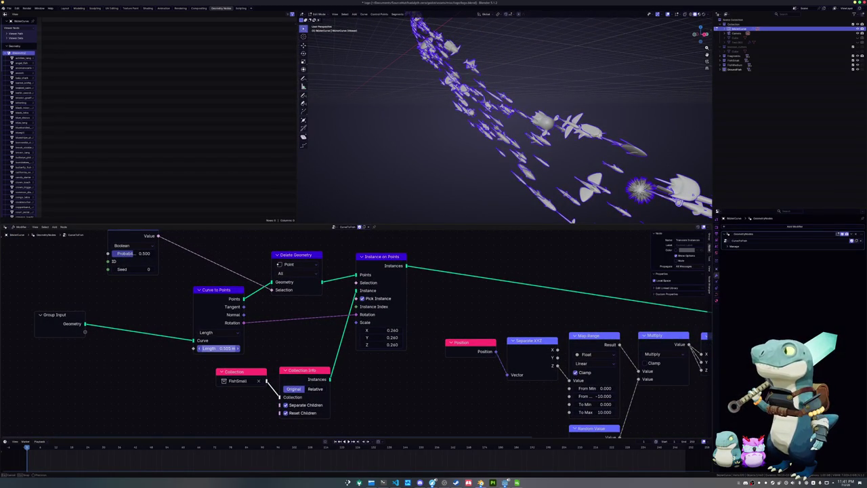
{"action": "mouse_move", "coordinate": [217, 348]}
{"action": "left_mouse_down"}
{"action": "mouse_move", "coordinate": [227, 357]}
{"action": "mouse_move", "coordinate": [196, 348]}
{"action": "mouse_move", "coordinate": [223, 348]}
{"action": "left_mouse_up"}
Step: Back in Object Mode, set the Curve to Points spacing Length to 0.1 m
{"action": "key", "text": "Tab"}
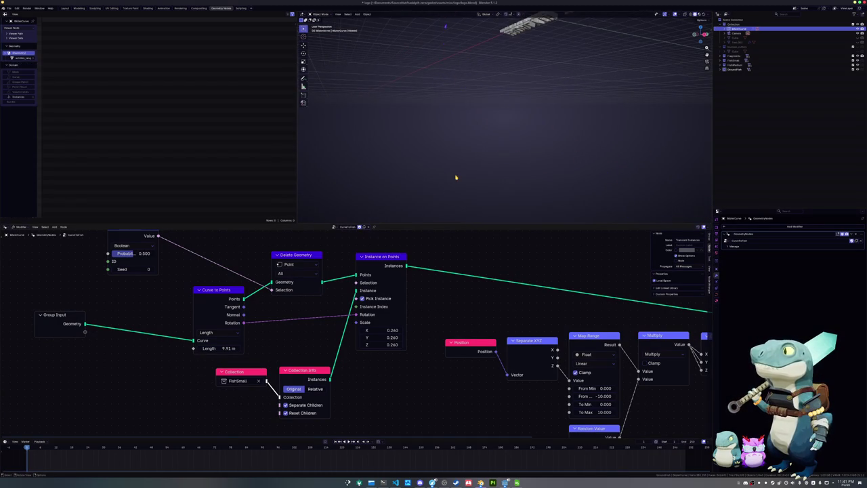
{"action": "middle_click_drag", "start_coordinate": [458, 170], "coordinate": [434, 147]}
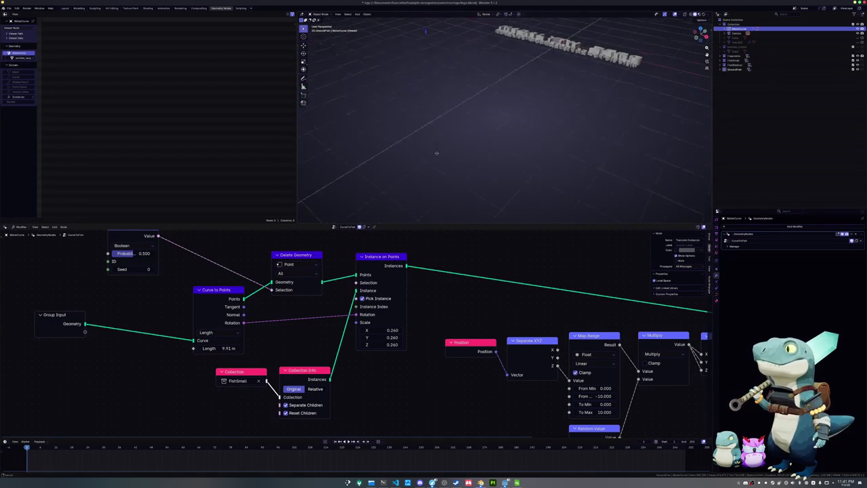
{"action": "left_click_drag", "start_coordinate": [219, 349], "coordinate": [206, 349]}
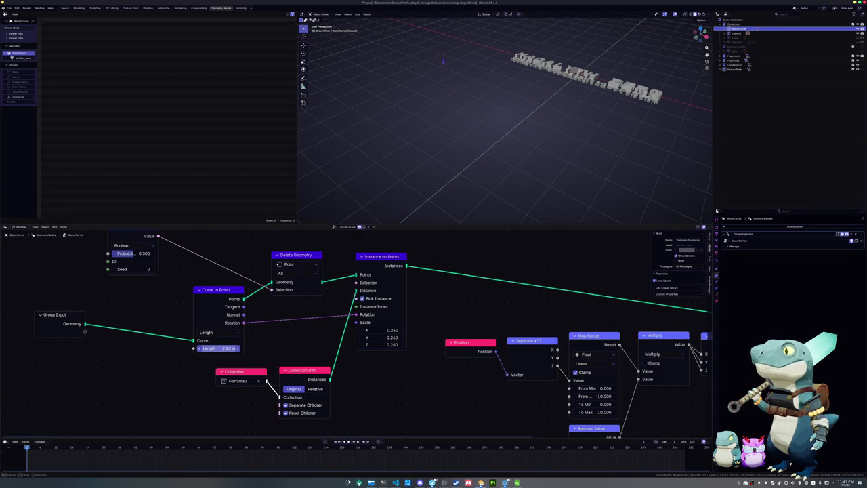
{"action": "mouse_move", "coordinate": [219, 348]}
{"action": "left_mouse_down"}
{"action": "mouse_move", "coordinate": [203, 348]}
{"action": "mouse_move", "coordinate": [218, 348]}
{"action": "left_mouse_up"}
{"action": "left_click", "coordinate": [219, 348]}
{"action": "type", "text": "0.1"}
{"action": "key", "text": "Return"}
Step: Shrink the Instance on Points scale to 0.25 on all axes
{"action": "middle_click_drag", "start_coordinate": [509, 194], "coordinate": [505, 151]}
{"action": "scroll", "coordinate": [505, 151], "scroll_direction": "up", "scroll_amount": 5}
{"action": "mouse_move", "coordinate": [469, 127]}
{"action": "middle_mouse_down"}
{"action": "mouse_move", "coordinate": [488, 130]}
{"action": "mouse_move", "coordinate": [485, 184]}
{"action": "mouse_move", "coordinate": [490, 132]}
{"action": "middle_mouse_up"}
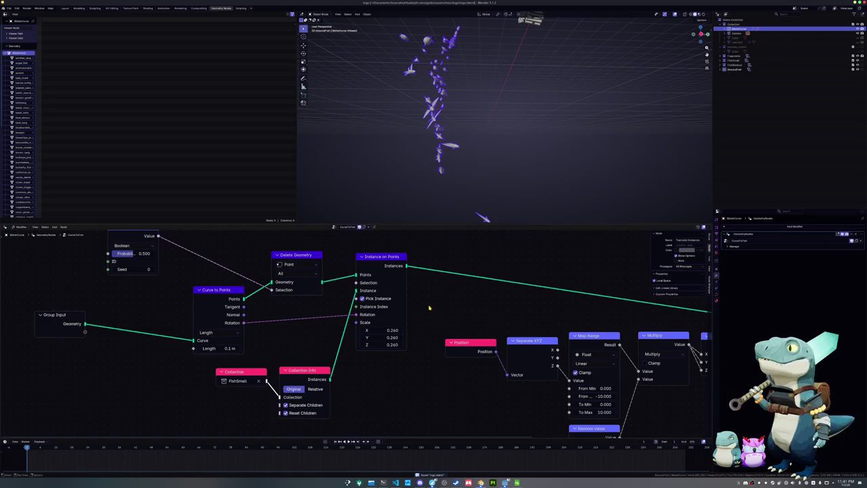
{"action": "mouse_move", "coordinate": [393, 330]}
{"action": "left_mouse_down"}
{"action": "mouse_move", "coordinate": [391, 344]}
{"action": "mouse_move", "coordinate": [390, 329]}
{"action": "left_mouse_up"}
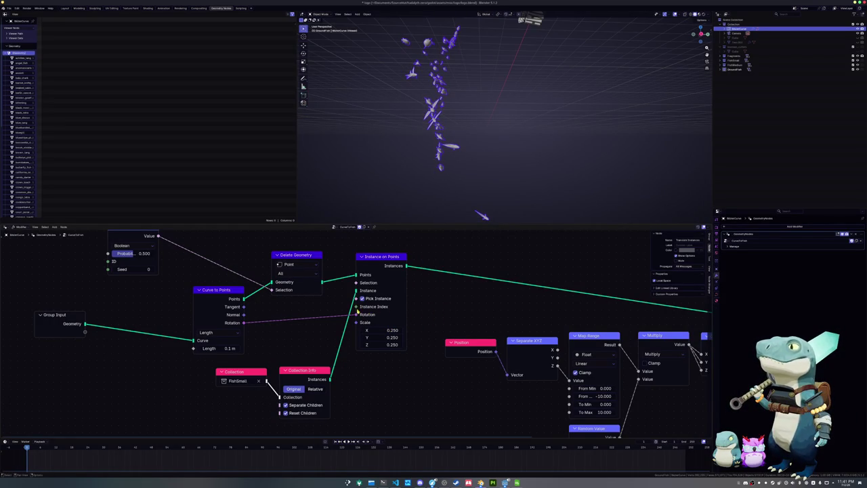
{"action": "mouse_move", "coordinate": [359, 283]}
{"action": "middle_mouse_down"}
{"action": "mouse_move", "coordinate": [322, 341]}
{"action": "mouse_move", "coordinate": [267, 334]}
{"action": "middle_mouse_up"}
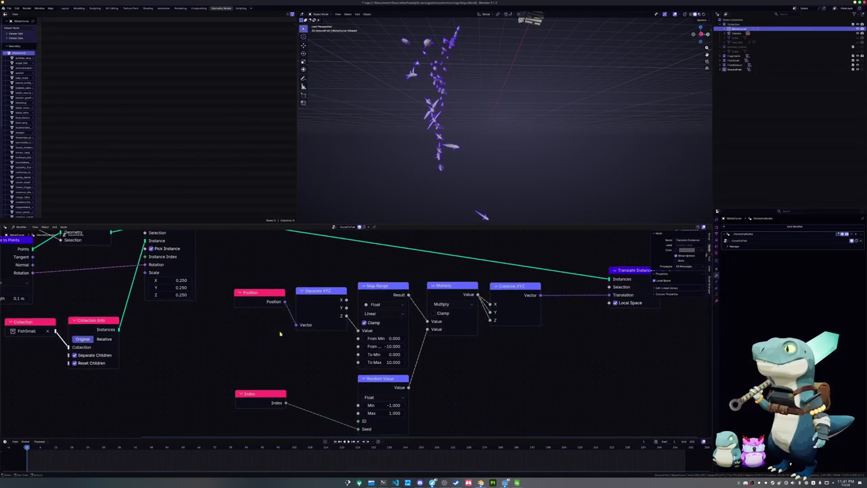
Step: Line up the Separate XYZ and Position nodes with their neighbours
{"action": "mouse_move", "coordinate": [475, 347]}
{"action": "middle_mouse_down"}
{"action": "mouse_move", "coordinate": [464, 315]}
{"action": "mouse_move", "coordinate": [446, 320]}
{"action": "middle_mouse_up"}
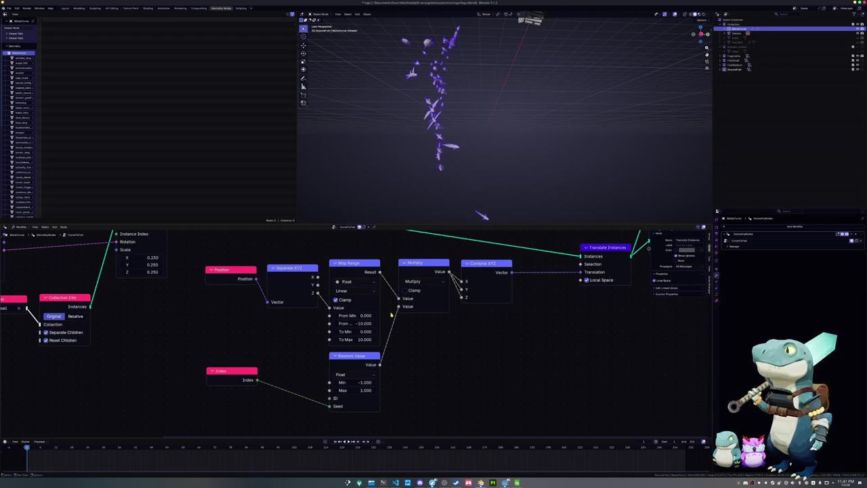
{"action": "left_click_drag", "start_coordinate": [296, 273], "coordinate": [297, 268]}
{"action": "left_click_drag", "start_coordinate": [241, 271], "coordinate": [242, 266]}
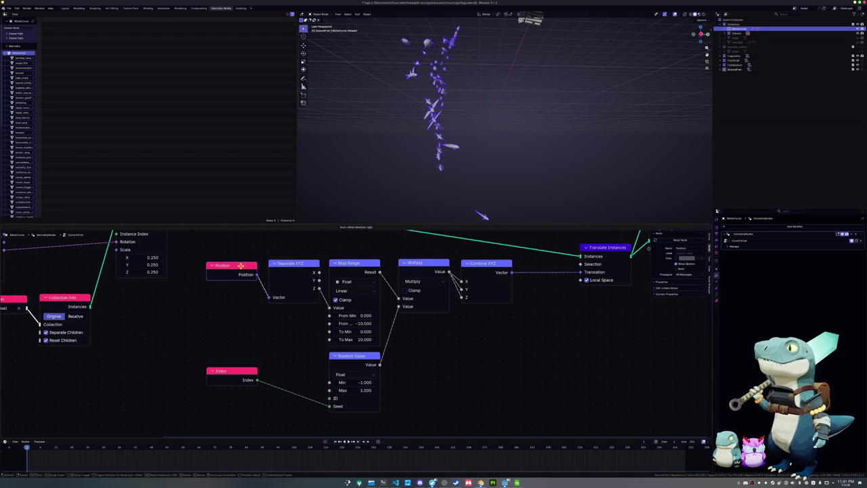
Step: Connect Translate Instances to the Viewer node to preview the offset fish swarm
{"action": "middle_click_drag", "start_coordinate": [452, 344], "coordinate": [383, 353]}
{"action": "mouse_move", "coordinate": [433, 332]}
{"action": "middle_mouse_down"}
{"action": "mouse_move", "coordinate": [410, 332]}
{"action": "mouse_move", "coordinate": [409, 357]}
{"action": "middle_mouse_up"}
{"action": "left_click", "coordinate": [510, 288], "text": "ctrl+shift"}
{"action": "left_click", "coordinate": [510, 288]}
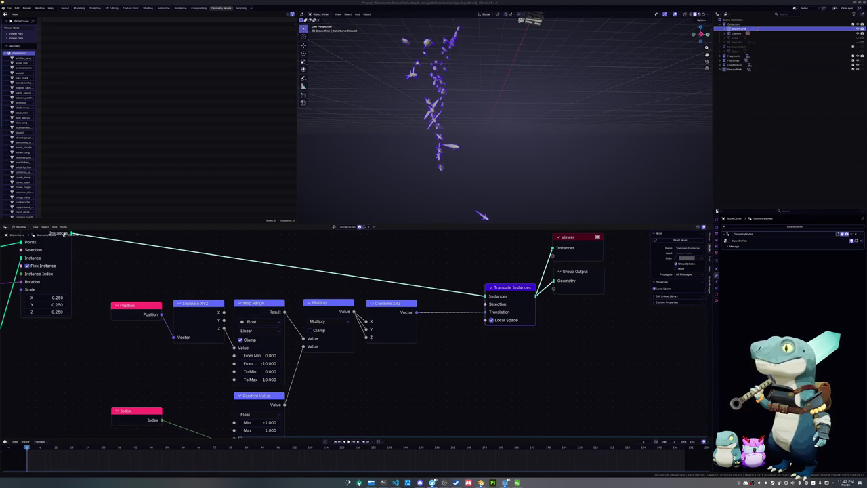
{"action": "middle_click_drag", "start_coordinate": [644, 144], "coordinate": [625, 166]}
Step: Apply scale to the selected object, then apply rotation to the fish instances object
{"action": "key", "text": "ctrl+a"}
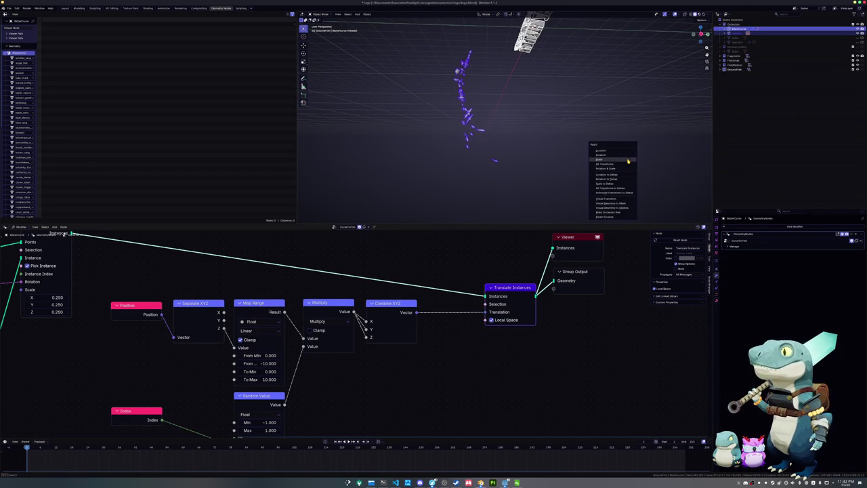
{"action": "left_click", "coordinate": [627, 160]}
{"action": "left_click", "coordinate": [494, 137]}
{"action": "left_click", "coordinate": [495, 137]}
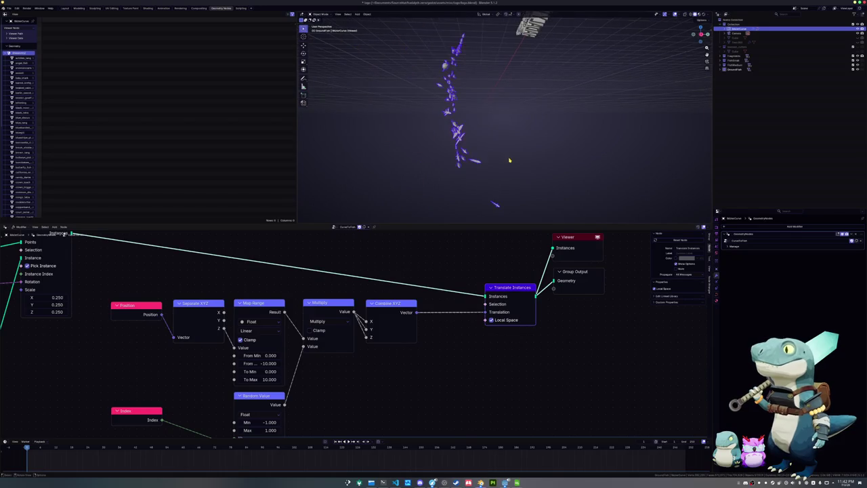
{"action": "key", "text": "ctrl+a"}
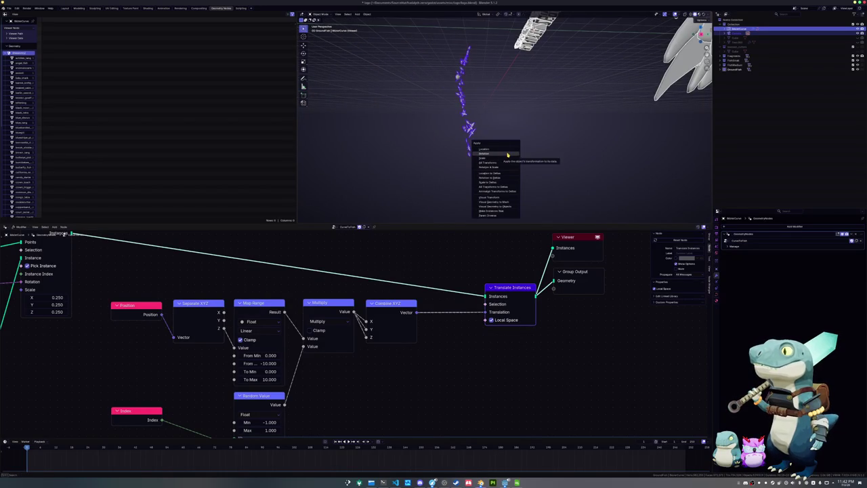
{"action": "left_click", "coordinate": [507, 155]}
Step: Apply another transform to the object, revealing the large fish model beside the curve
{"action": "middle_click_drag", "start_coordinate": [649, 147], "coordinate": [587, 143]}
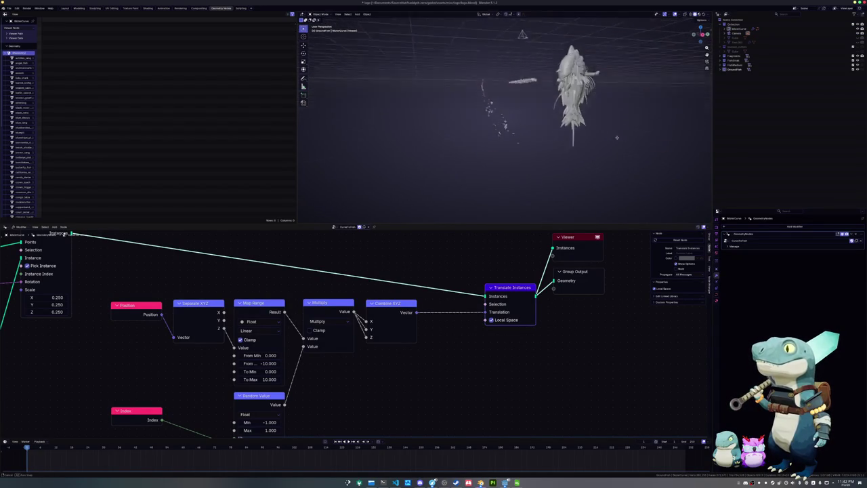
{"action": "key", "text": "ctrl+a"}
{"action": "left_click", "coordinate": [582, 145]}
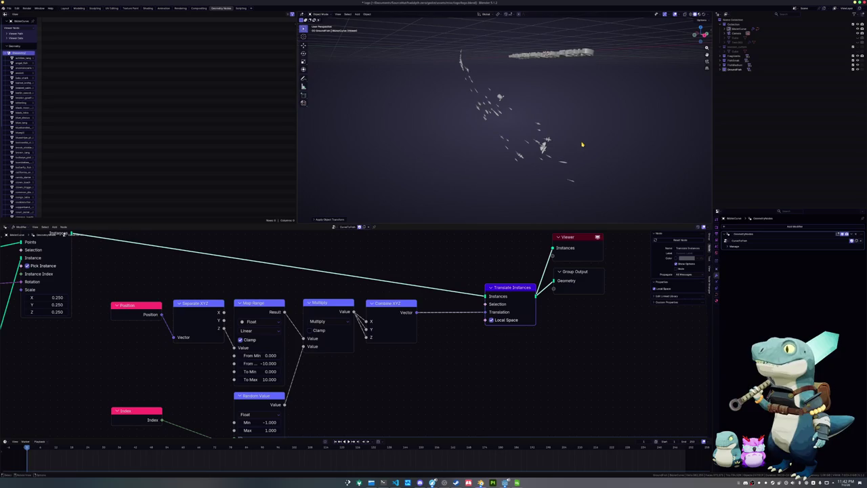
{"action": "middle_click_drag", "start_coordinate": [582, 144], "coordinate": [548, 170]}
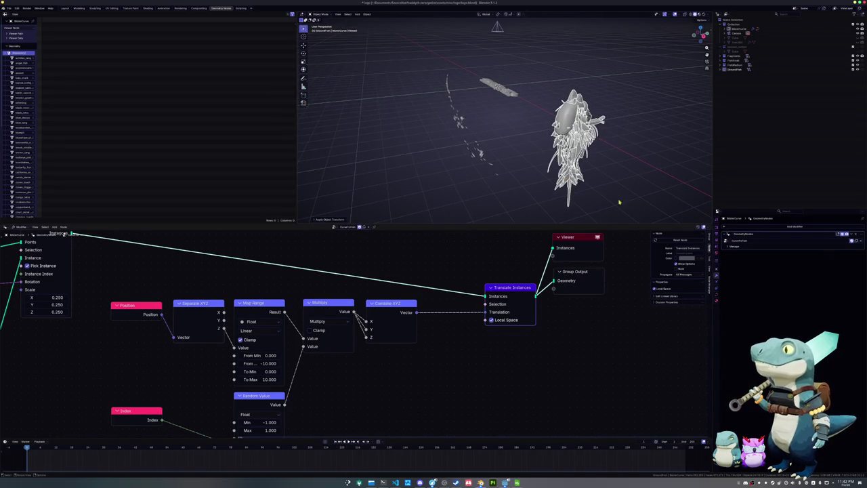
{"action": "middle_click_drag", "start_coordinate": [598, 176], "coordinate": [602, 181]}
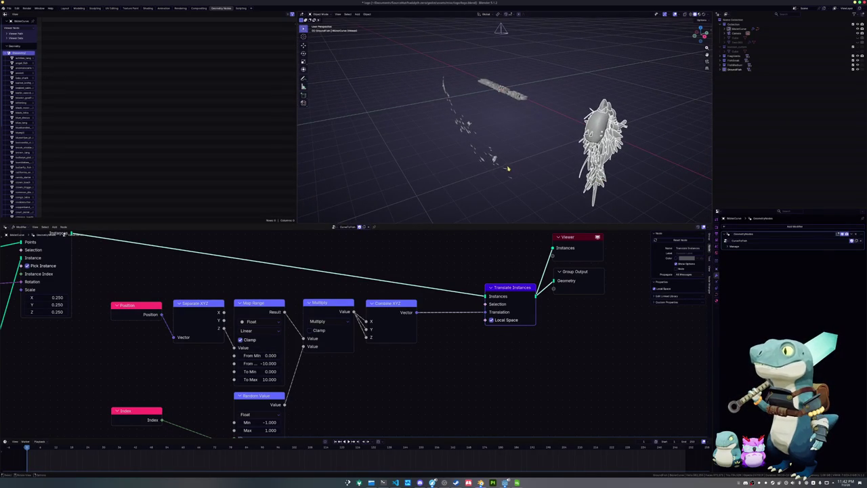
Step: Move the debris curve's points in Edit Mode, then expand the modifier's Manage and Named Attributes panels
{"action": "left_click", "coordinate": [495, 160]}
{"action": "key", "text": "Tab"}
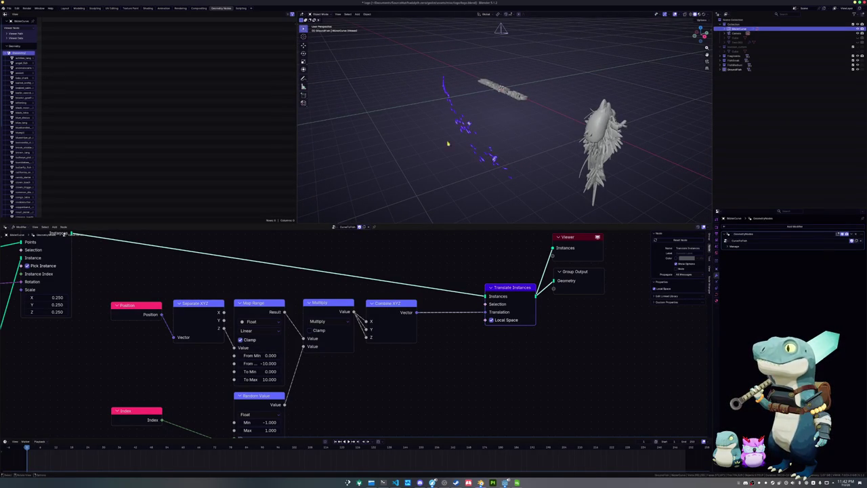
{"action": "key", "text": "g"}
{"action": "left_click", "coordinate": [497, 150]}
{"action": "key", "text": "Tab"}
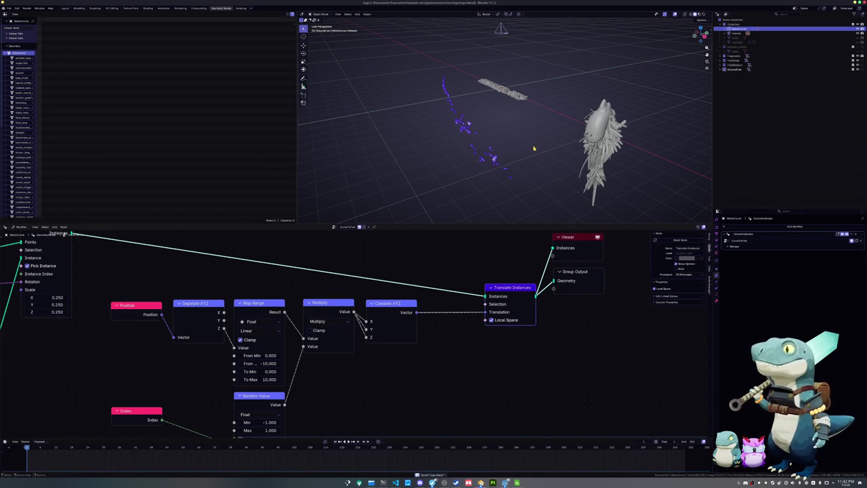
{"action": "scroll", "coordinate": [531, 153], "scroll_direction": "up", "scroll_amount": 2}
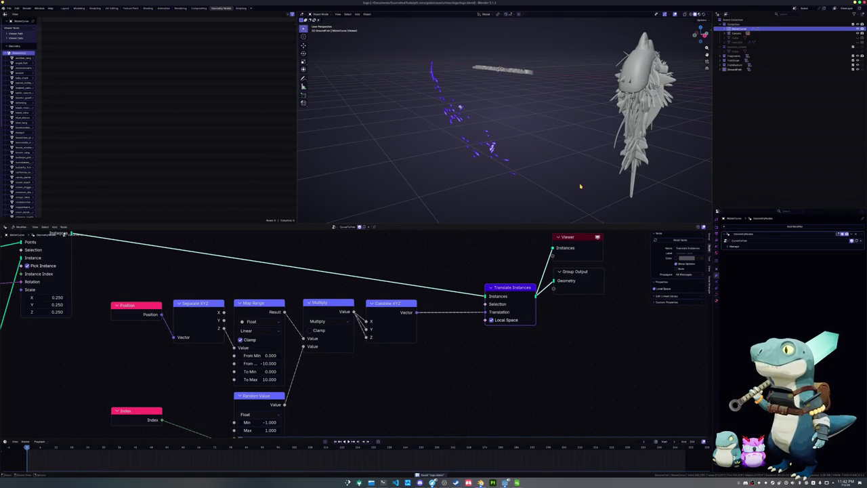
{"action": "left_click", "coordinate": [731, 246]}
{"action": "left_click", "coordinate": [740, 257]}
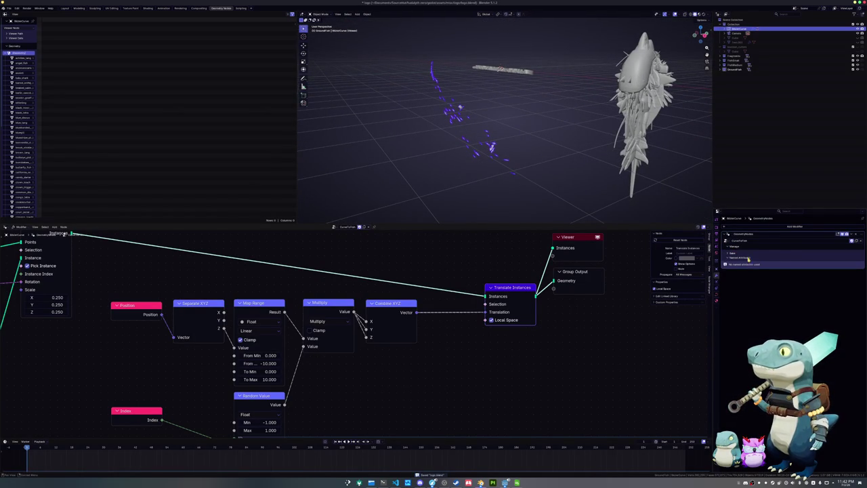
Step: Expand the modifier's Bake panel to reveal the bake target and path
{"action": "left_click", "coordinate": [743, 253]}
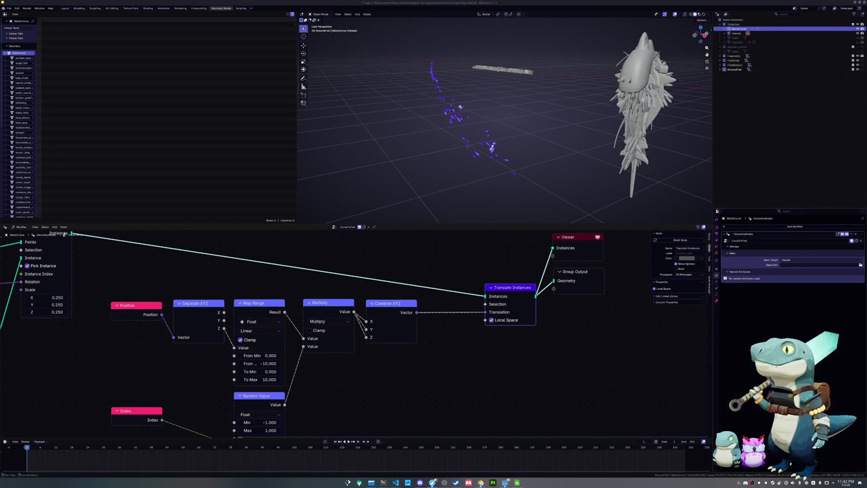
{"action": "middle_click_drag", "start_coordinate": [287, 291], "coordinate": [361, 309]}
Step: Insert a Realize Instances node on the instances link before Translate Instances
{"action": "key", "text": "shift+a"}
{"action": "type", "text": "ir"}
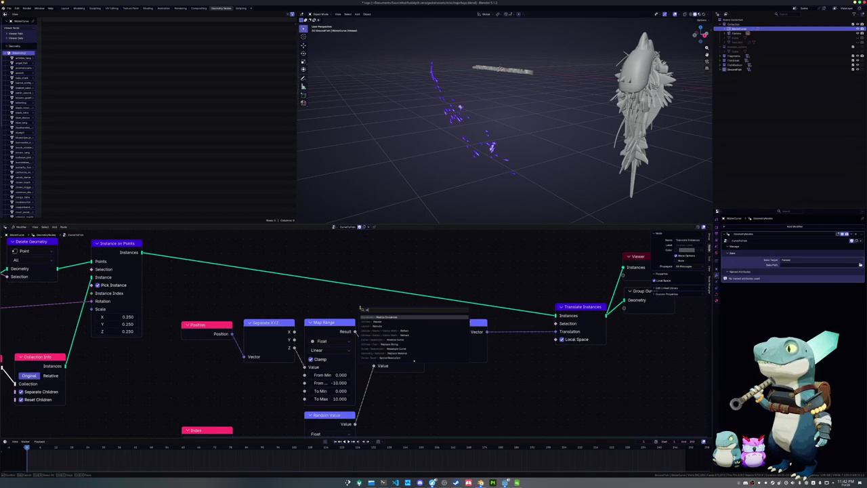
{"action": "key", "text": "Return"}
{"action": "left_click", "coordinate": [335, 271]}
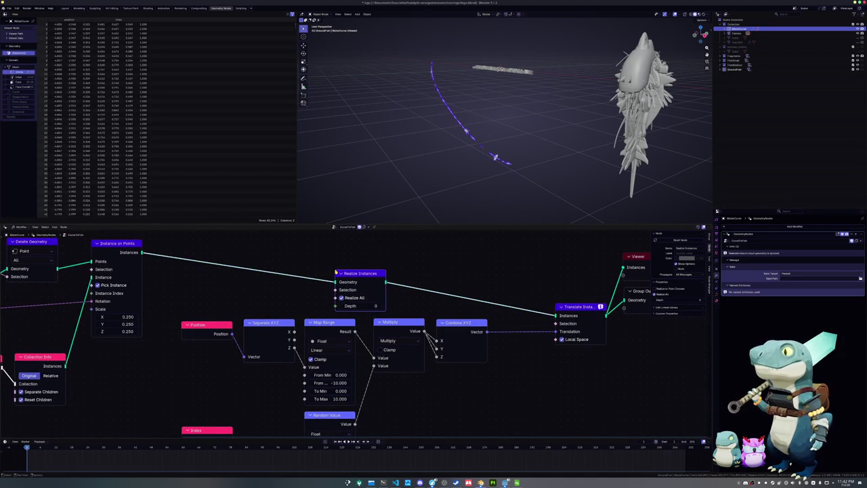
{"action": "left_click_drag", "start_coordinate": [342, 273], "coordinate": [377, 266]}
{"action": "left_click_drag", "start_coordinate": [575, 306], "coordinate": [543, 309]}
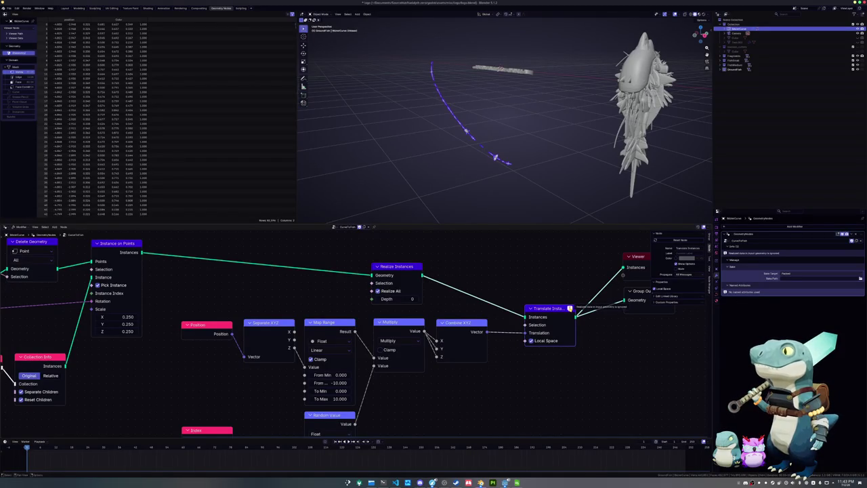
Step: Compare Realize All on and off, then link Instance on Points directly into Translate Instances
{"action": "left_click", "coordinate": [378, 290]}
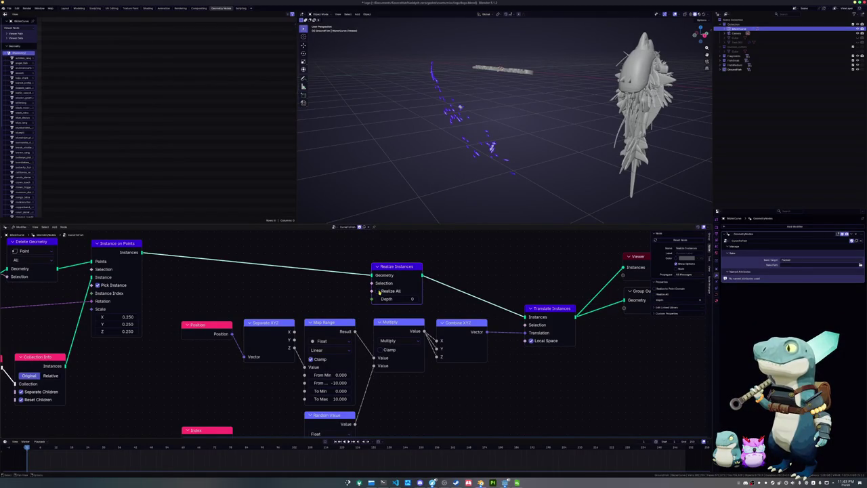
{"action": "mouse_move", "coordinate": [379, 197]}
{"action": "middle_mouse_down"}
{"action": "mouse_move", "coordinate": [397, 155]}
{"action": "mouse_move", "coordinate": [439, 169]}
{"action": "middle_mouse_up"}
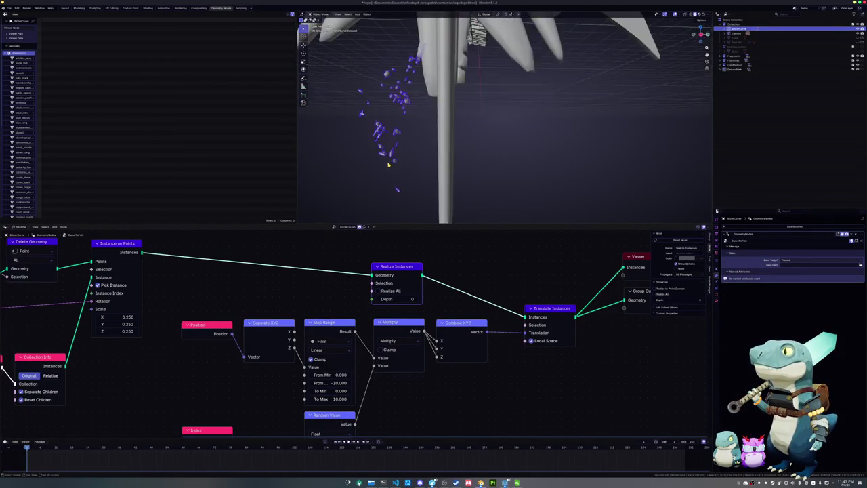
{"action": "left_click", "coordinate": [379, 291]}
{"action": "left_click", "coordinate": [378, 291]}
{"action": "left_click", "coordinate": [378, 291]}
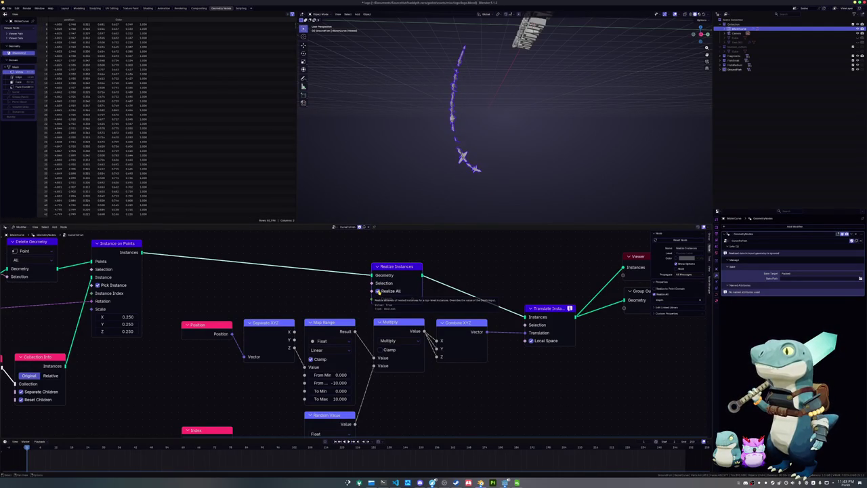
{"action": "left_click", "coordinate": [378, 290]}
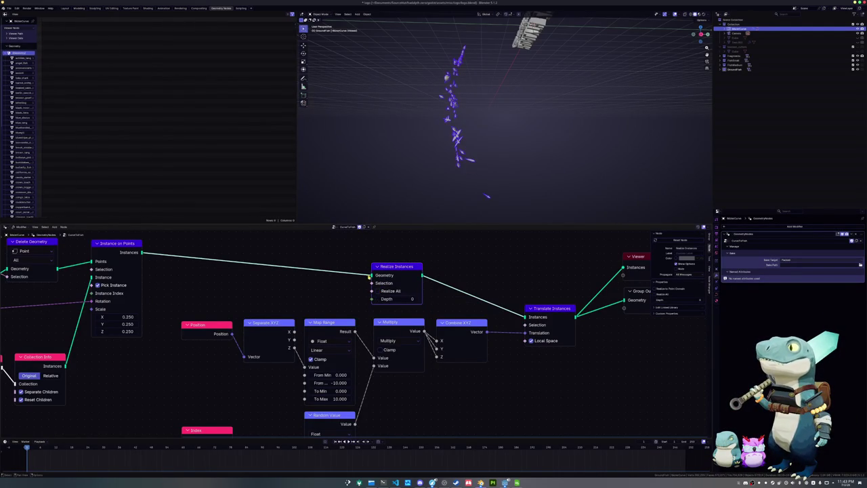
{"action": "left_click_drag", "start_coordinate": [371, 274], "coordinate": [525, 316]}
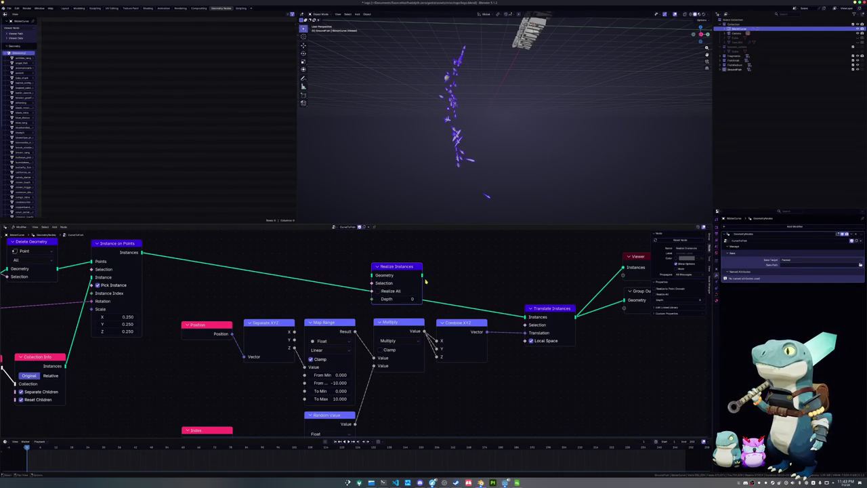
{"action": "left_click_drag", "start_coordinate": [406, 268], "coordinate": [560, 359]}
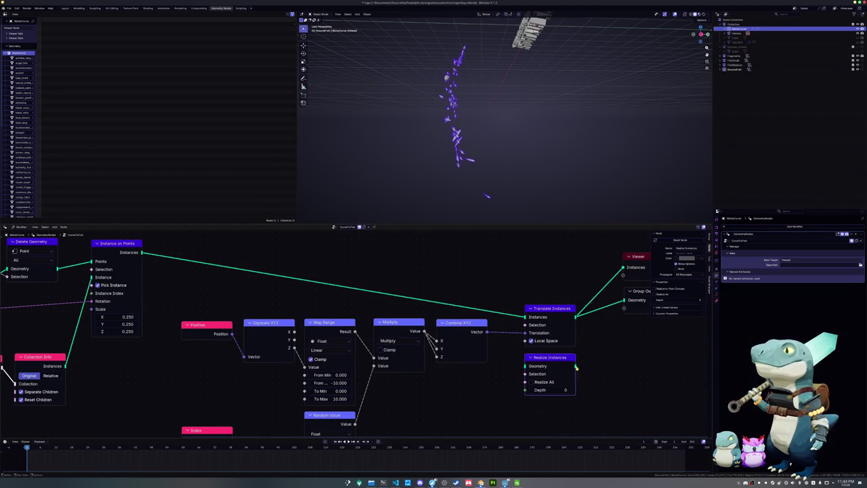
Step: Add a Transform Geometry node to the tree
{"action": "scroll", "coordinate": [564, 364], "scroll_direction": "right", "scroll_amount": 2}
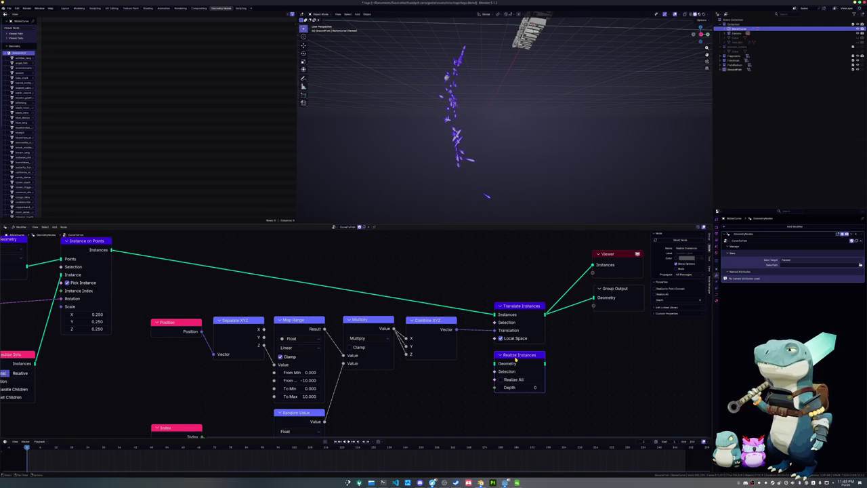
{"action": "key", "text": "shift+a"}
{"action": "type", "text": "trans"}
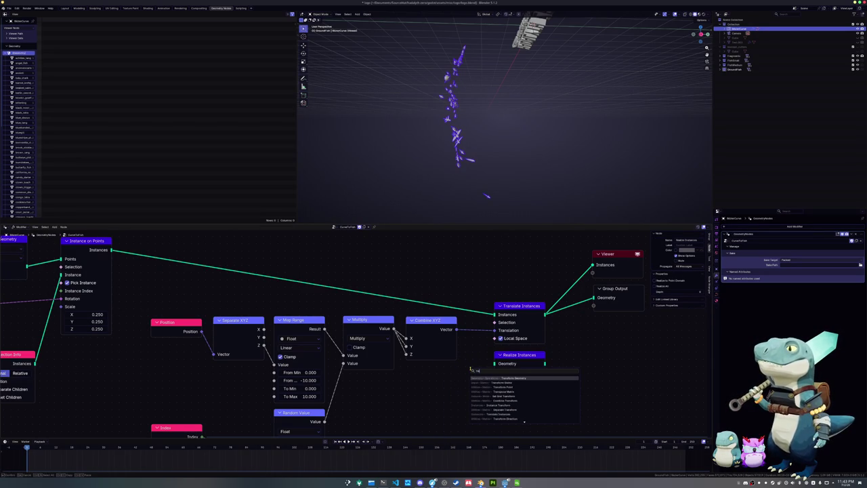
{"action": "type", "text": "late"}
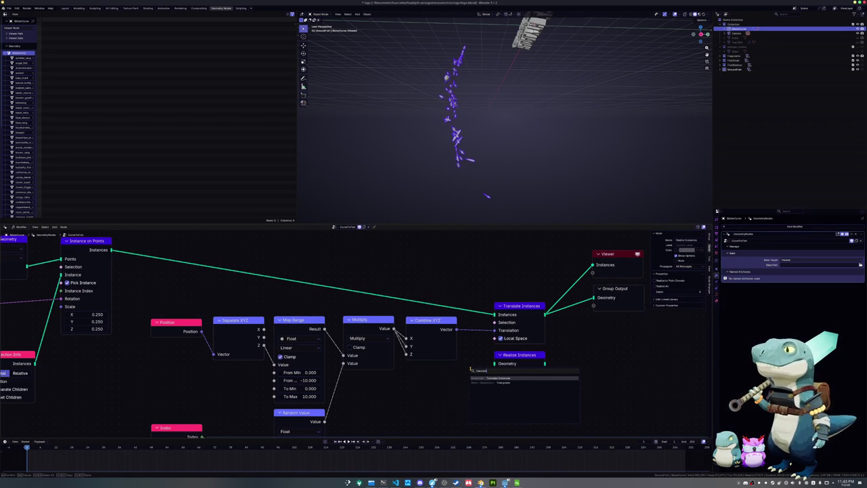
{"action": "key", "text": "ctrl+a"}
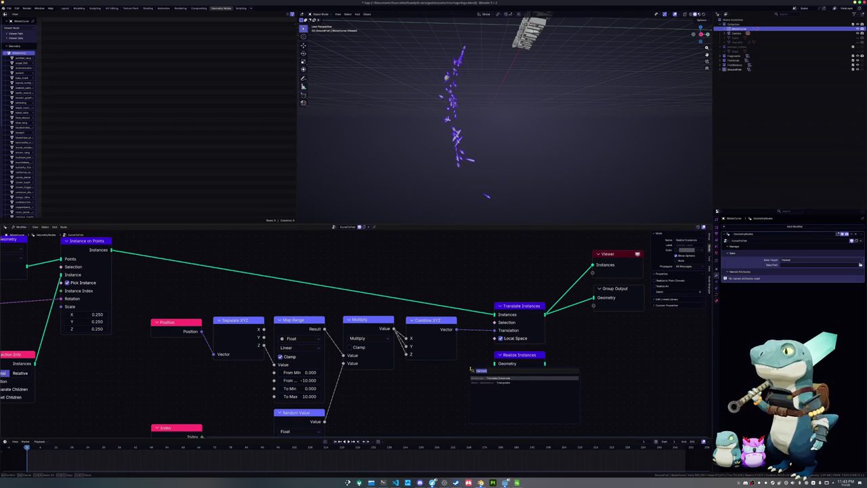
{"action": "type", "text": "transform"}
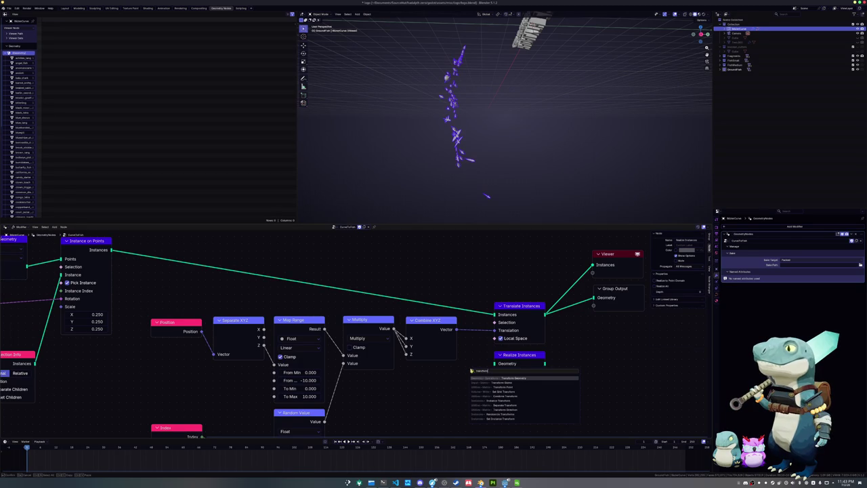
{"action": "key", "text": "Return"}
{"action": "left_click", "coordinate": [427, 328]}
{"action": "scroll", "coordinate": [427, 328], "scroll_direction": "down", "scroll_amount": 2}
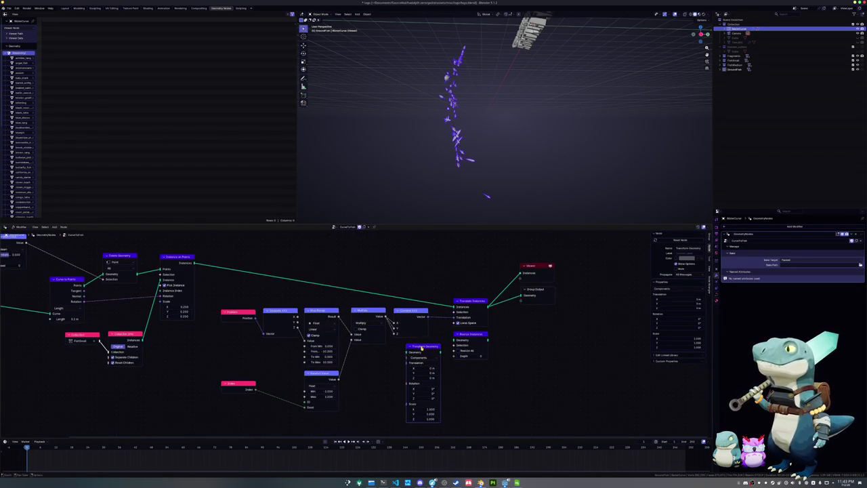
{"action": "left_click_drag", "start_coordinate": [423, 353], "coordinate": [467, 245]}
Step: Feed Instance on Points into Realize Instances and Combine XYZ into Transform Geometry, then delete Transform Geometry
{"action": "left_click_drag", "start_coordinate": [470, 364], "coordinate": [387, 259]}
{"action": "left_click_drag", "start_coordinate": [196, 293], "coordinate": [454, 252]}
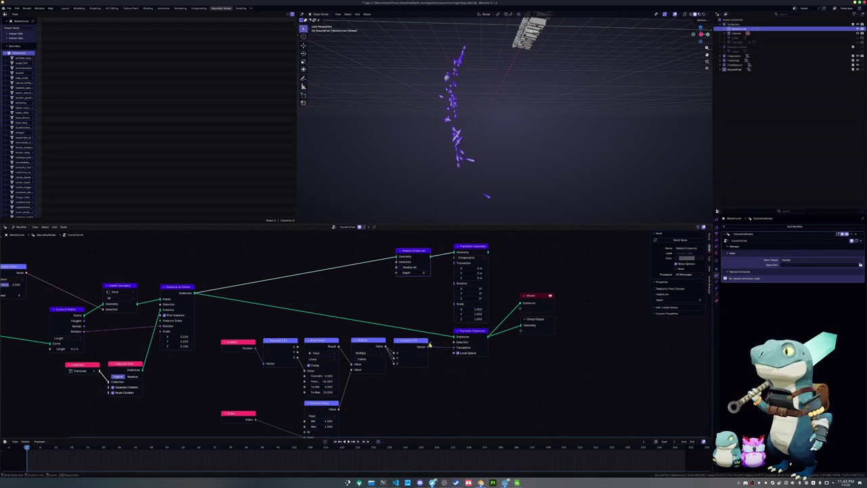
{"action": "left_click_drag", "start_coordinate": [427, 347], "coordinate": [455, 267]}
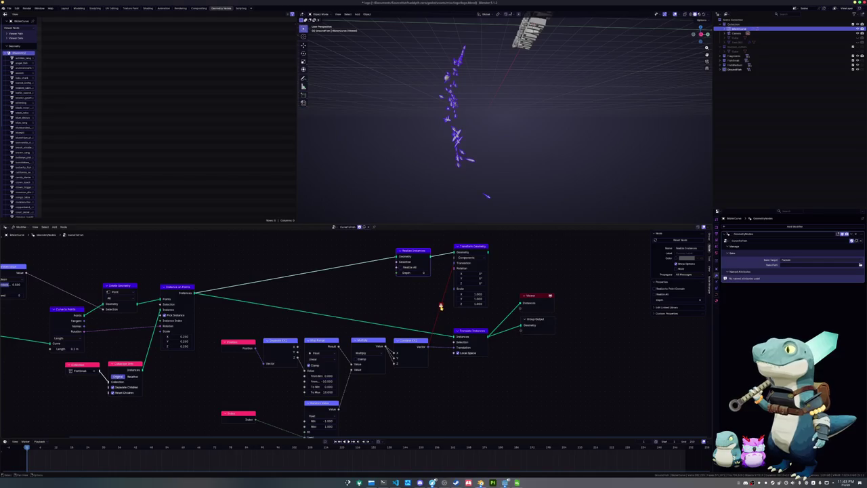
{"action": "scroll", "coordinate": [450, 244], "scroll_direction": "up", "scroll_amount": 1}
{"action": "scroll", "coordinate": [450, 244], "scroll_direction": "up", "scroll_amount": 1}
{"action": "scroll", "coordinate": [450, 243], "scroll_direction": "up", "scroll_amount": 1}
{"action": "left_click", "coordinate": [476, 250]}
{"action": "key", "text": "x"}
{"action": "left_click", "coordinate": [409, 257]}
Step: Delete the leftover Realize Instances node and recentre the node tree
{"action": "key", "text": "x"}
{"action": "middle_click_drag", "start_coordinate": [409, 257], "coordinate": [368, 260]}
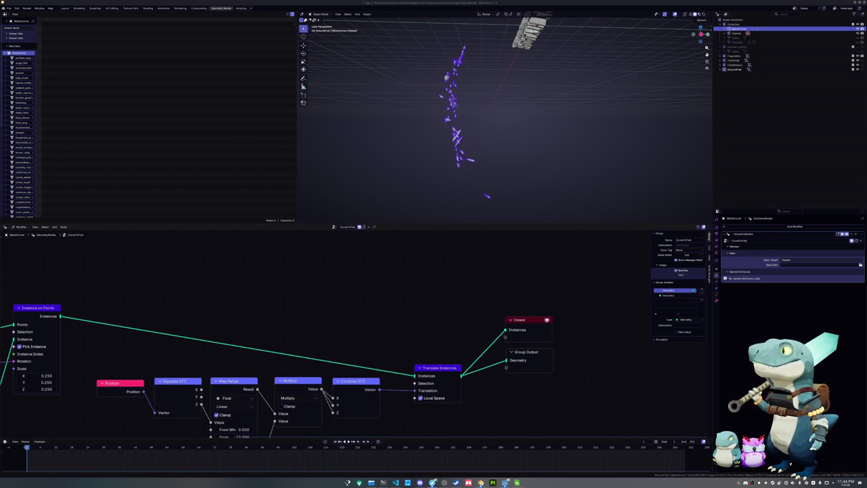
{"action": "scroll", "coordinate": [522, 396], "scroll_direction": "up", "scroll_amount": 1}
{"action": "scroll", "coordinate": [501, 386], "scroll_direction": "up", "scroll_amount": 1}
{"action": "scroll", "coordinate": [461, 359], "scroll_direction": "up", "scroll_amount": 1}
{"action": "scroll", "coordinate": [420, 325], "scroll_direction": "up", "scroll_amount": 1}
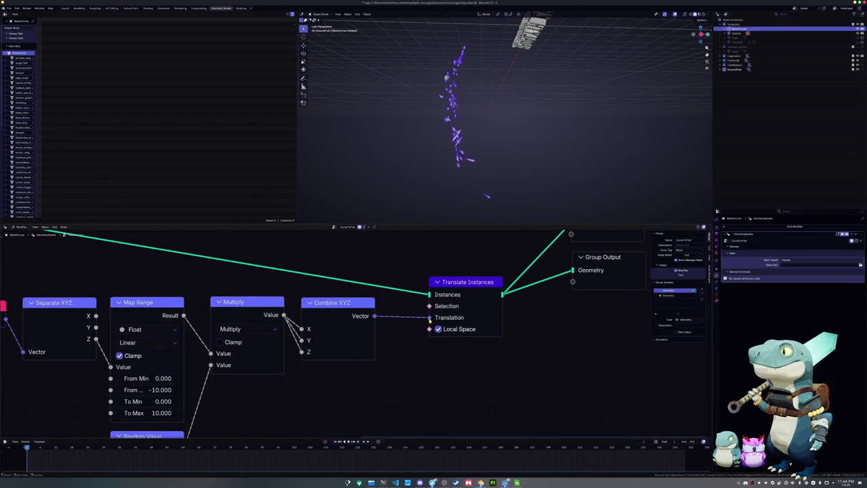
Step: Inspect the Combine XYZ, Translate Instances and Position nodes across the tree
{"action": "left_click", "coordinate": [368, 317]}
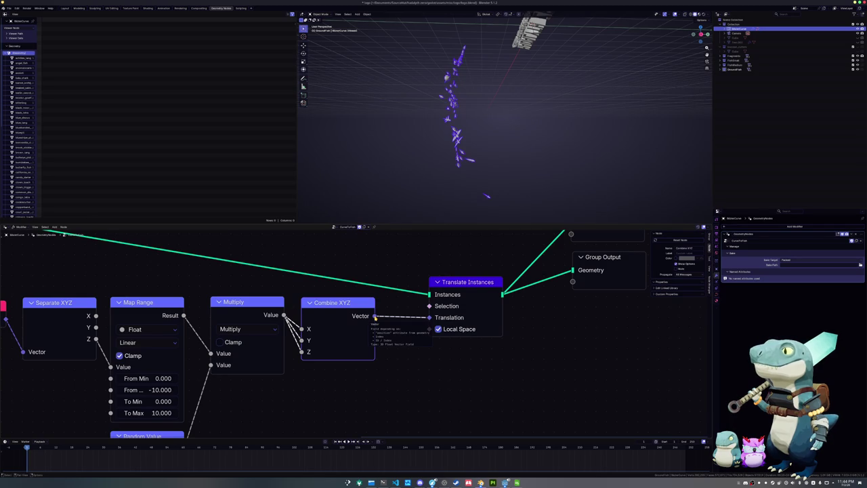
{"action": "left_click", "coordinate": [429, 319]}
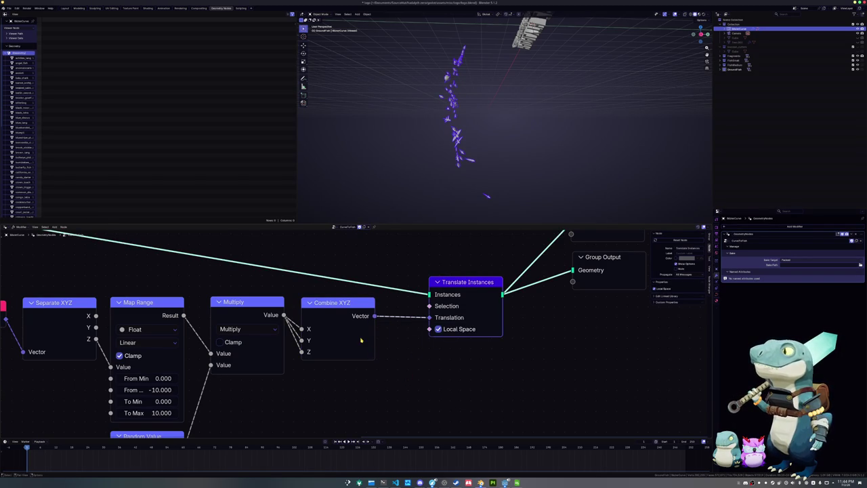
{"action": "scroll", "coordinate": [361, 339], "scroll_direction": "down", "scroll_amount": 3}
{"action": "middle_click_drag", "start_coordinate": [128, 271], "coordinate": [290, 309]}
{"action": "left_click", "coordinate": [290, 310]}
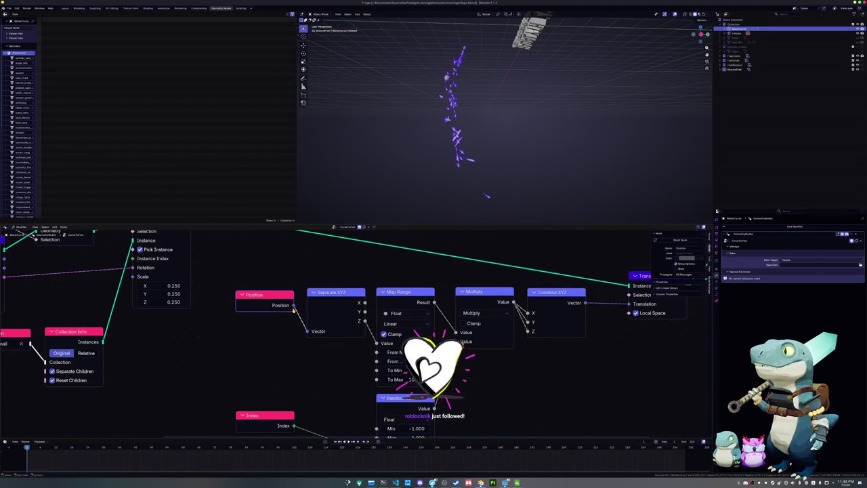
{"action": "scroll", "coordinate": [288, 405], "scroll_direction": "down", "scroll_amount": 2, "text": "shift"}
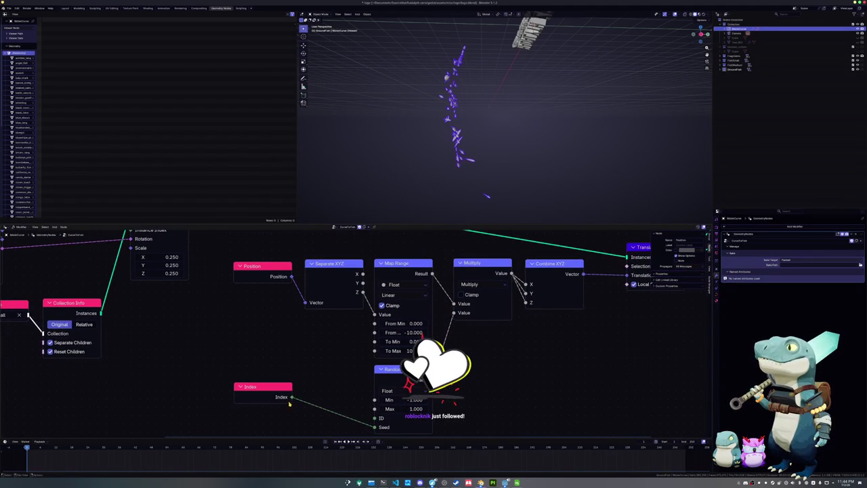
{"action": "scroll", "coordinate": [288, 405], "scroll_direction": "down", "scroll_amount": 2}
{"action": "scroll", "coordinate": [383, 337], "scroll_direction": "right", "scroll_amount": 2}
{"action": "scroll", "coordinate": [383, 337], "scroll_direction": "right", "scroll_amount": 1}
{"action": "scroll", "coordinate": [383, 336], "scroll_direction": "right", "scroll_amount": 2}
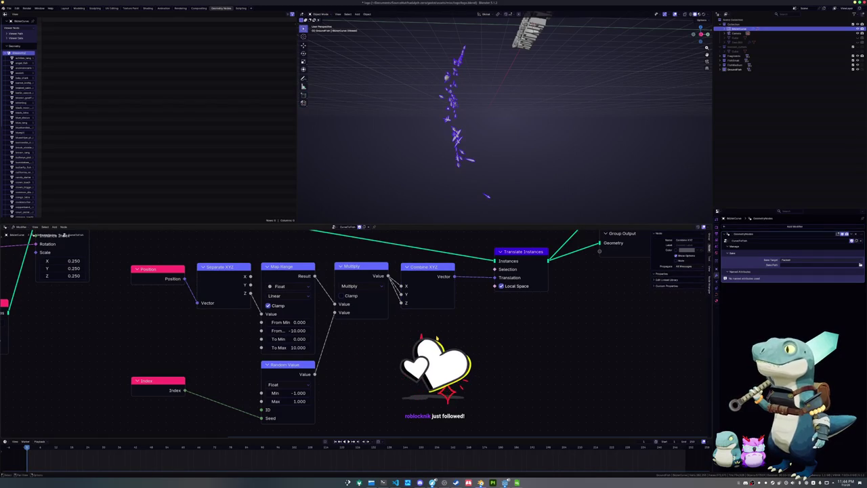
{"action": "key", "text": "shift+a"}
Step: Test a Vector node in Translate Instances' Translation, then delete it and relink Combine XYZ
{"action": "left_click", "coordinate": [436, 338]}
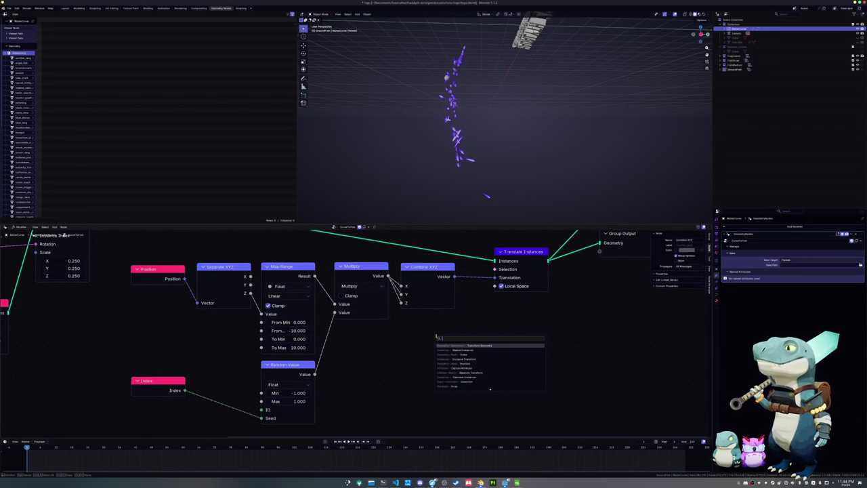
{"action": "type", "text": "vector"}
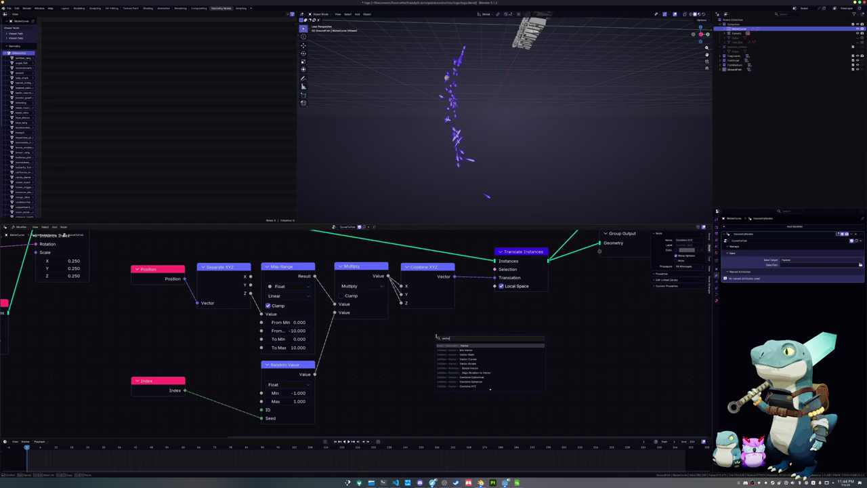
{"action": "key", "text": "Return"}
{"action": "left_click", "coordinate": [409, 331]}
{"action": "left_click_drag", "start_coordinate": [462, 343], "coordinate": [494, 277]}
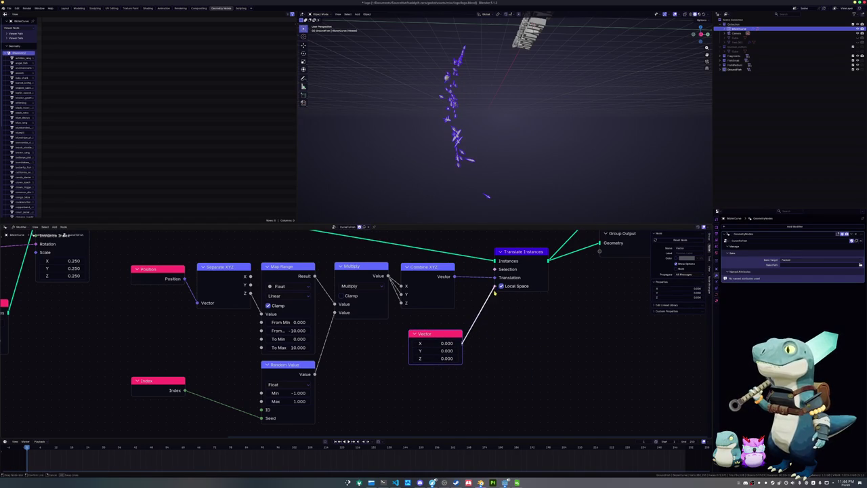
{"action": "left_click", "coordinate": [444, 352]}
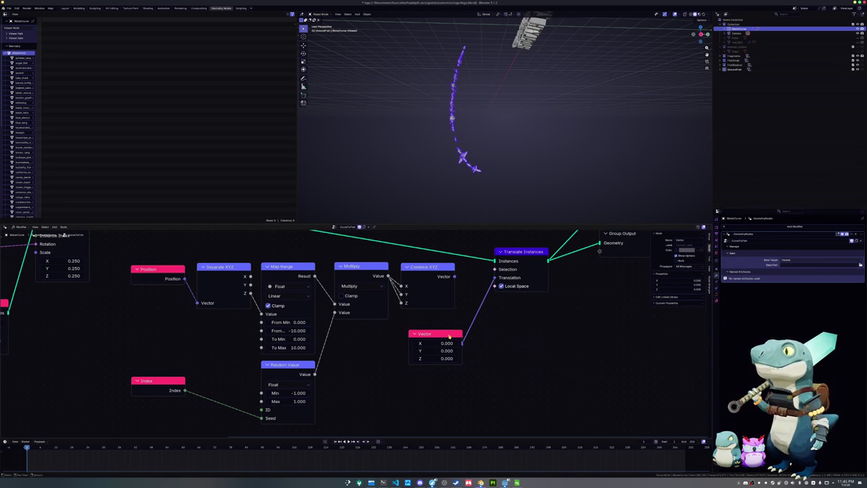
{"action": "key", "text": "x"}
{"action": "left_click_drag", "start_coordinate": [454, 276], "coordinate": [495, 277]}
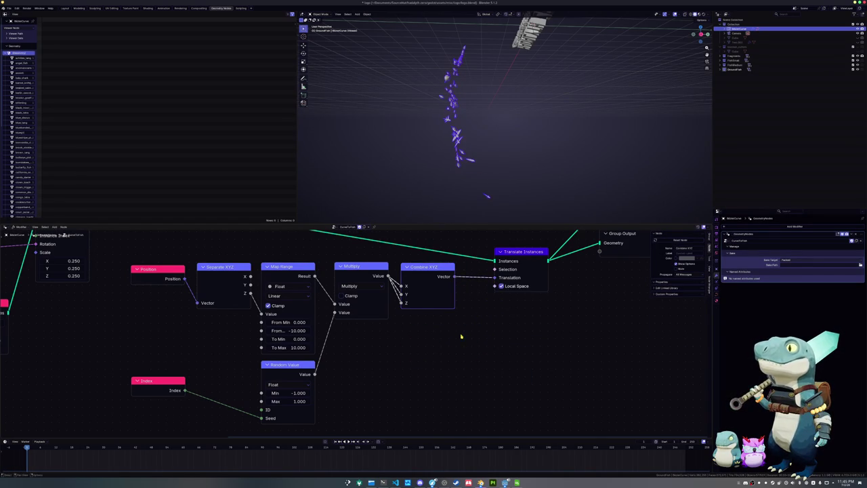
Step: Apply the curve object's scale
{"action": "scroll", "coordinate": [470, 325], "scroll_direction": "up", "scroll_amount": 1}
{"action": "key", "text": "ctrl+a"}
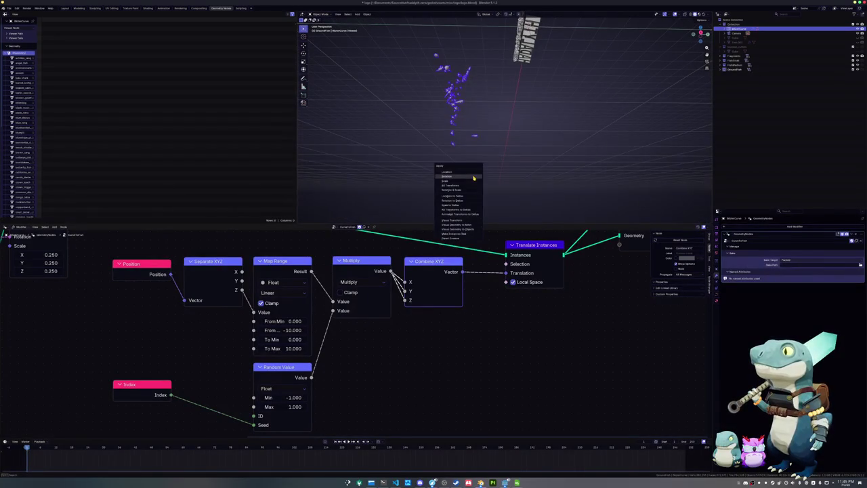
{"action": "left_click", "coordinate": [470, 181]}
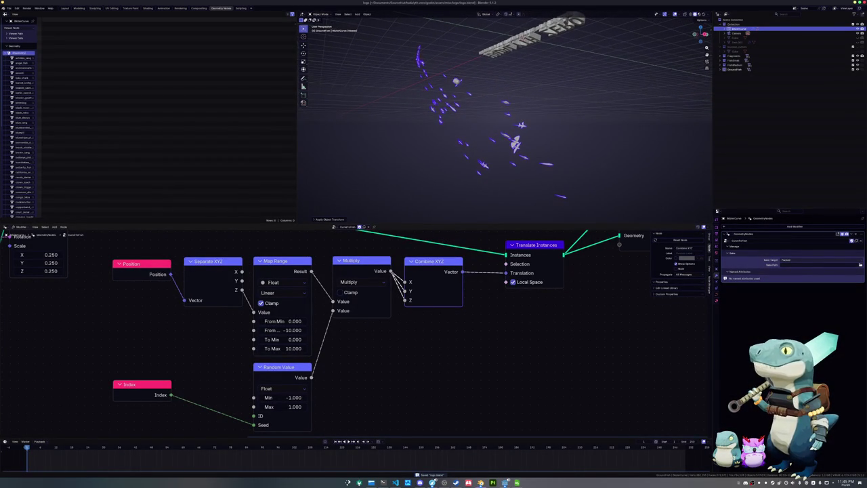
{"action": "left_click", "coordinate": [665, 288]}
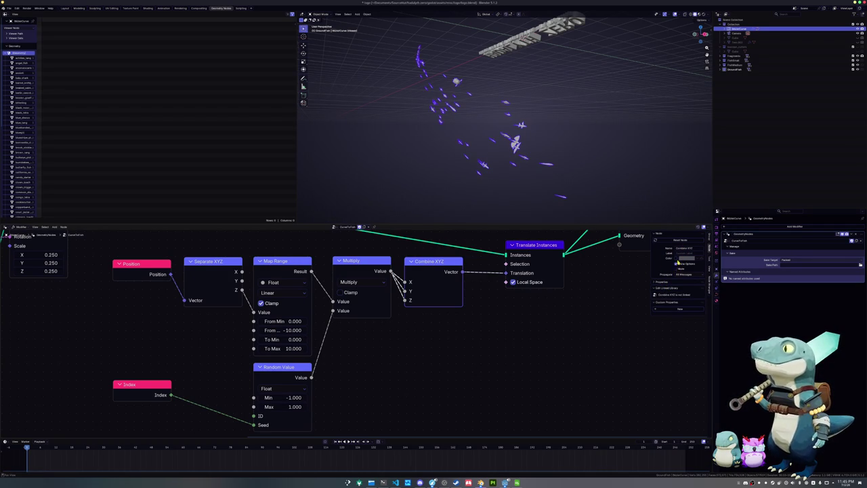
{"action": "left_click", "coordinate": [676, 241]}
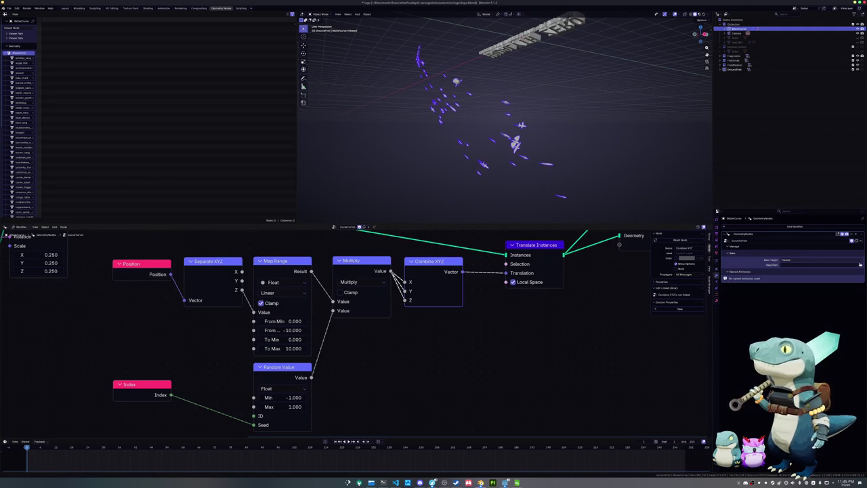
{"action": "middle_click_drag", "start_coordinate": [377, 378], "coordinate": [391, 361]}
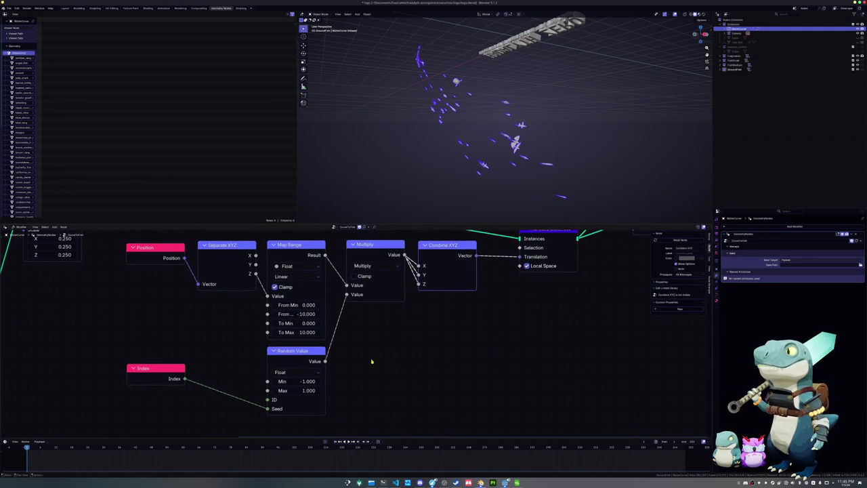
{"action": "middle_click_drag", "start_coordinate": [281, 357], "coordinate": [284, 386]}
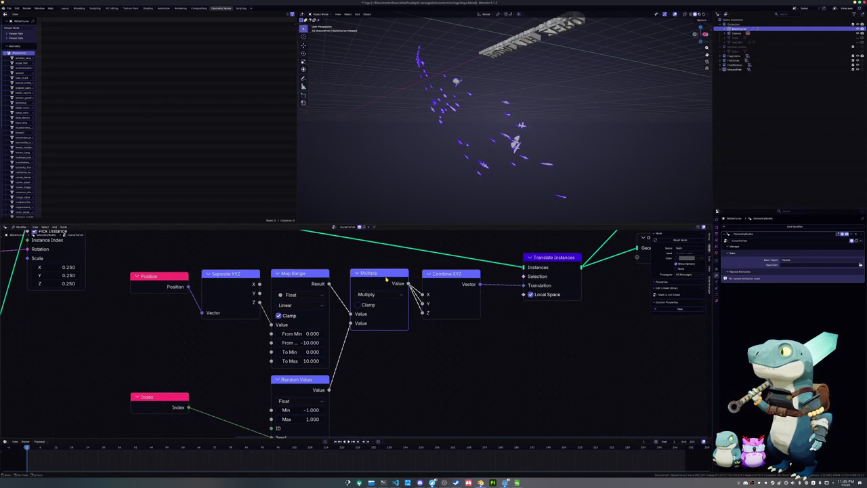
{"action": "left_click", "coordinate": [451, 274]}
{"action": "left_click", "coordinate": [376, 277]}
{"action": "left_click", "coordinate": [293, 279]}
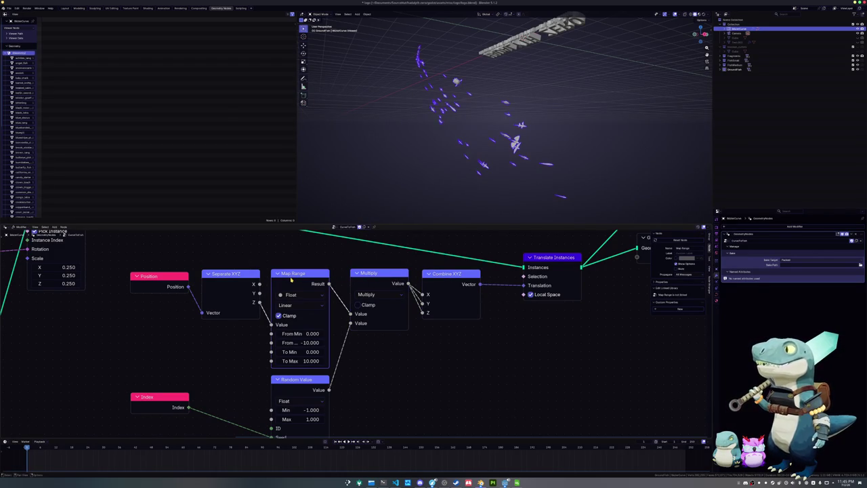
{"action": "left_click", "coordinate": [238, 278]}
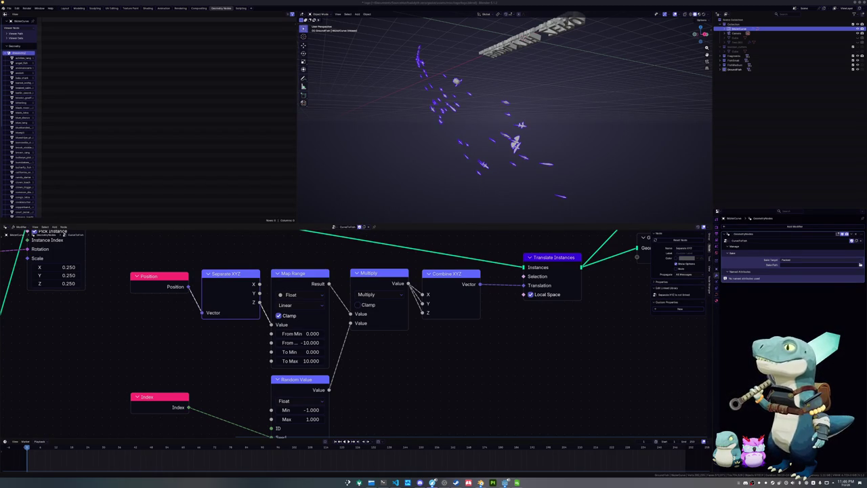
{"action": "middle_click_drag", "start_coordinate": [394, 388], "coordinate": [409, 336]}
Step: Switch the Random Value node's data type to Vector
{"action": "left_click", "coordinate": [310, 349]}
{"action": "left_click", "coordinate": [303, 396]}
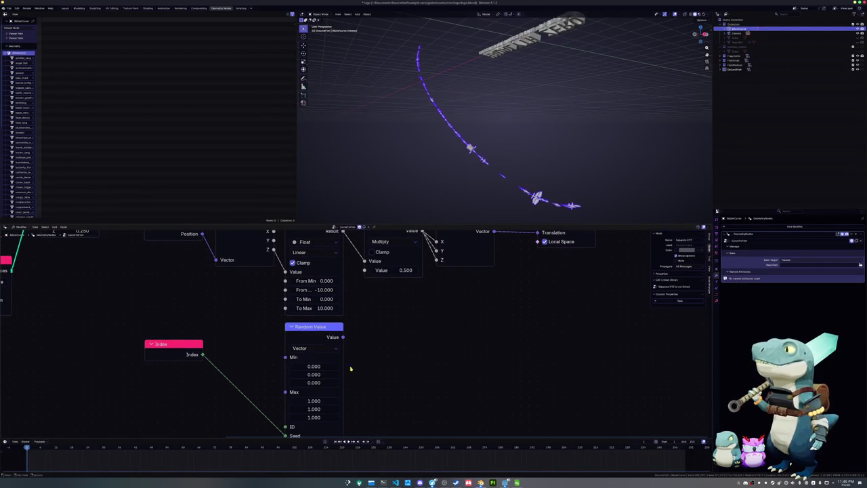
{"action": "mouse_move", "coordinate": [382, 331]}
{"action": "middle_mouse_down"}
{"action": "mouse_move", "coordinate": [378, 292]}
{"action": "mouse_move", "coordinate": [377, 322]}
{"action": "middle_mouse_up"}
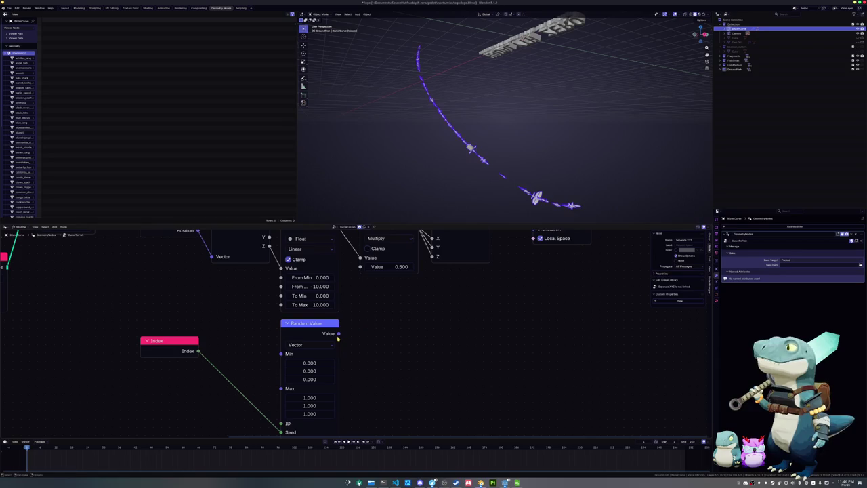
Step: Delete the Multiply node and wire Map Range's result straight into Combine XYZ
{"action": "left_click_drag", "start_coordinate": [338, 333], "coordinate": [359, 266]}
{"action": "mouse_move", "coordinate": [454, 211]}
{"action": "middle_mouse_down"}
{"action": "mouse_move", "coordinate": [419, 175]}
{"action": "mouse_move", "coordinate": [417, 190]}
{"action": "mouse_move", "coordinate": [446, 193]}
{"action": "middle_mouse_up"}
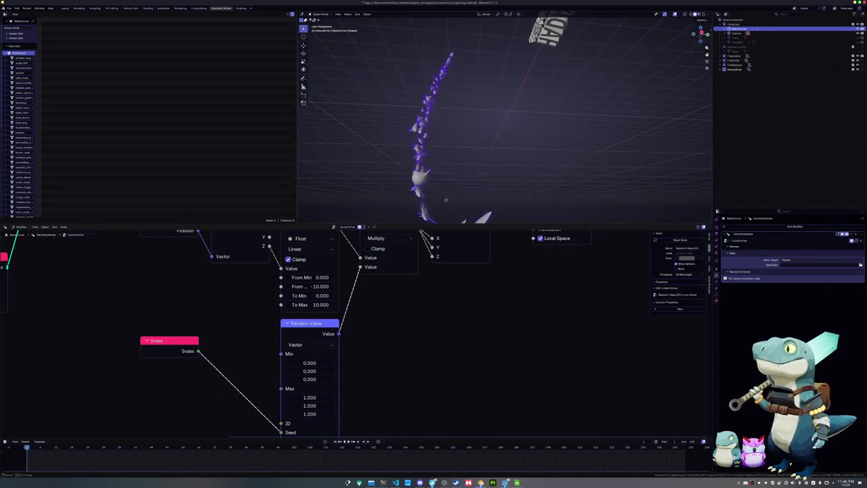
{"action": "scroll", "coordinate": [406, 307], "scroll_direction": "down", "scroll_amount": 2, "text": "shift"}
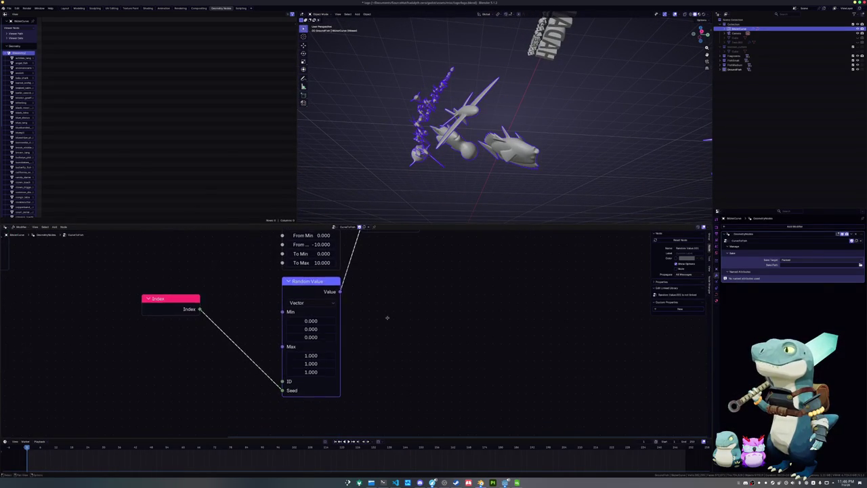
{"action": "middle_click_drag", "start_coordinate": [389, 306], "coordinate": [379, 390]}
{"action": "left_click_drag", "start_coordinate": [351, 306], "coordinate": [398, 353]}
{"action": "left_click", "coordinate": [382, 265]}
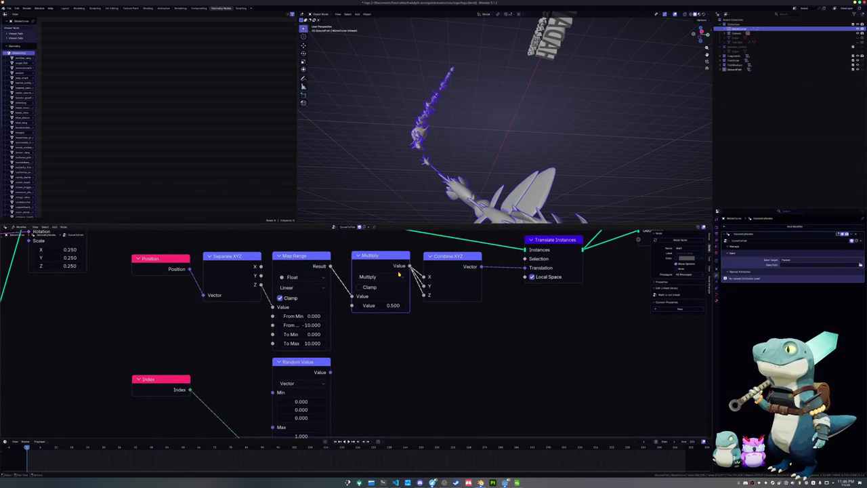
{"action": "key", "text": "x"}
{"action": "mouse_move", "coordinate": [437, 256]}
{"action": "left_mouse_down"}
{"action": "mouse_move", "coordinate": [355, 260]}
{"action": "mouse_move", "coordinate": [340, 293]}
{"action": "left_mouse_up"}
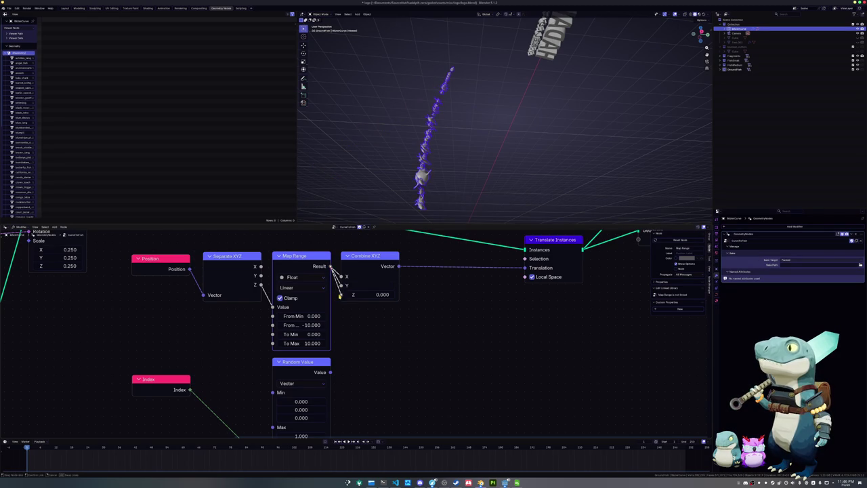
Step: Add a Vector Math Multiply node to the node chain
{"action": "scroll", "coordinate": [366, 308], "scroll_direction": "down", "scroll_amount": 1}
{"action": "key", "text": "shift+a"}
{"action": "type", "text": "multip"}
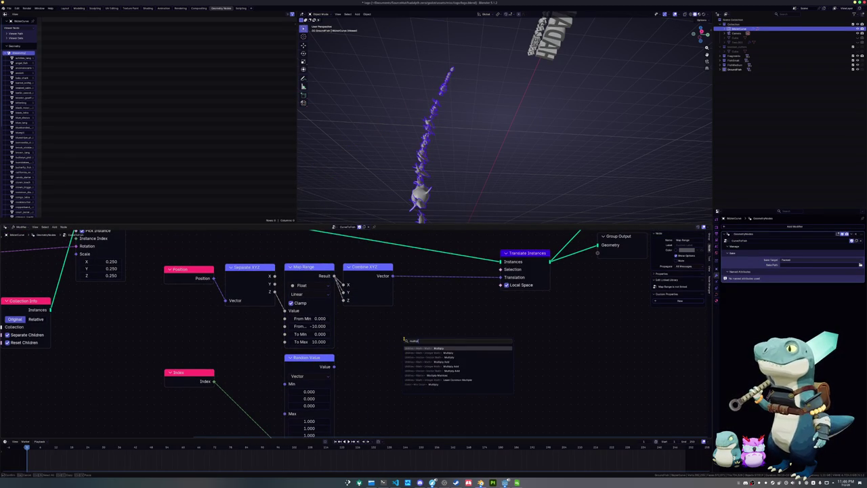
{"action": "key", "text": "Down"}
{"action": "key", "text": "Down"}
{"action": "key", "text": "Down"}
{"action": "key", "text": "Down"}
{"action": "key", "text": "Down"}
{"action": "key", "text": "Down"}
{"action": "key", "text": "Up"}
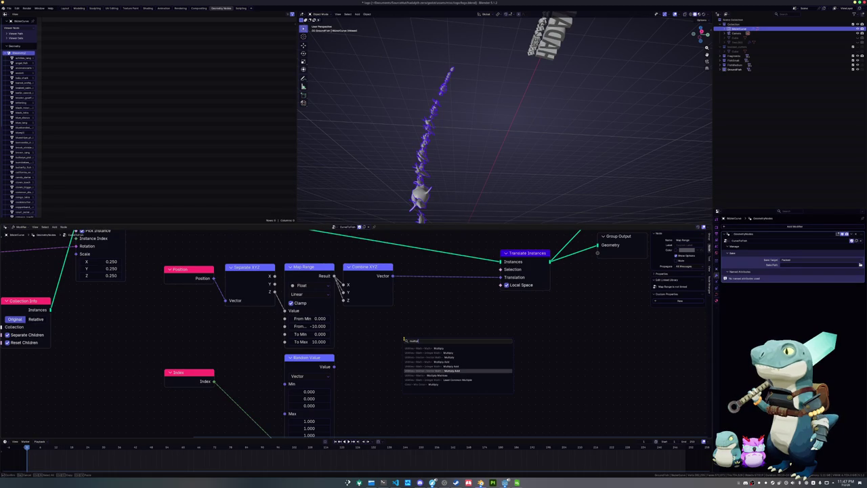
{"action": "key", "text": "Up"}
{"action": "key", "text": "Up"}
{"action": "key", "text": "Up"}
{"action": "key", "text": "Down"}
{"action": "key", "text": "Return"}
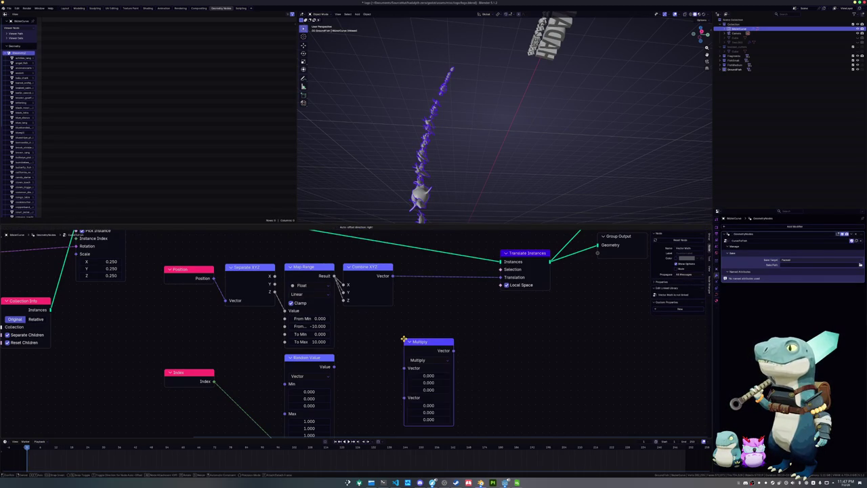
{"action": "left_click", "coordinate": [413, 284]}
Step: Multiply Combine XYZ by the random vector and route the product into Translation
{"action": "left_click_drag", "start_coordinate": [382, 276], "coordinate": [413, 315]}
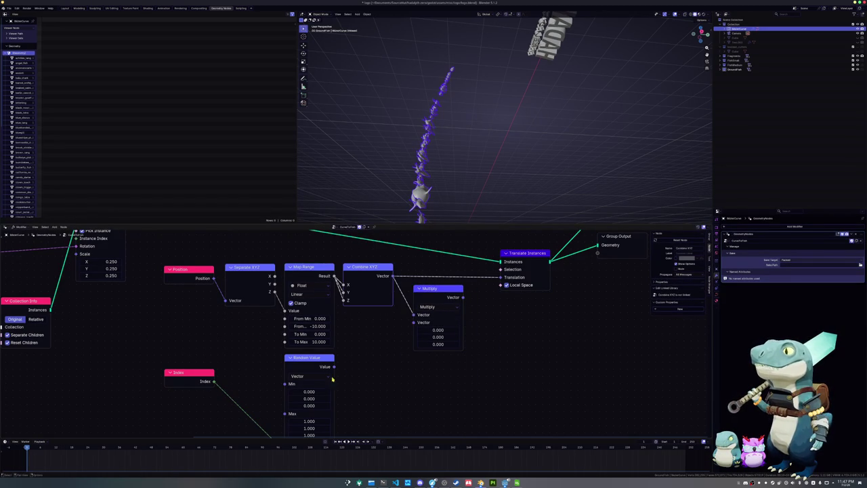
{"action": "left_click_drag", "start_coordinate": [332, 366], "coordinate": [413, 321]}
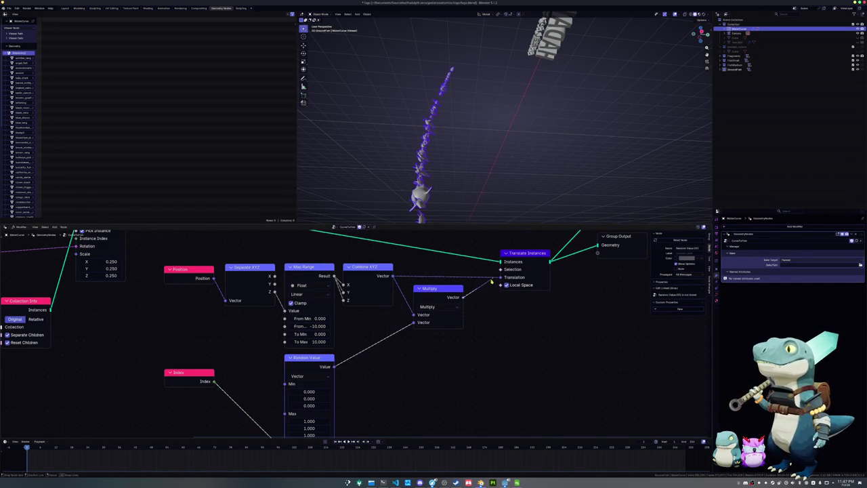
{"action": "left_click_drag", "start_coordinate": [462, 296], "coordinate": [500, 277]}
{"action": "mouse_move", "coordinate": [433, 135]}
{"action": "middle_mouse_down"}
{"action": "mouse_move", "coordinate": [422, 165]}
{"action": "mouse_move", "coordinate": [452, 197]}
{"action": "mouse_move", "coordinate": [456, 188]}
{"action": "mouse_move", "coordinate": [507, 193]}
{"action": "mouse_move", "coordinate": [526, 186]}
{"action": "middle_mouse_up"}
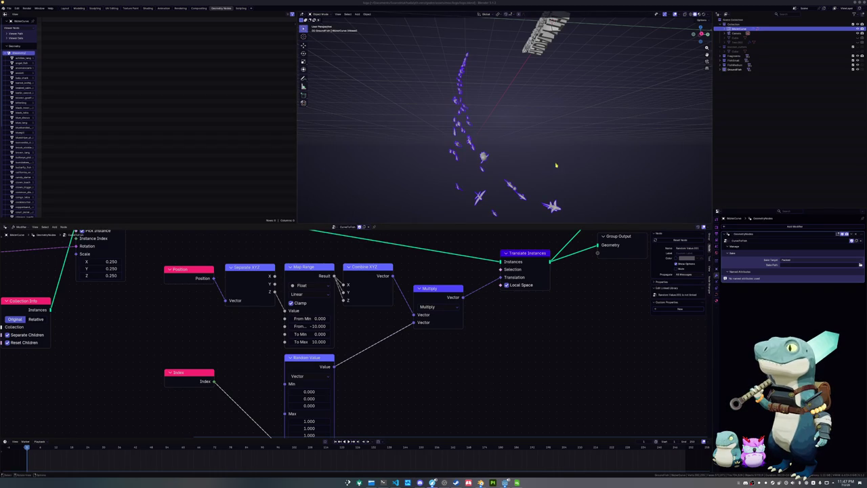
{"action": "key", "text": "Tab"}
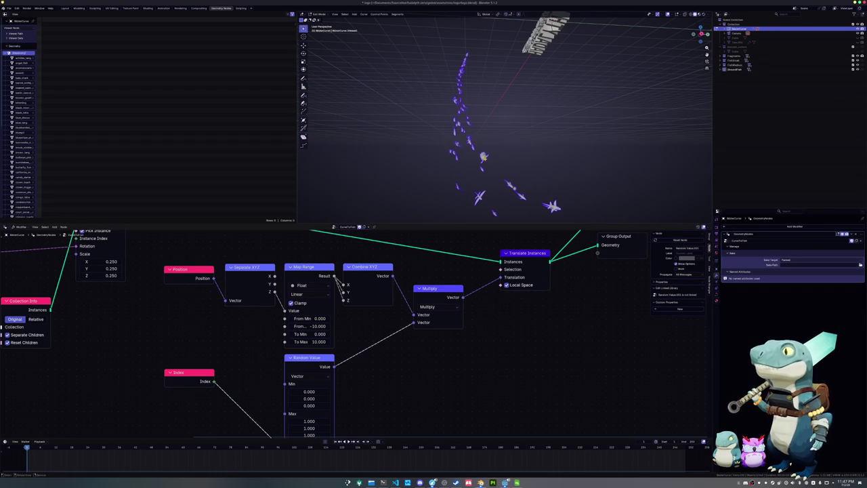
Step: Orbit around the curve, check the Overlays and Gizmos popovers, and pull up bug report #119834
{"action": "middle_click_drag", "start_coordinate": [483, 157], "coordinate": [494, 155]}
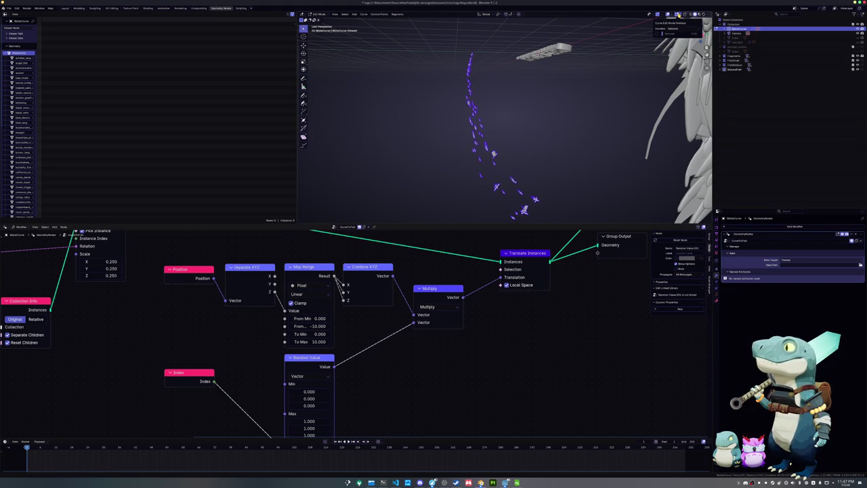
{"action": "left_click", "coordinate": [673, 14]}
{"action": "left_click", "coordinate": [663, 13]}
{"action": "left_click", "coordinate": [663, 14]}
{"action": "left_click", "coordinate": [658, 14]}
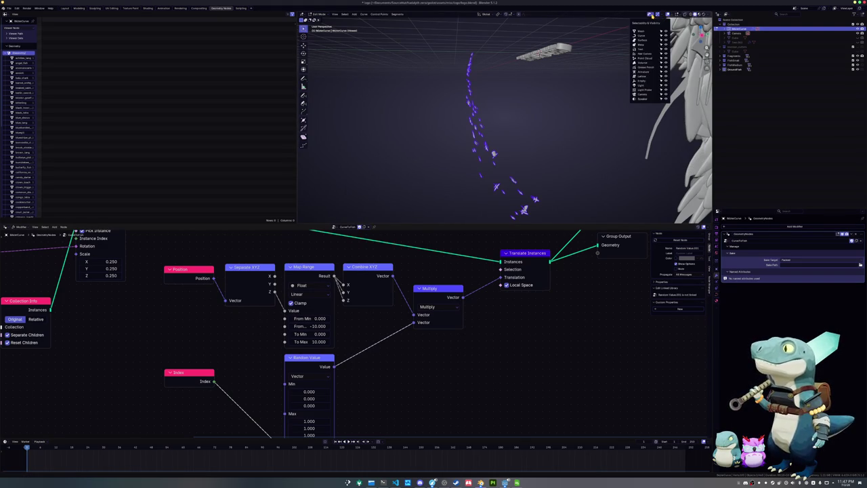
{"action": "left_click", "coordinate": [660, 17]}
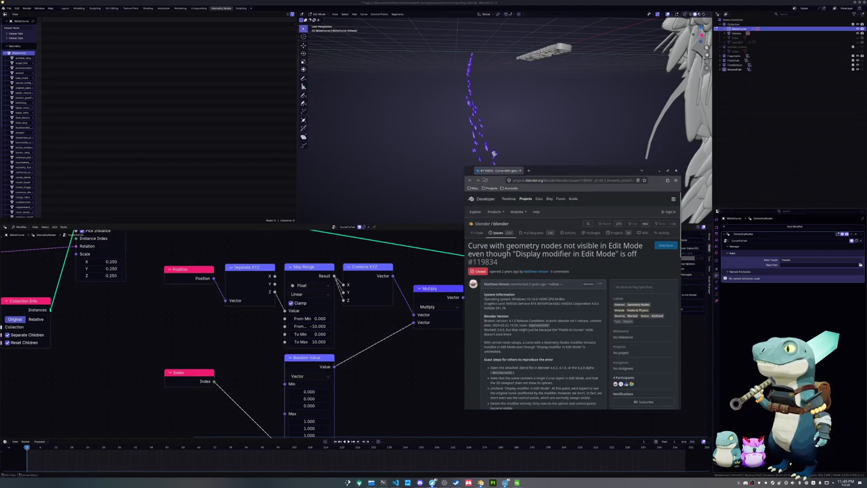
Step: Read through the bug report, close the browser, and cut the Viewer link from Translate Instances
{"action": "left_click_drag", "start_coordinate": [462, 167], "coordinate": [340, 63]}
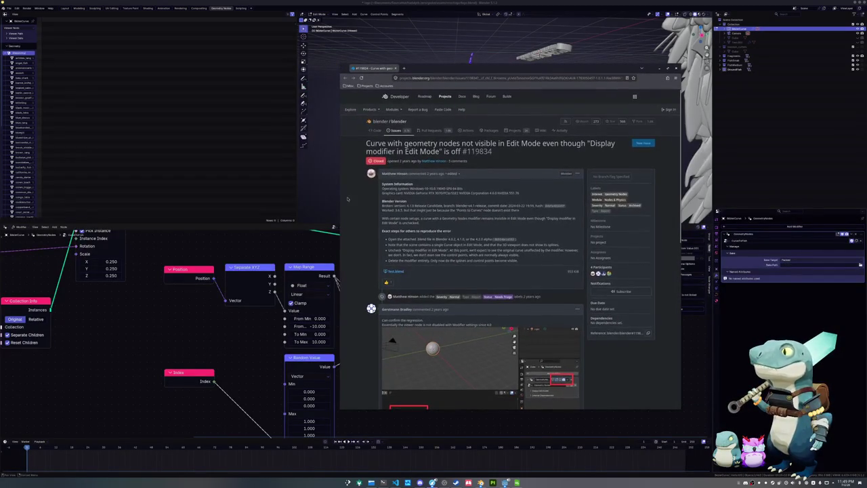
{"action": "scroll", "coordinate": [354, 248], "scroll_direction": "down", "scroll_amount": 2}
{"action": "scroll", "coordinate": [354, 249], "scroll_direction": "down", "scroll_amount": 2}
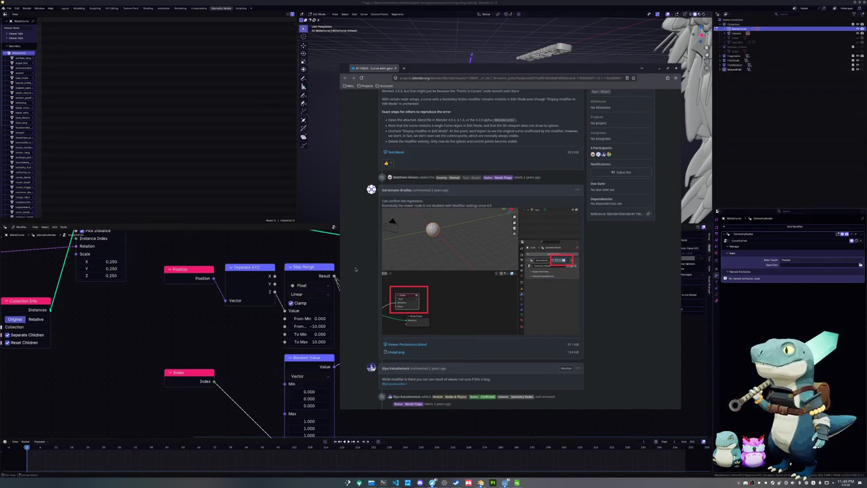
{"action": "scroll", "coordinate": [355, 268], "scroll_direction": "down", "scroll_amount": 3}
{"action": "scroll", "coordinate": [355, 269], "scroll_direction": "down", "scroll_amount": 1}
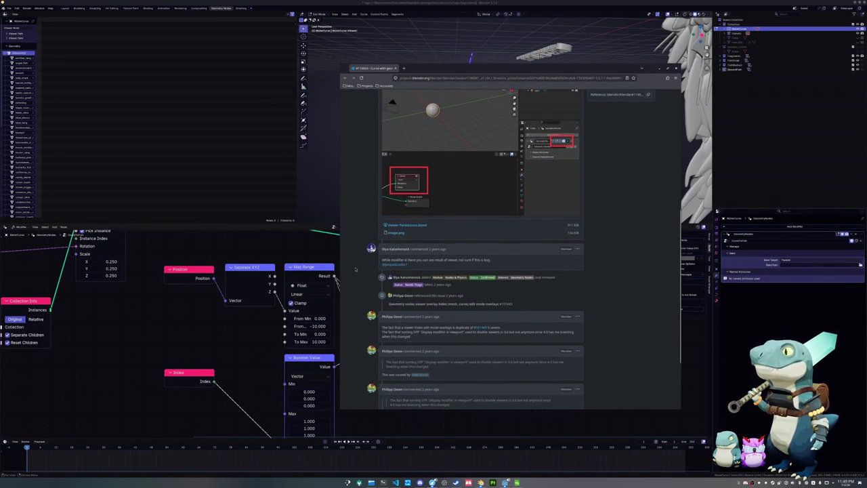
{"action": "scroll", "coordinate": [355, 269], "scroll_direction": "down", "scroll_amount": 1}
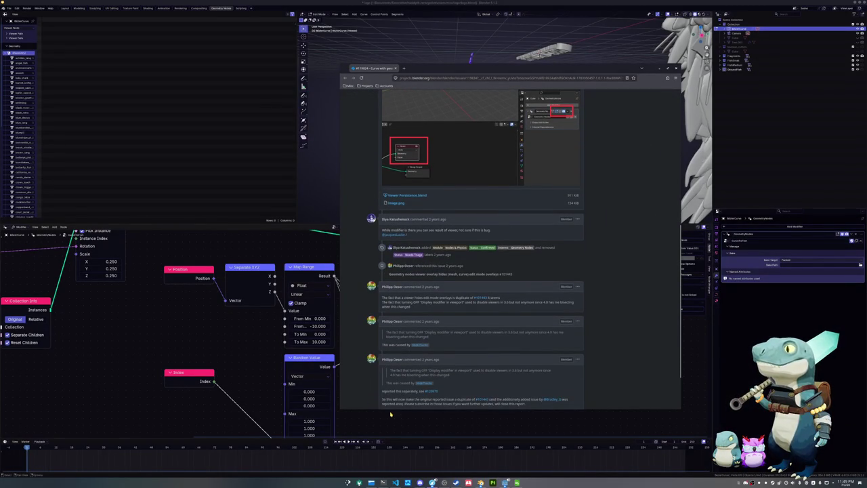
{"action": "left_click", "coordinate": [388, 410]}
{"action": "left_click_drag", "start_coordinate": [522, 282], "coordinate": [492, 280]}
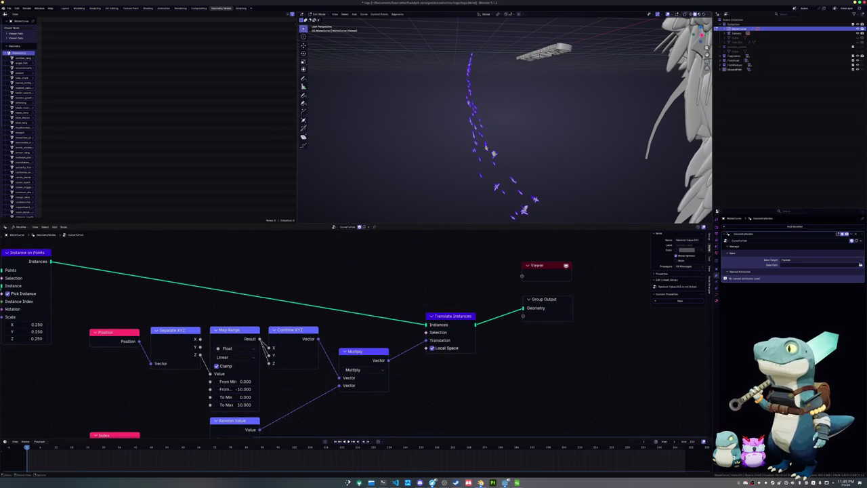
Step: Leave curve Edit Mode and toggle the modifier's viewport display off and back on
{"action": "key", "text": "Tab"}
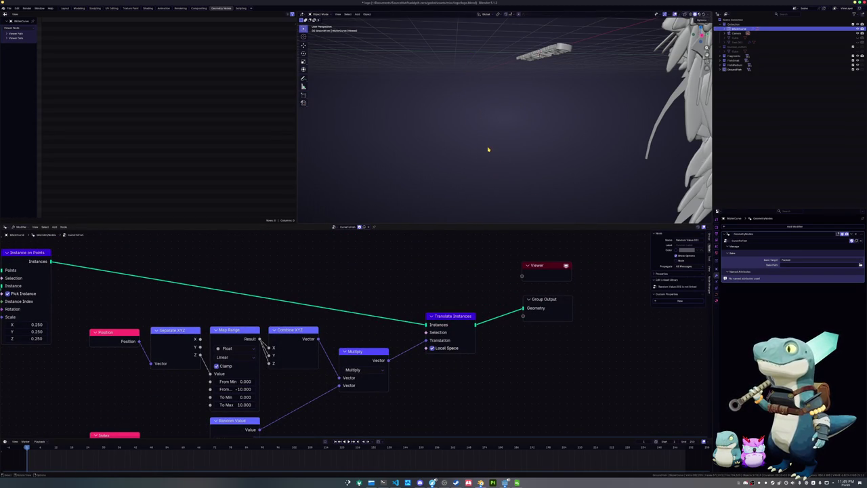
{"action": "scroll", "coordinate": [486, 150], "scroll_direction": "down", "scroll_amount": 3}
{"action": "scroll", "coordinate": [489, 153], "scroll_direction": "down", "scroll_amount": 2}
{"action": "middle_click_drag", "start_coordinate": [491, 158], "coordinate": [498, 169]}
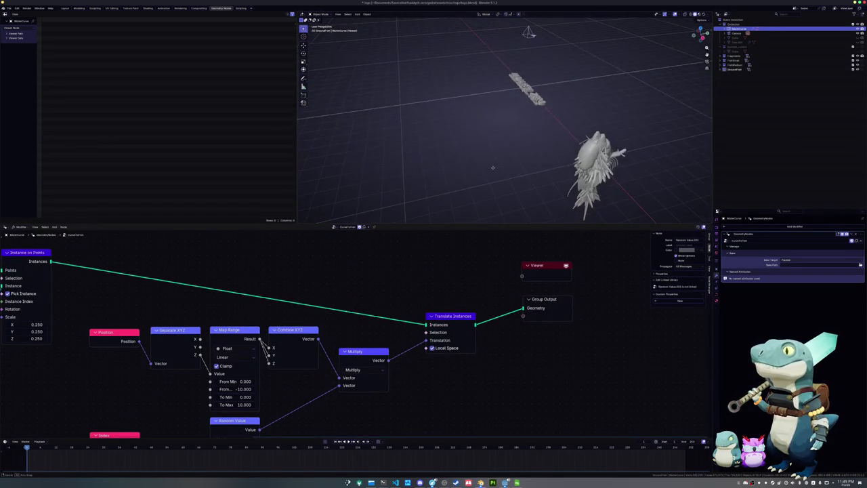
{"action": "left_click", "coordinate": [843, 235]}
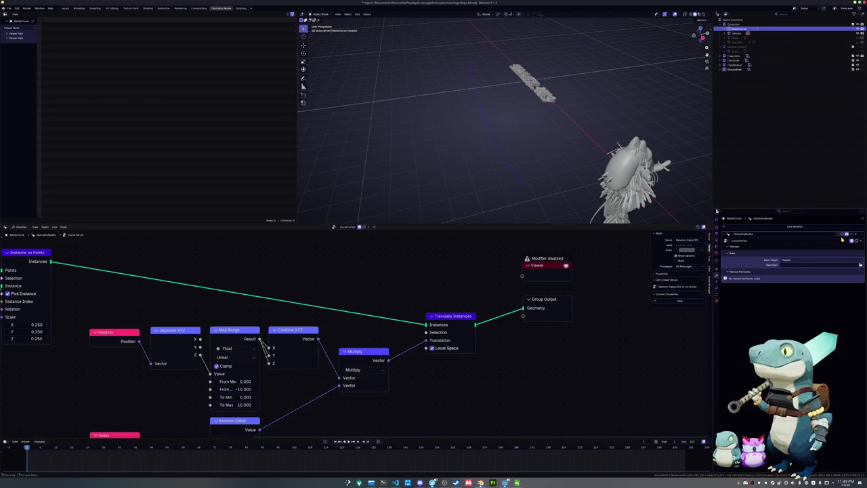
{"action": "left_click", "coordinate": [844, 235]}
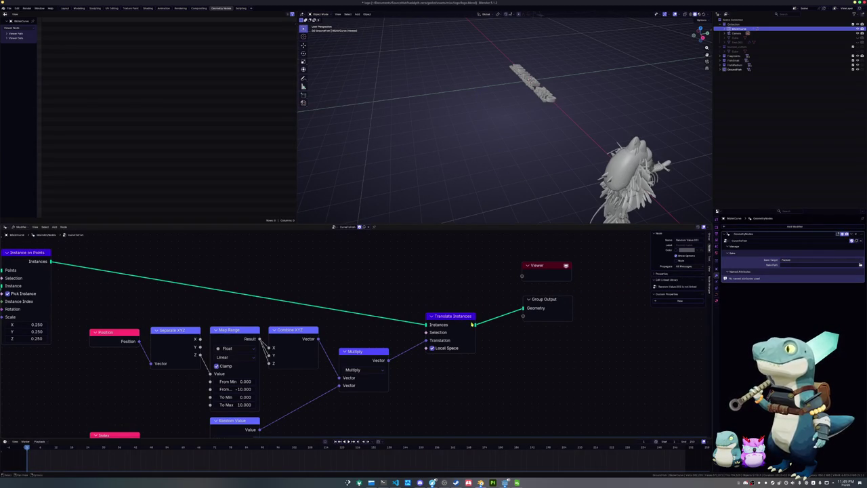
Step: Preview Translate Instances in the Viewer, then wire a duplicated Group Input into the Viewer
{"action": "left_click", "coordinate": [472, 324], "text": "ctrl+shift"}
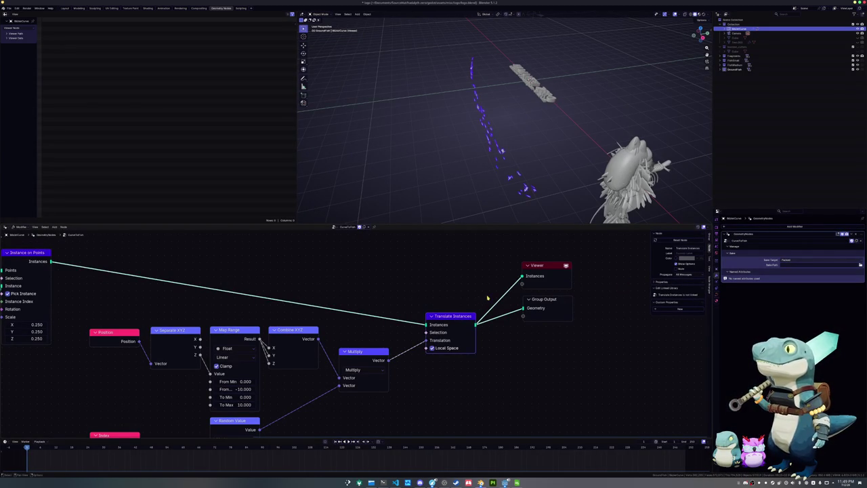
{"action": "scroll", "coordinate": [500, 296], "scroll_direction": "down", "scroll_amount": 4}
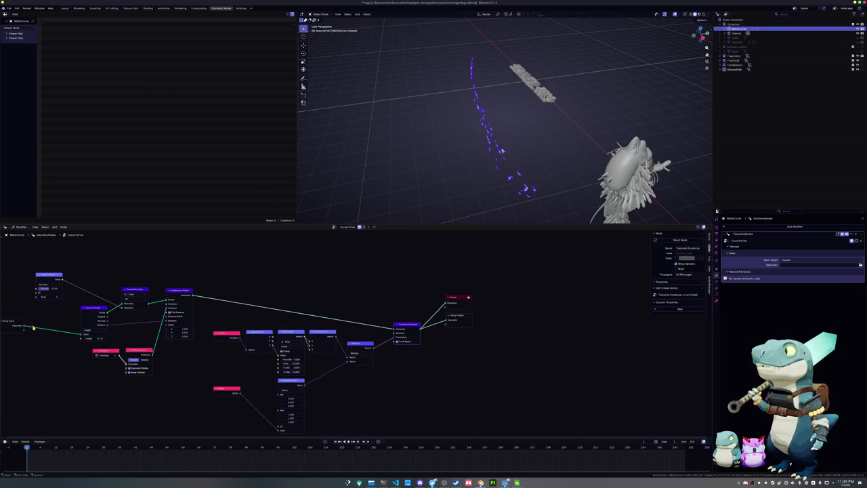
{"action": "left_click_drag", "start_coordinate": [15, 324], "coordinate": [35, 325]}
{"action": "key", "text": "shift+d"}
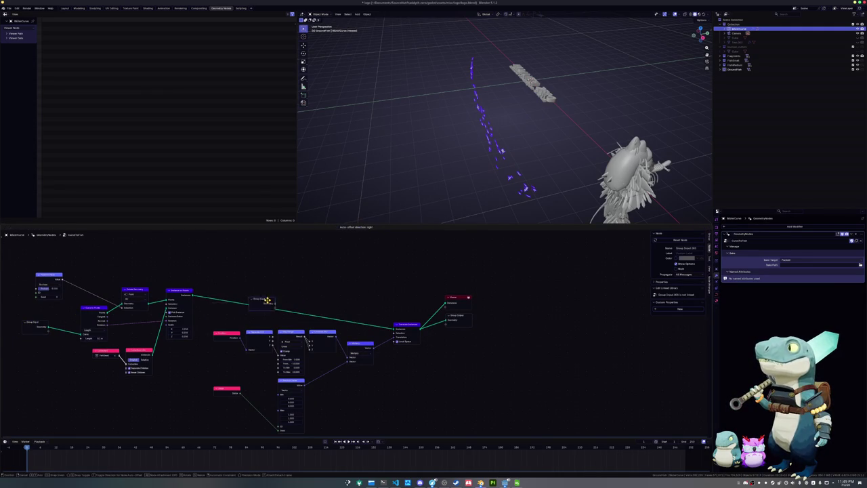
{"action": "left_click", "coordinate": [386, 283]}
{"action": "left_click_drag", "start_coordinate": [397, 286], "coordinate": [446, 294]}
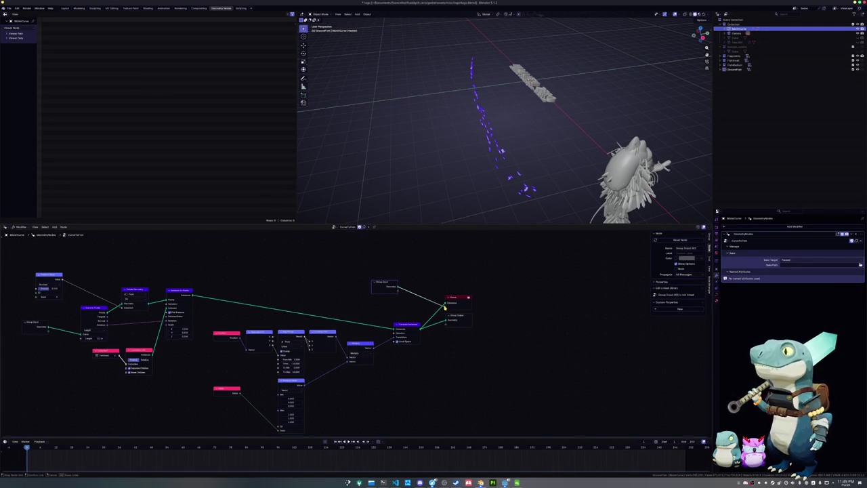
Step: Undo the extra Group Input node and inspect the group's Geometry input and output sockets
{"action": "scroll", "coordinate": [446, 294], "scroll_direction": "up", "scroll_amount": 1}
{"action": "scroll", "coordinate": [498, 178], "scroll_direction": "up", "scroll_amount": 3}
{"action": "middle_click_drag", "start_coordinate": [482, 168], "coordinate": [474, 169]}
{"action": "key", "text": "Tab"}
{"action": "key", "text": "Tab"}
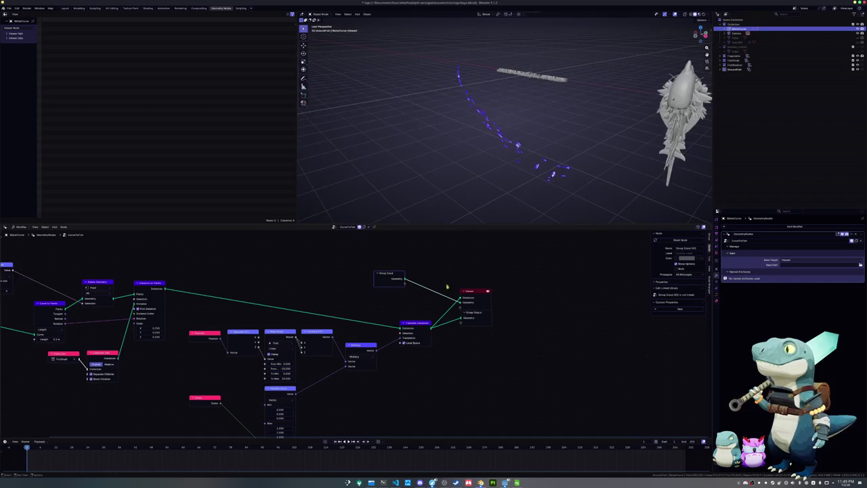
{"action": "key", "text": "ctrl+z"}
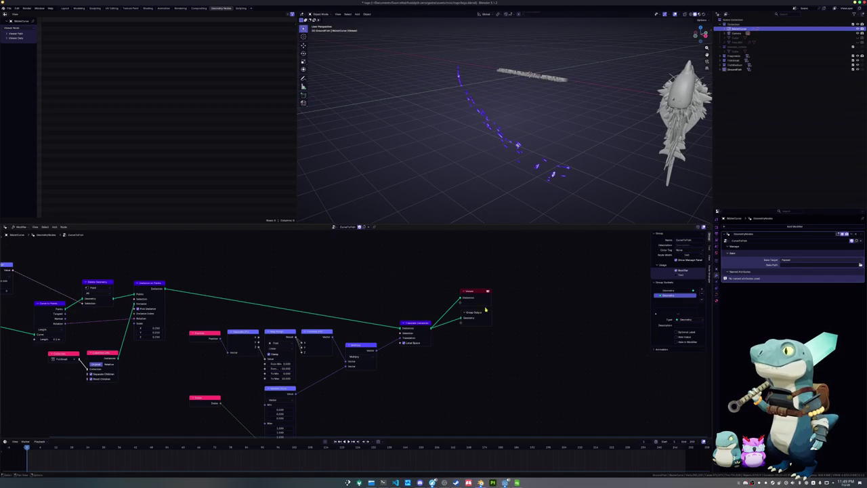
{"action": "key", "text": "ctrl+z"}
{"action": "left_click", "coordinate": [678, 290]}
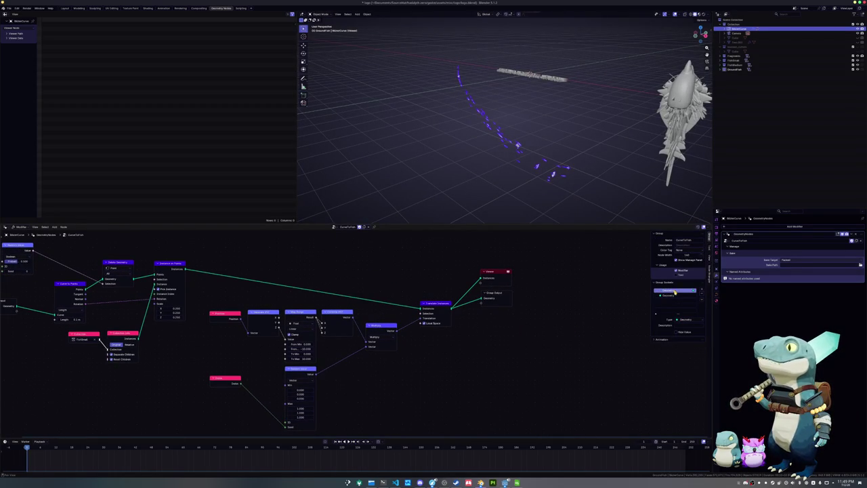
{"action": "left_click", "coordinate": [675, 295]}
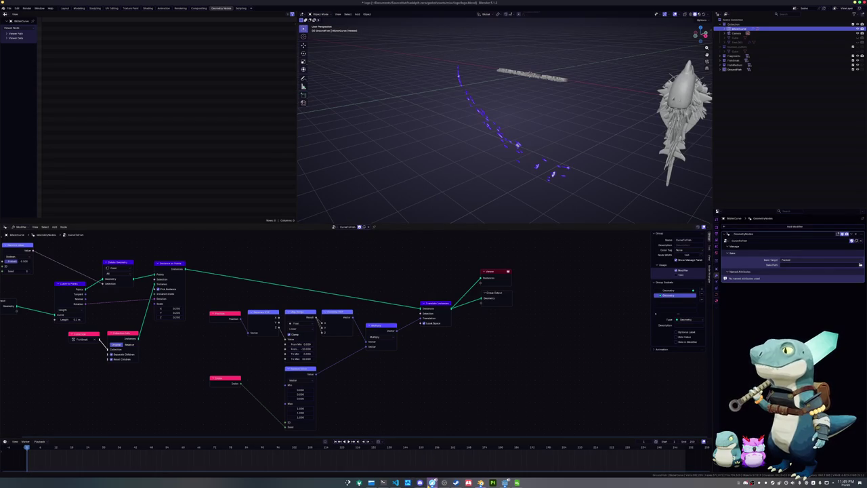
Step: Reopen the bug report and scroll through its comments to the duplicate-of-#101443 closing note
{"action": "mouse_move", "coordinate": [480, 482]}
{"action": "left_click", "coordinate": [636, 444]}
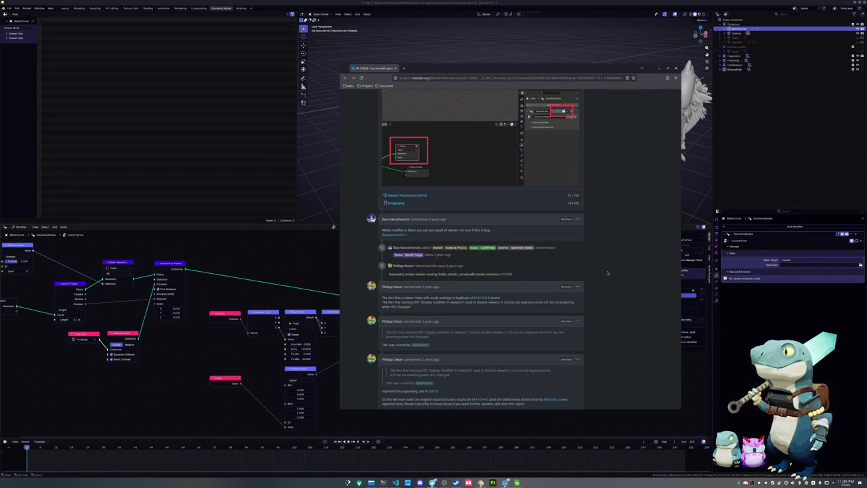
{"action": "scroll", "coordinate": [608, 272], "scroll_direction": "up", "scroll_amount": 3, "text": "ctrl"}
{"action": "scroll", "coordinate": [607, 273], "scroll_direction": "up", "scroll_amount": 1, "text": "ctrl"}
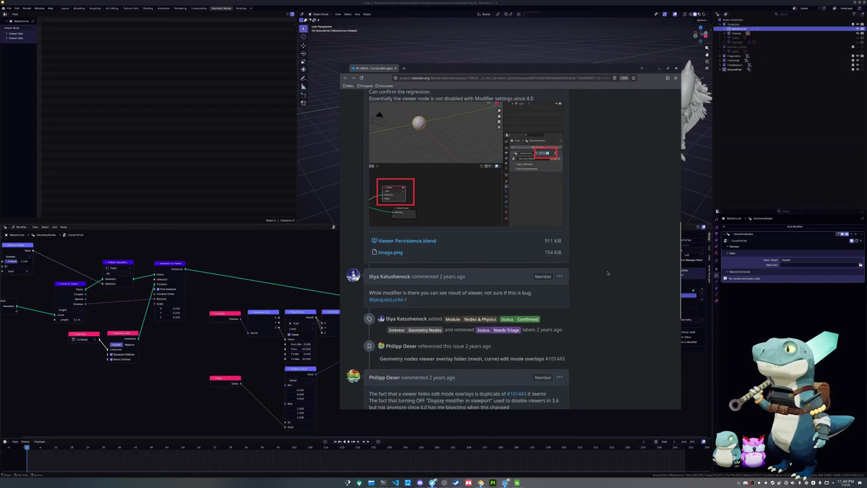
{"action": "scroll", "coordinate": [607, 273], "scroll_direction": "down", "scroll_amount": 1}
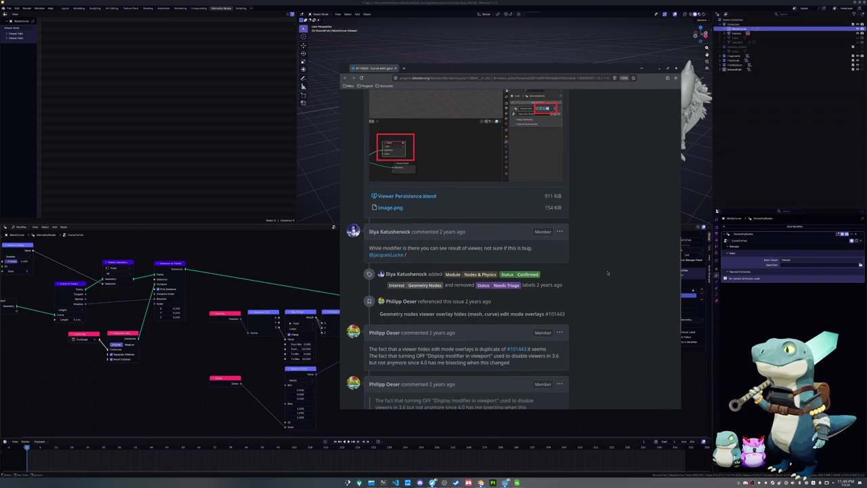
{"action": "scroll", "coordinate": [608, 273], "scroll_direction": "up", "scroll_amount": 1, "text": "ctrl"}
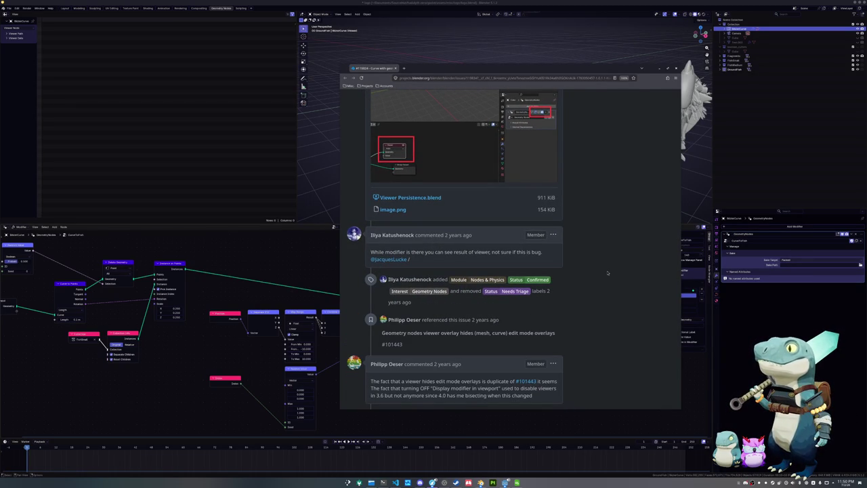
{"action": "scroll", "coordinate": [607, 273], "scroll_direction": "down", "scroll_amount": 3}
{"action": "scroll", "coordinate": [607, 273], "scroll_direction": "down", "scroll_amount": 1}
{"action": "scroll", "coordinate": [607, 273], "scroll_direction": "down", "scroll_amount": 1}
{"action": "scroll", "coordinate": [607, 273], "scroll_direction": "down", "scroll_amount": 1}
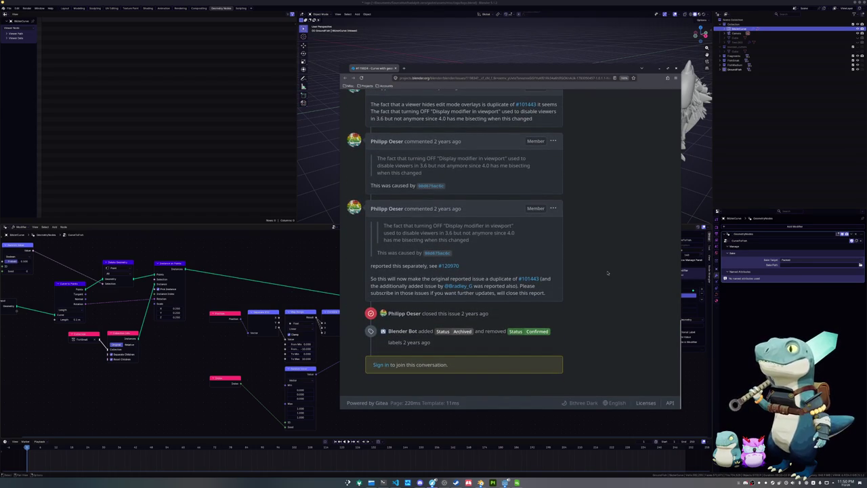
{"action": "scroll", "coordinate": [607, 273], "scroll_direction": "up", "scroll_amount": 5}
{"action": "scroll", "coordinate": [569, 286], "scroll_direction": "up", "scroll_amount": 5}
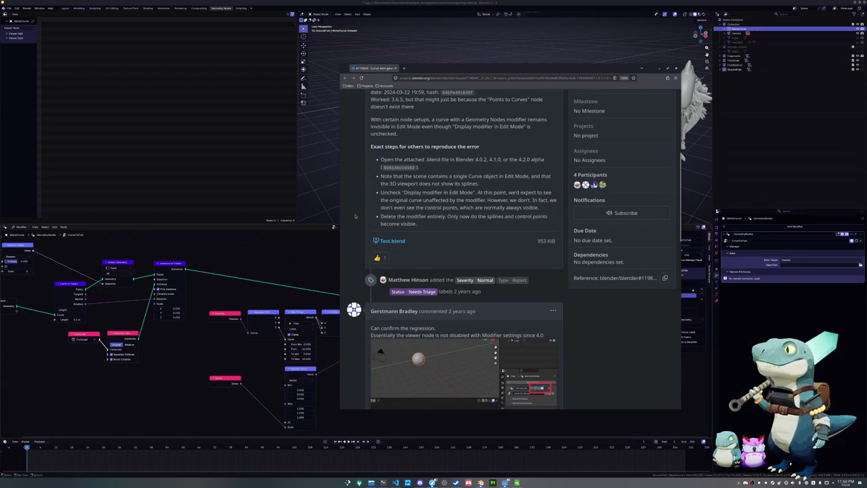
{"action": "scroll", "coordinate": [354, 216], "scroll_direction": "up", "scroll_amount": 1}
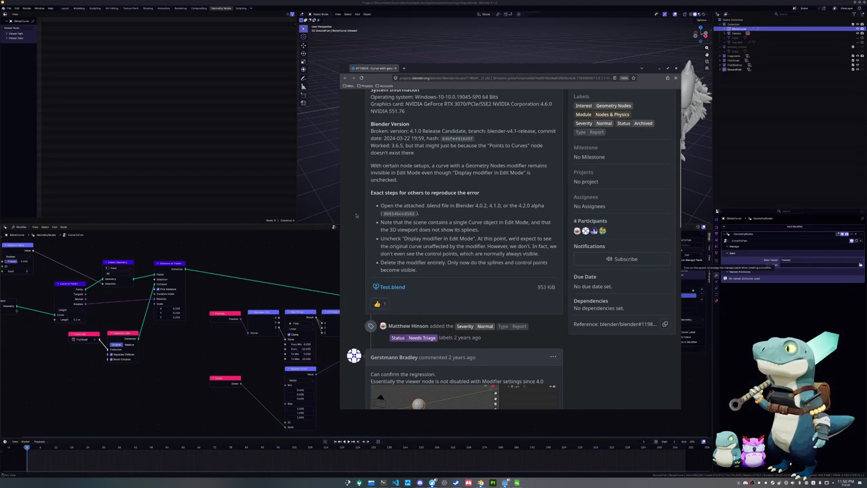
{"action": "scroll", "coordinate": [354, 168], "scroll_direction": "up", "scroll_amount": 1}
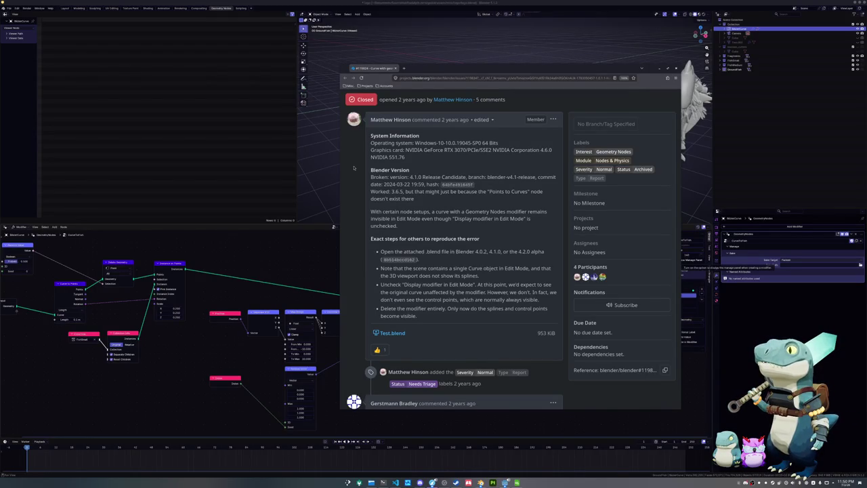
{"action": "scroll", "coordinate": [352, 168], "scroll_direction": "down", "scroll_amount": 1}
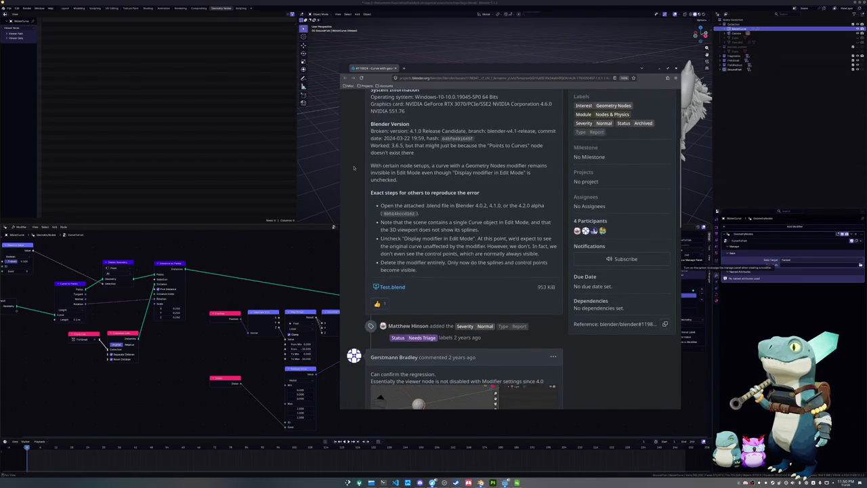
{"action": "scroll", "coordinate": [353, 168], "scroll_direction": "down", "scroll_amount": 1}
{"action": "scroll", "coordinate": [353, 168], "scroll_direction": "down", "scroll_amount": 1}
{"action": "scroll", "coordinate": [352, 168], "scroll_direction": "down", "scroll_amount": 2}
{"action": "scroll", "coordinate": [352, 168], "scroll_direction": "down", "scroll_amount": 3}
{"action": "scroll", "coordinate": [353, 169], "scroll_direction": "down", "scroll_amount": 2}
{"action": "scroll", "coordinate": [353, 169], "scroll_direction": "down", "scroll_amount": 2}
{"action": "scroll", "coordinate": [353, 170], "scroll_direction": "down", "scroll_amount": 2}
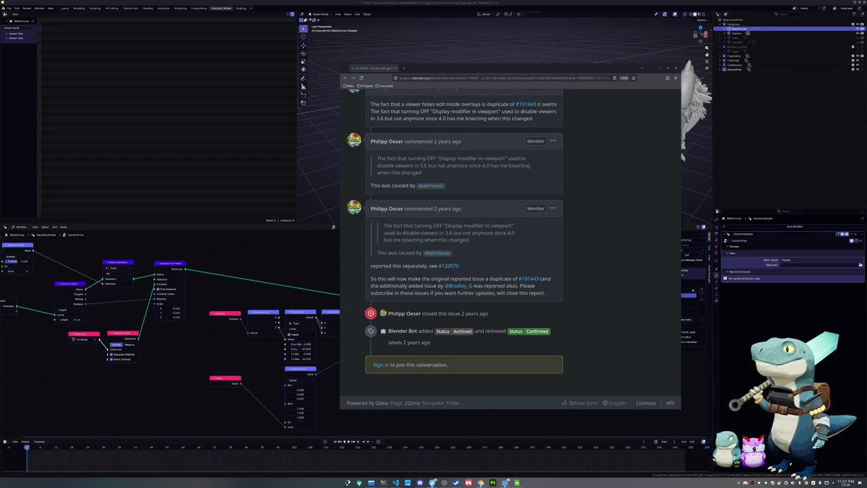
Step: Switch to the Layout workspace and raise the curve's end point along Z
{"action": "left_click", "coordinate": [122, 86]}
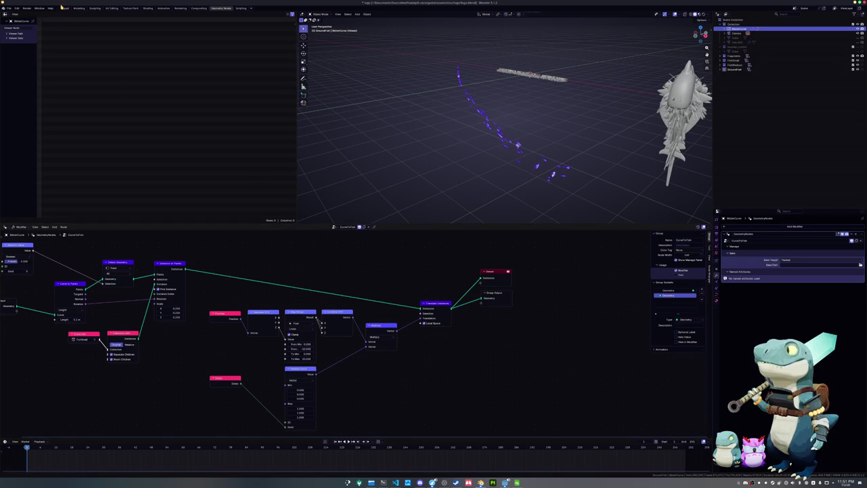
{"action": "left_click", "coordinate": [65, 8]}
{"action": "key", "text": "Tab"}
{"action": "left_click_drag", "start_coordinate": [427, 343], "coordinate": [452, 368]}
{"action": "key", "text": "g"}
{"action": "key", "text": "z"}
{"action": "left_click", "coordinate": [395, 264]}
{"action": "key", "text": "Tab"}
{"action": "key", "text": "Tab"}
{"action": "key", "text": "Tab"}
{"action": "key", "text": "KP_7"}
{"action": "key", "text": "Tab"}
Step: In camera view, move and rotate the curve so it arcs beneath the HADALYTH ZERO lettering
{"action": "scroll", "coordinate": [329, 331], "scroll_direction": "up", "scroll_amount": 2}
{"action": "key", "text": "KP_0"}
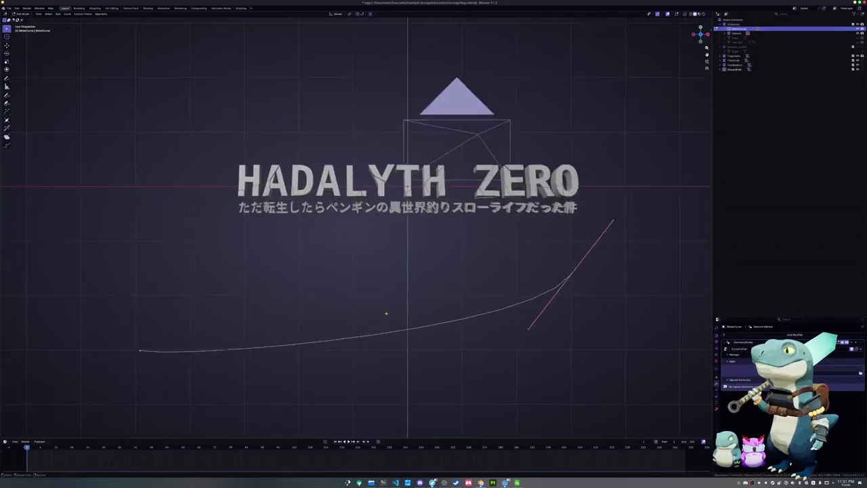
{"action": "mouse_move", "coordinate": [208, 334]}
{"action": "left_mouse_down"}
{"action": "mouse_move", "coordinate": [97, 354]}
{"action": "mouse_move", "coordinate": [183, 201]}
{"action": "mouse_move", "coordinate": [244, 211]}
{"action": "left_mouse_up"}
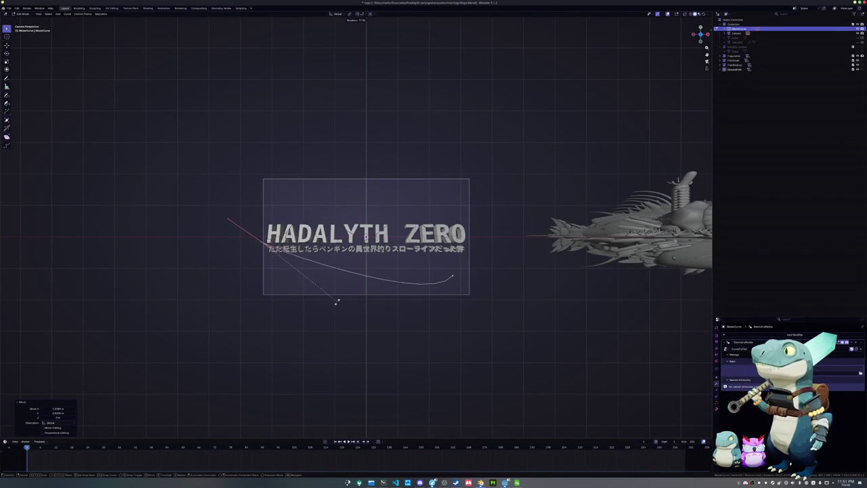
{"action": "left_click", "coordinate": [335, 316]}
{"action": "key", "text": "Tab"}
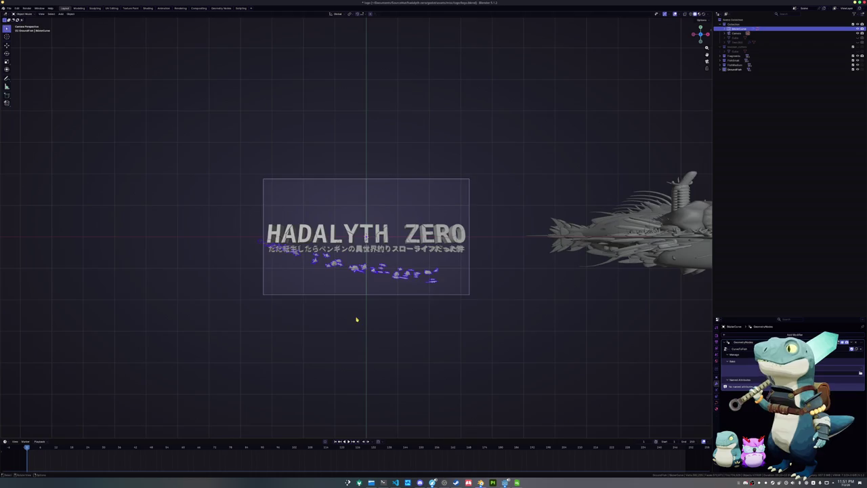
{"action": "scroll", "coordinate": [373, 332], "scroll_direction": "up", "scroll_amount": 2}
{"action": "scroll", "coordinate": [421, 341], "scroll_direction": "up", "scroll_amount": 2}
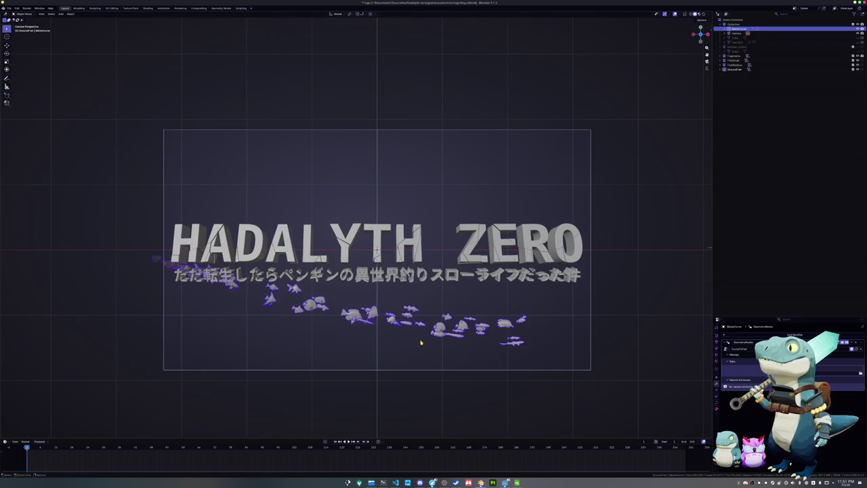
{"action": "key", "text": "Tab"}
{"action": "key", "text": "r"}
{"action": "left_click", "coordinate": [584, 276]}
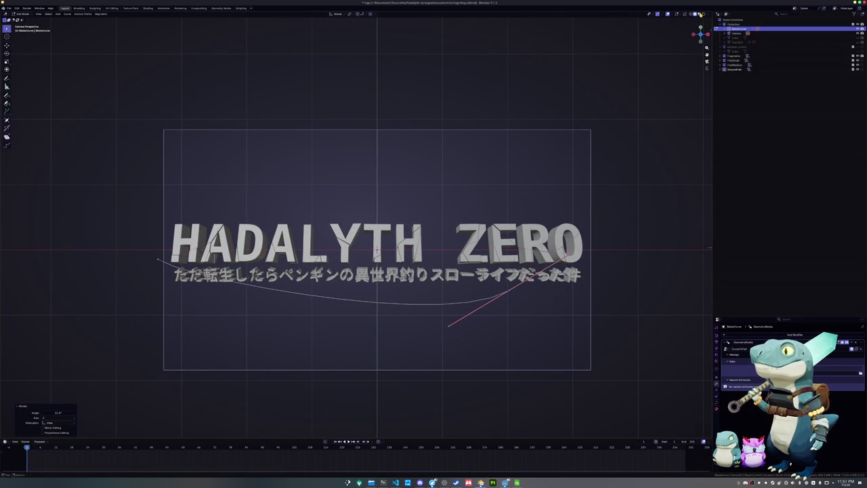
{"action": "key", "text": "Tab"}
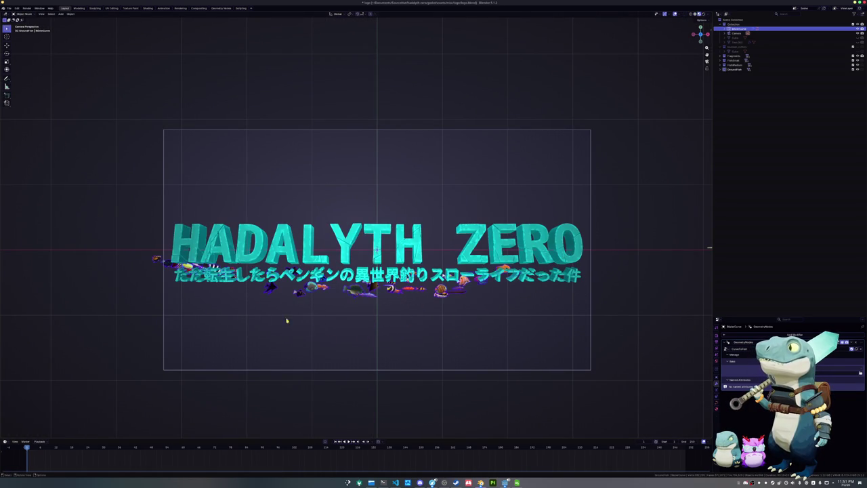
Step: In Edit Mode, move the curve's left endpoint up-left and rotate it slightly
{"action": "key", "text": "Tab"}
{"action": "key", "text": "g"}
{"action": "left_click", "coordinate": [137, 189]}
{"action": "key", "text": "r"}
{"action": "left_click", "coordinate": [277, 263]}
Step: Subdivide the curve to add a control point, viewing it from the side
{"action": "mouse_move", "coordinate": [277, 263]}
{"action": "middle_mouse_down"}
{"action": "mouse_move", "coordinate": [212, 213]}
{"action": "mouse_move", "coordinate": [361, 264]}
{"action": "middle_mouse_up"}
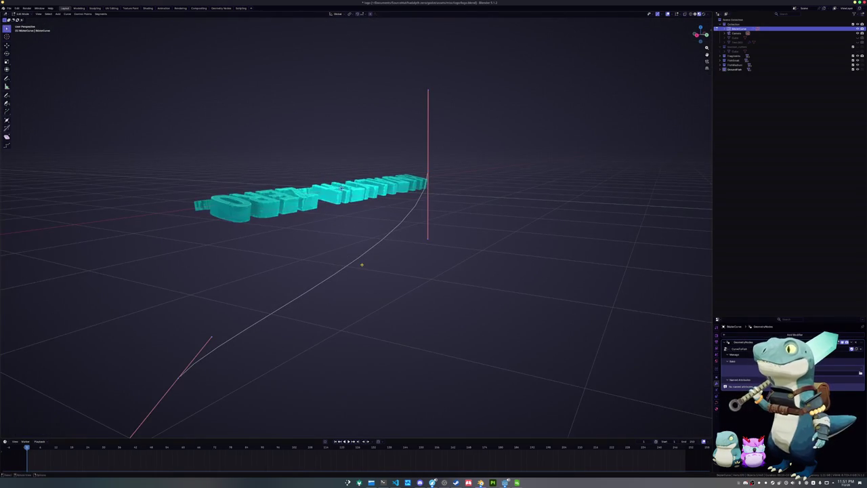
{"action": "right_click", "coordinate": [362, 264]}
{"action": "left_click", "coordinate": [355, 266]}
Step: Raise a selected curve point along Z and flip its handle 180 degrees
{"action": "left_click_drag", "start_coordinate": [364, 288], "coordinate": [306, 252]}
{"action": "key", "text": "g"}
{"action": "key", "text": "z"}
{"action": "left_click", "coordinate": [431, 196]}
{"action": "type", "text": "r"}
{"action": "type", "text": "180"}
{"action": "key", "text": "Return"}
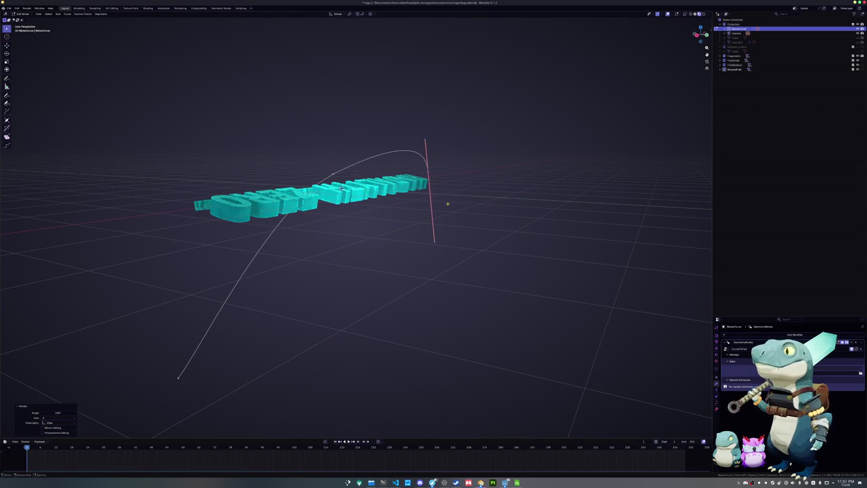
Step: Mirror the selected curve handle across the Z axis
{"action": "middle_click_drag", "start_coordinate": [474, 224], "coordinate": [576, 221]}
{"action": "key", "text": "ctrl+m"}
{"action": "key", "text": "z"}
{"action": "key", "text": "Return"}
Step: Undo the mirror, select all curve points and change their handle type
{"action": "key", "text": "ctrl+z"}
{"action": "key", "text": "a"}
{"action": "right_click", "coordinate": [556, 158]}
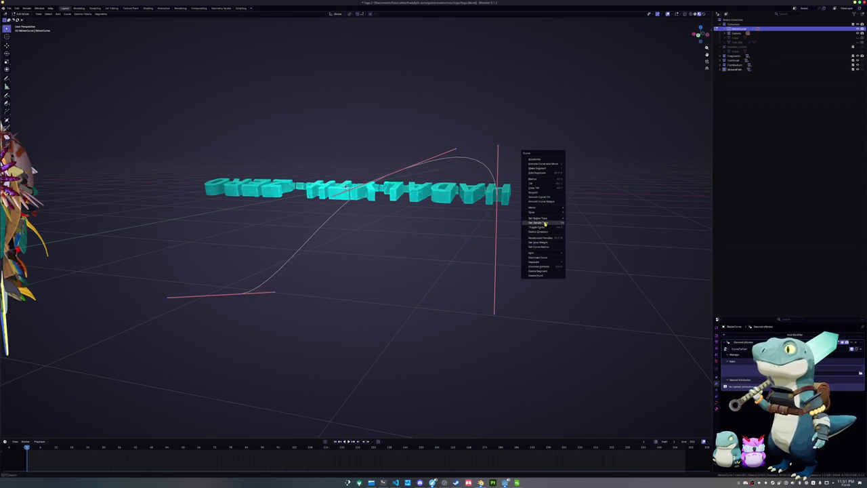
{"action": "left_click", "coordinate": [576, 223]}
{"action": "middle_click_drag", "start_coordinate": [575, 224], "coordinate": [553, 218]}
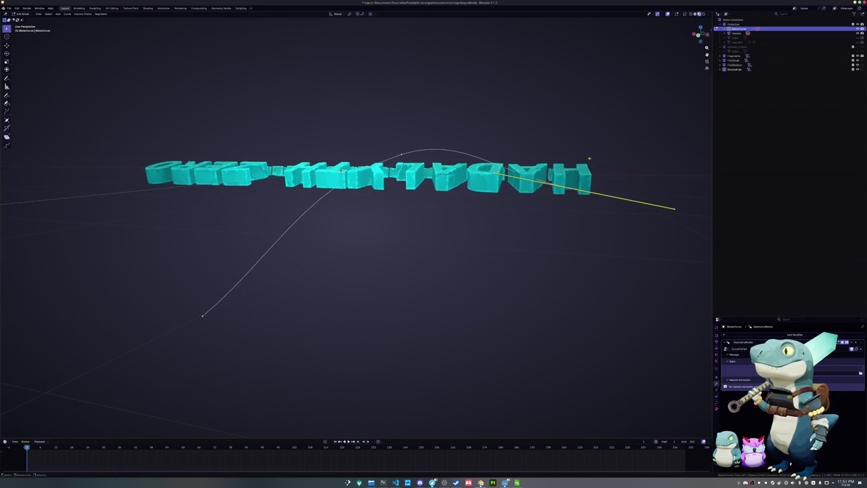
Step: Extrude a new point from the curve end and raise it along Z
{"action": "key", "text": "e"}
{"action": "key", "text": "y"}
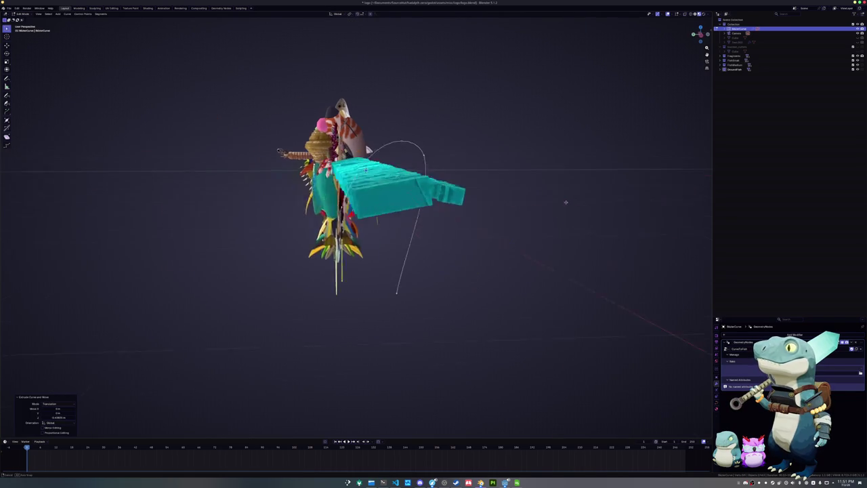
{"action": "key", "text": "Escape"}
{"action": "mouse_move", "coordinate": [522, 216]}
{"action": "middle_mouse_down"}
{"action": "mouse_move", "coordinate": [538, 213]}
{"action": "mouse_move", "coordinate": [477, 235]}
{"action": "mouse_move", "coordinate": [478, 251]}
{"action": "mouse_move", "coordinate": [439, 273]}
{"action": "middle_mouse_up"}
{"action": "key", "text": "g"}
{"action": "key", "text": "z"}
{"action": "left_click", "coordinate": [533, 192]}
Step: From top view, reposition the middle and end control points and rotate the end handle
{"action": "key", "text": "Tab"}
{"action": "key", "text": "Tab"}
{"action": "key", "text": "KP_7"}
{"action": "left_click", "coordinate": [326, 285]}
{"action": "key", "text": "g"}
{"action": "left_click", "coordinate": [378, 285]}
{"action": "left_click", "coordinate": [609, 307]}
{"action": "key", "text": "g"}
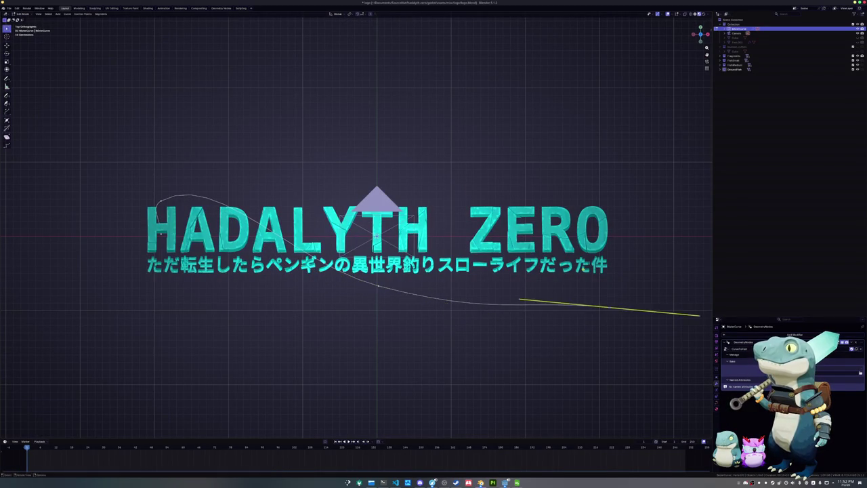
{"action": "left_click", "coordinate": [561, 201]}
{"action": "key", "text": "r"}
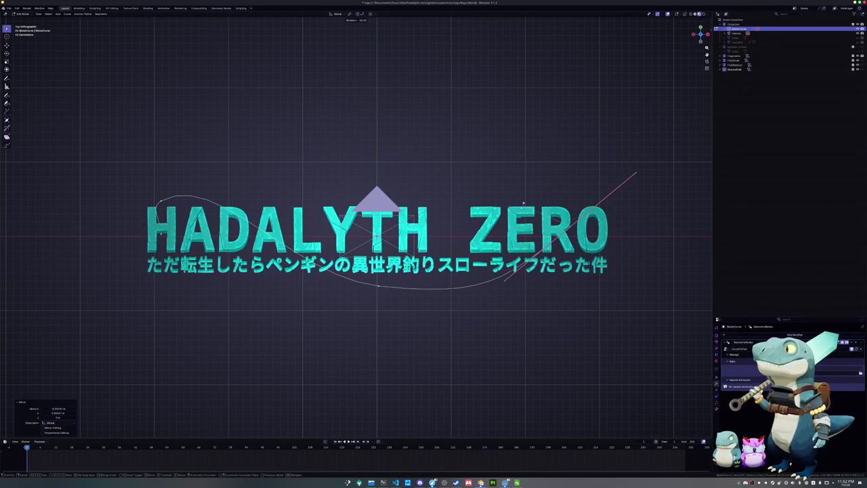
{"action": "left_click", "coordinate": [523, 202]}
Step: Raise one curve point straight up along Z and check the fish from several angles
{"action": "key", "text": "Tab"}
{"action": "mouse_move", "coordinate": [473, 304]}
{"action": "middle_mouse_down"}
{"action": "mouse_move", "coordinate": [437, 301]}
{"action": "mouse_move", "coordinate": [474, 304]}
{"action": "middle_mouse_up"}
{"action": "key", "text": "Tab"}
{"action": "key", "text": "g"}
{"action": "key", "text": "z"}
{"action": "left_click", "coordinate": [462, 281]}
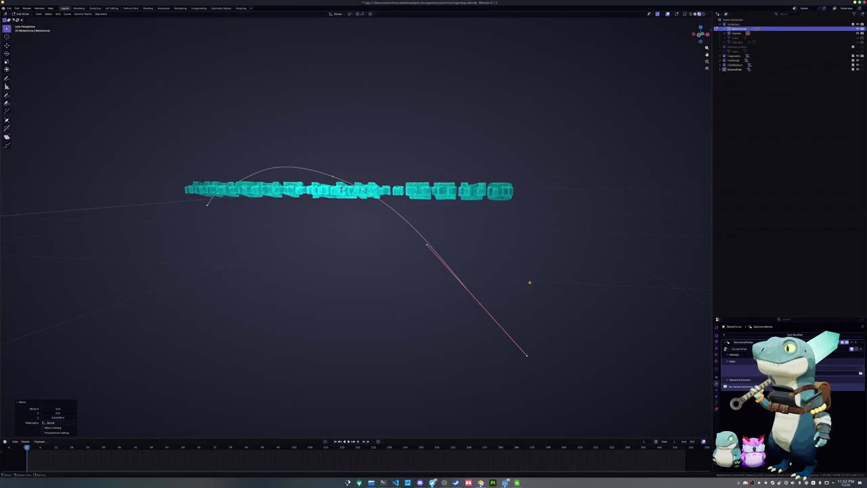
{"action": "key", "text": "Tab"}
{"action": "middle_click_drag", "start_coordinate": [526, 282], "coordinate": [447, 298]}
{"action": "key", "text": "KP_7"}
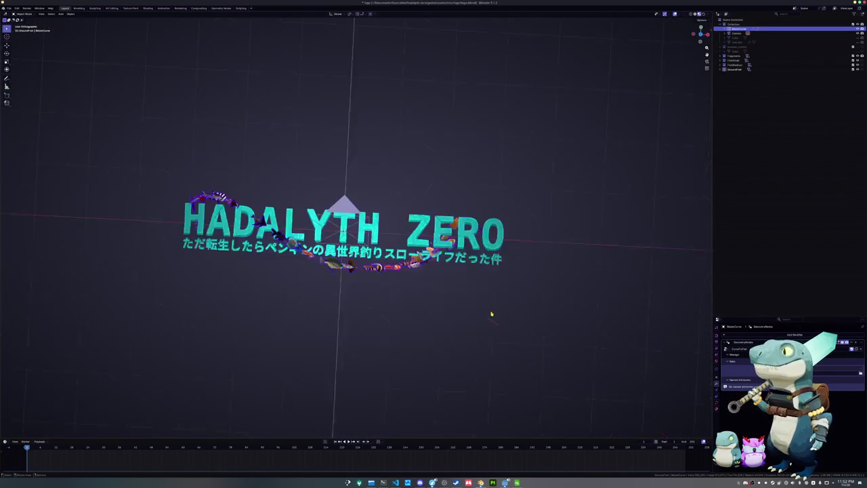
Step: Frame the curve, then select and move its left end point
{"action": "key", "text": "Tab"}
{"action": "key", "text": "Tab"}
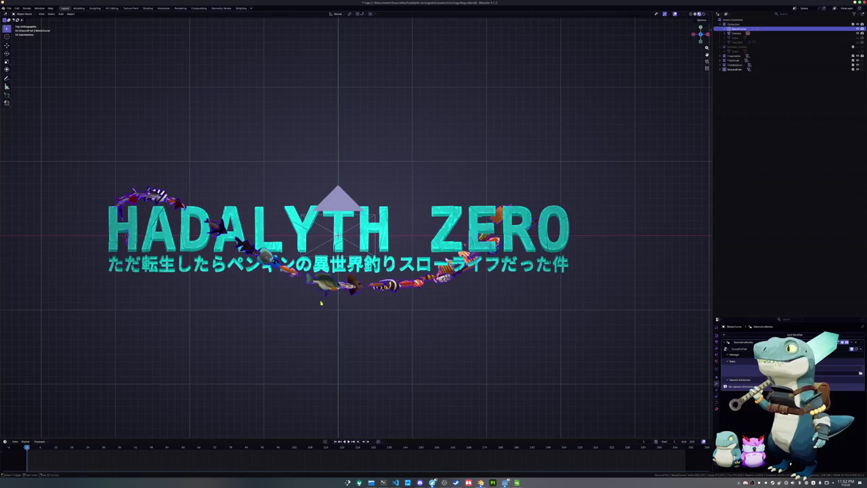
{"action": "key", "text": "KP_Decimal"}
{"action": "key", "text": "Tab"}
{"action": "left_click_drag", "start_coordinate": [195, 264], "coordinate": [144, 202]}
{"action": "key", "text": "g"}
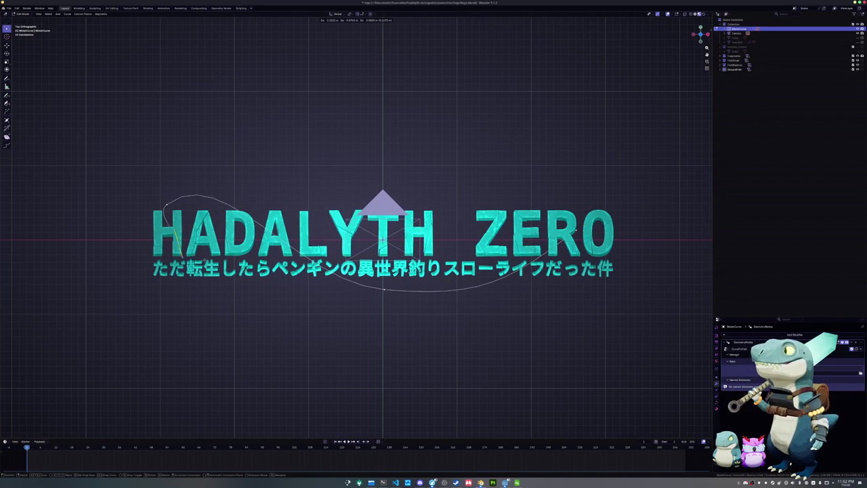
{"action": "left_click", "coordinate": [169, 210]}
Step: Extrude a new left end point, rotate its handle flat, and move it along Y
{"action": "key", "text": "e"}
{"action": "left_click", "coordinate": [318, 260]}
{"action": "key", "text": "ctrl+z"}
{"action": "key", "text": "ctrl+z"}
{"action": "key", "text": "ctrl+z"}
{"action": "key", "text": "r"}
{"action": "left_click", "coordinate": [445, 249]}
{"action": "key", "text": "g"}
{"action": "key", "text": "y"}
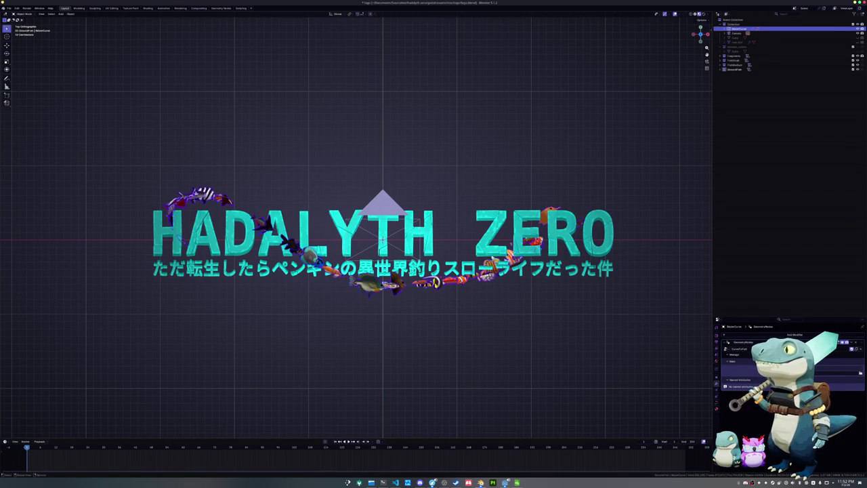
{"action": "left_click", "coordinate": [431, 290]}
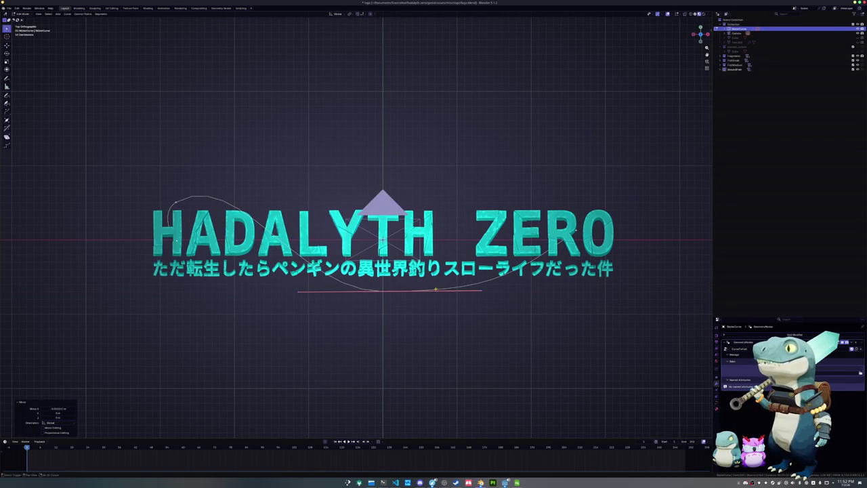
Step: Move a right-side curve point up and right and rotate its handle horizontal
{"action": "middle_click_drag", "start_coordinate": [510, 288], "coordinate": [464, 300], "text": "shift"}
{"action": "left_click", "coordinate": [507, 222]}
{"action": "key", "text": "g"}
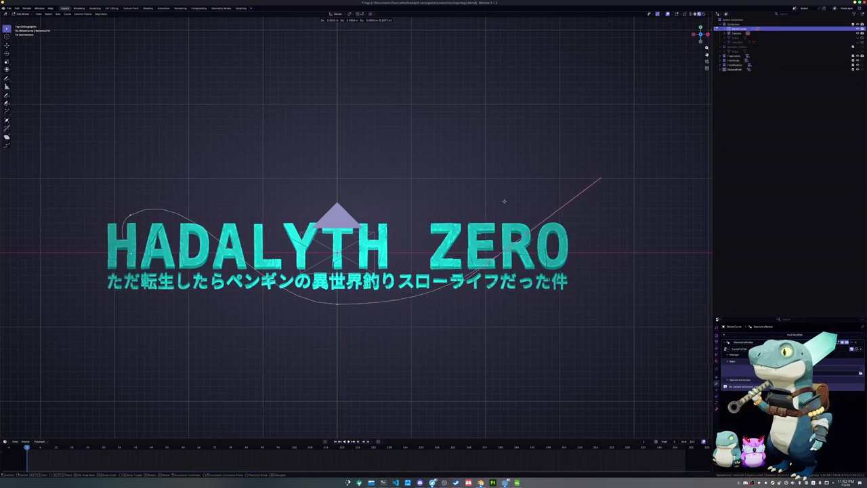
{"action": "left_click", "coordinate": [528, 209]}
{"action": "key", "text": "r"}
{"action": "left_click", "coordinate": [551, 170]}
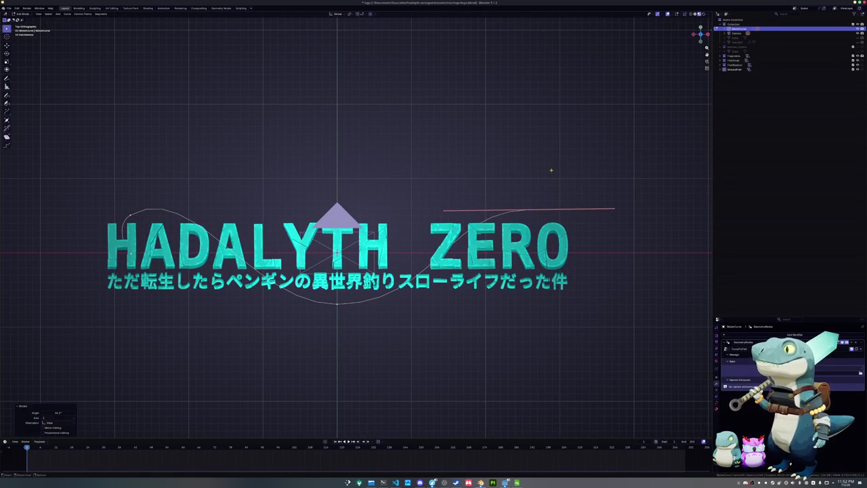
Step: Check the fish, then rotate a curve handle to a new angle in front view
{"action": "key", "text": "Tab"}
{"action": "key", "text": "Tab"}
{"action": "middle_click_drag", "start_coordinate": [523, 271], "coordinate": [490, 259]}
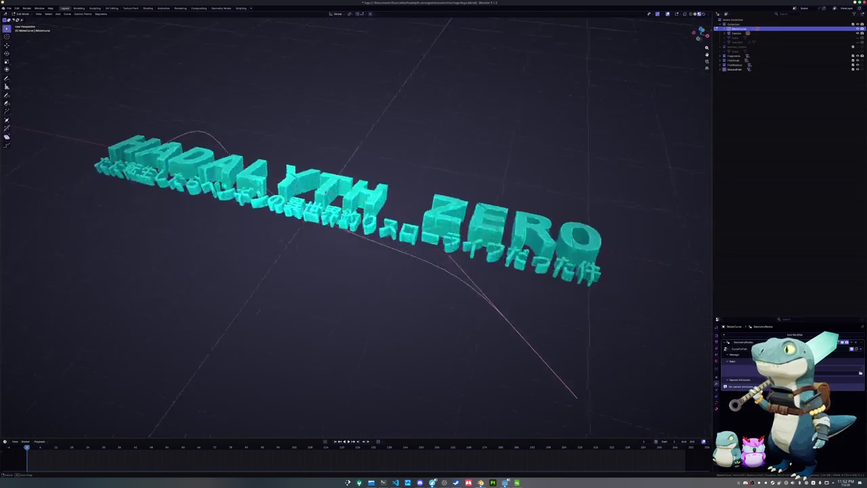
{"action": "key", "text": "g"}
{"action": "left_click", "coordinate": [490, 260]}
{"action": "key", "text": "KP_1"}
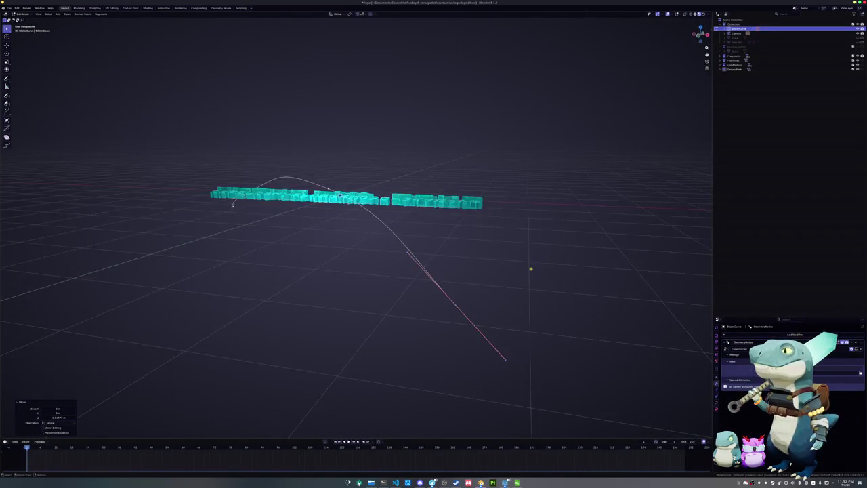
{"action": "key", "text": "r"}
{"action": "left_click", "coordinate": [504, 201]}
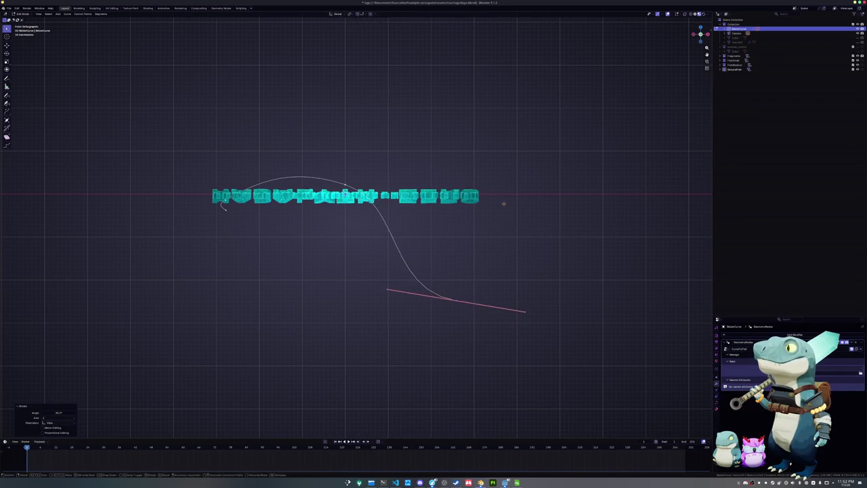
Step: Check through the camera, then raise a curve point along Z and return to top view
{"action": "key", "text": "Tab"}
{"action": "mouse_move", "coordinate": [506, 187]}
{"action": "middle_mouse_down"}
{"action": "mouse_move", "coordinate": [472, 220]}
{"action": "mouse_move", "coordinate": [452, 260]}
{"action": "middle_mouse_up"}
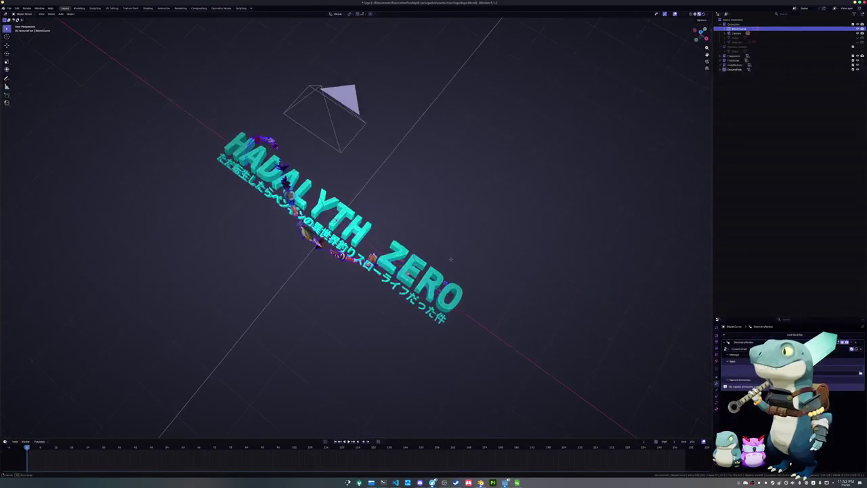
{"action": "key", "text": "KP_0"}
{"action": "key", "text": "Tab"}
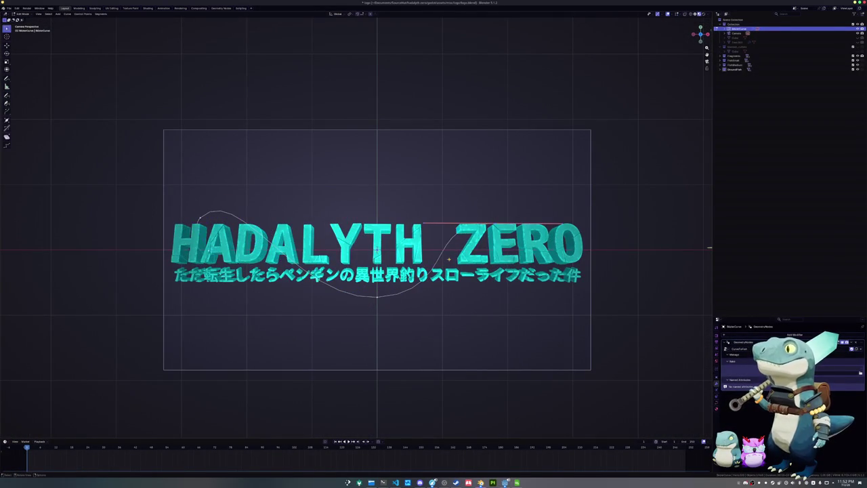
{"action": "middle_click_drag", "start_coordinate": [487, 293], "coordinate": [521, 196]}
{"action": "key", "text": "g"}
{"action": "key", "text": "z"}
{"action": "left_click", "coordinate": [524, 189]}
{"action": "key", "text": "KP_7"}
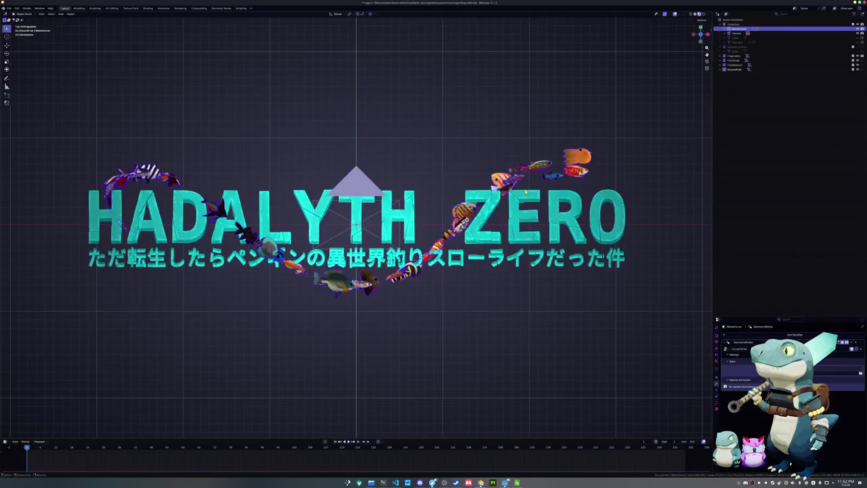
Step: Reposition two curve handles, including the bottom one, while previewing the fish
{"action": "key", "text": "Tab"}
{"action": "key", "text": "Tab"}
{"action": "key", "text": "g"}
{"action": "left_click", "coordinate": [515, 176]}
{"action": "key", "text": "Tab"}
{"action": "key", "text": "Tab"}
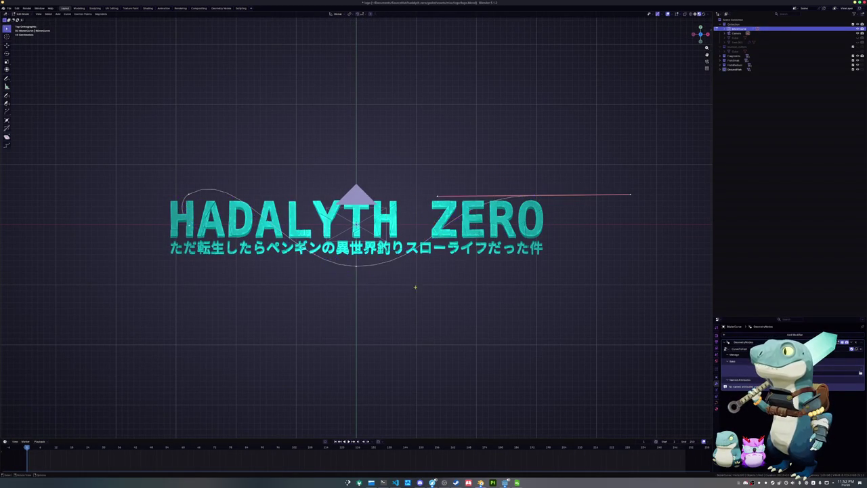
{"action": "key", "text": "g"}
{"action": "left_click", "coordinate": [329, 266]}
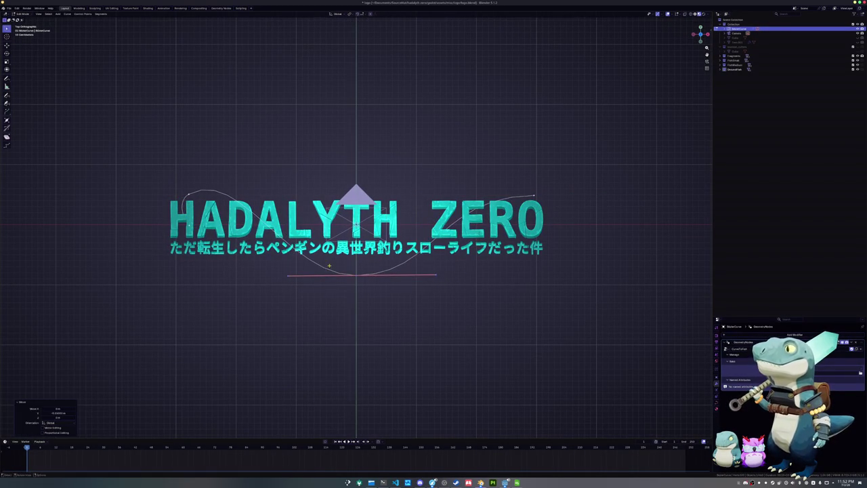
Step: Shift a curve handle sideways along X and recenter the view on the logo
{"action": "key", "text": "Tab"}
{"action": "key", "text": "Tab"}
{"action": "key", "text": "g"}
{"action": "key", "text": "y"}
{"action": "key", "text": "x"}
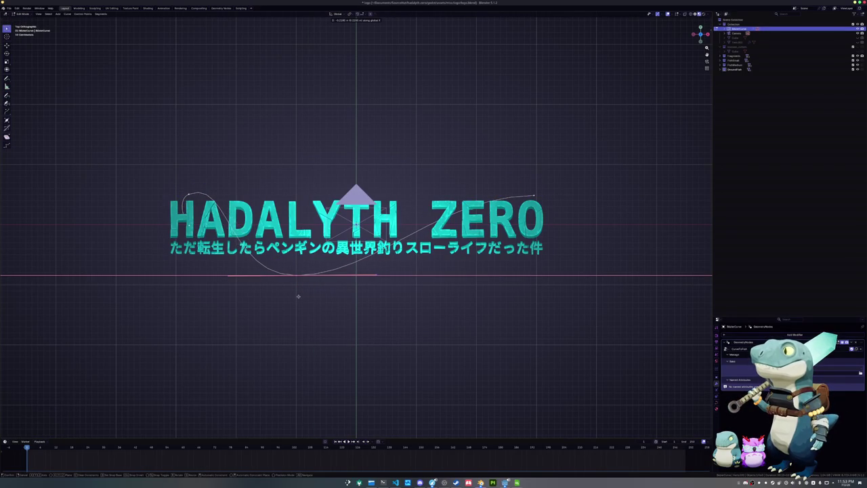
{"action": "left_click", "coordinate": [298, 296]}
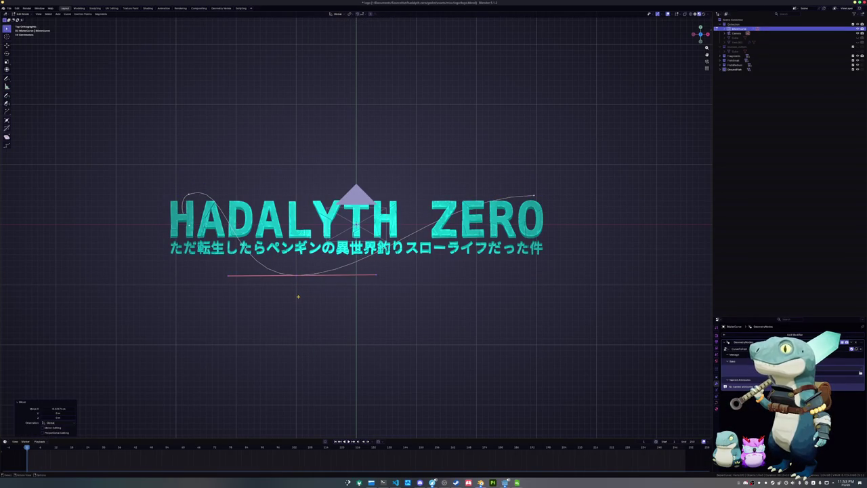
{"action": "key", "text": "Tab"}
{"action": "middle_click_drag", "start_coordinate": [284, 321], "coordinate": [297, 311], "text": "shift"}
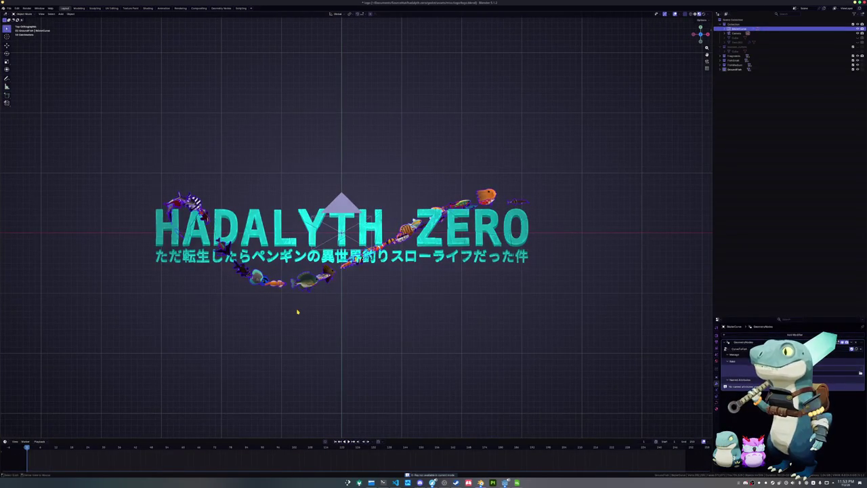
Step: Adjust the right-hand handle and another handle, then check through the scene camera
{"action": "key", "text": "Tab"}
{"action": "key", "text": "g"}
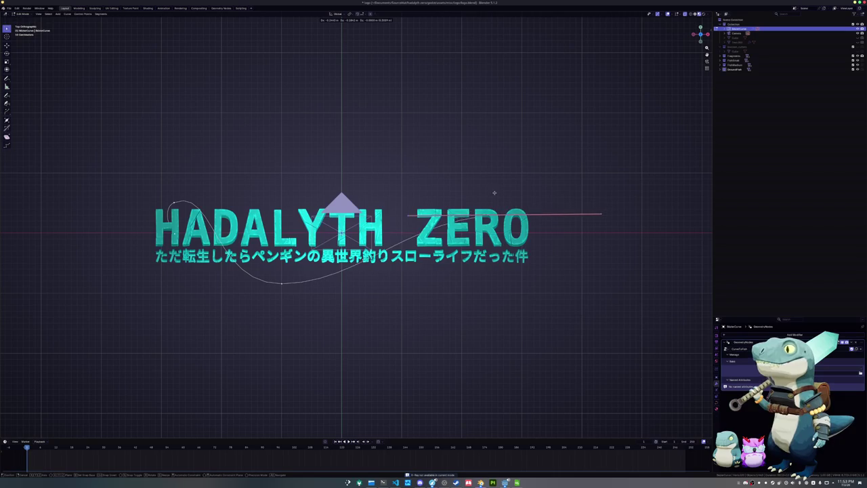
{"action": "left_click", "coordinate": [489, 189]}
{"action": "key", "text": "Tab"}
{"action": "key", "text": "Tab"}
{"action": "key", "text": "Tab"}
{"action": "key", "text": "Tab"}
{"action": "key", "text": "g"}
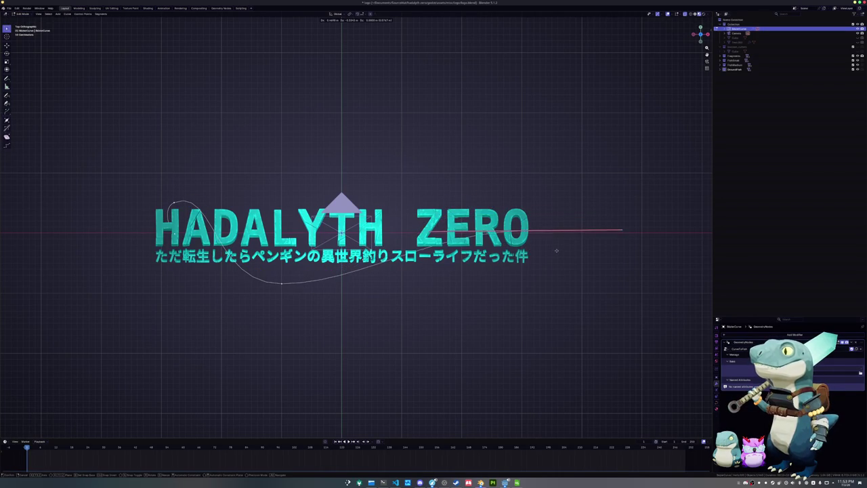
{"action": "left_click", "coordinate": [541, 289]}
{"action": "key", "text": "Tab"}
{"action": "key", "text": "KP_0"}
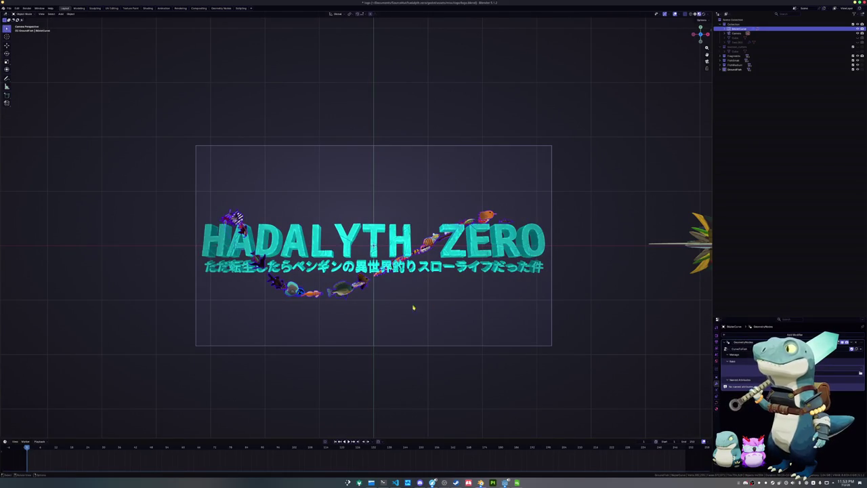
Step: Move another curve handle and preview the fish along the curve
{"action": "key", "text": "Tab"}
{"action": "key", "text": "g"}
{"action": "left_click", "coordinate": [294, 286]}
{"action": "key", "text": "Tab"}
Step: Nudge a curve point along Y, inspect the logo at an angle, and open Geometry Nodes
{"action": "key", "text": "Tab"}
{"action": "key", "text": "g"}
{"action": "key", "text": "y"}
{"action": "left_click", "coordinate": [313, 300]}
{"action": "key", "text": "Tab"}
{"action": "key", "text": "Tab"}
{"action": "key", "text": "g"}
{"action": "left_click", "coordinate": [313, 300]}
{"action": "key", "text": "Tab"}
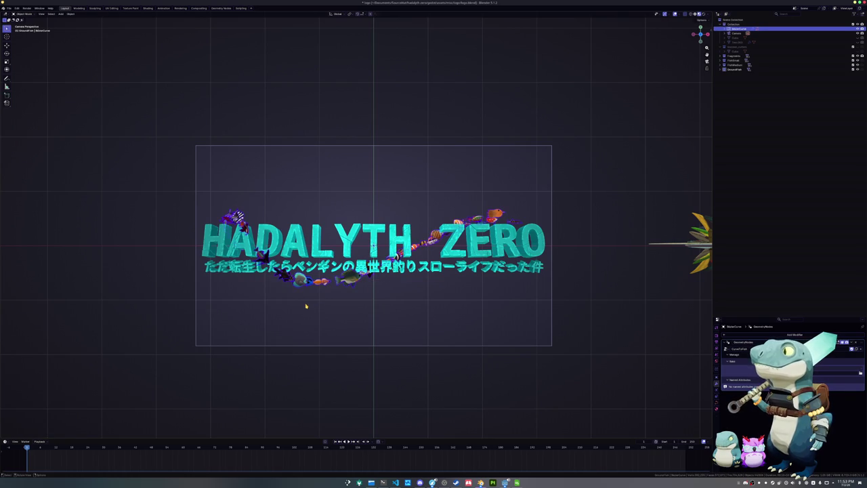
{"action": "middle_click_drag", "start_coordinate": [311, 305], "coordinate": [361, 186]}
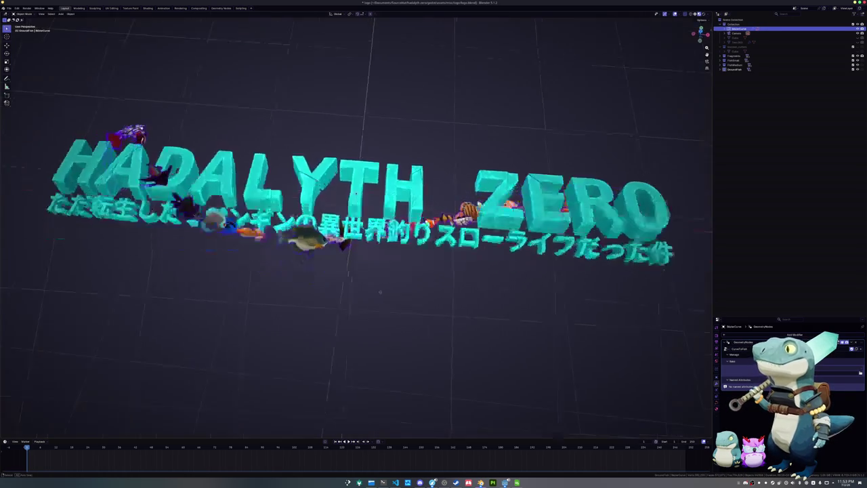
{"action": "left_click", "coordinate": [218, 8]}
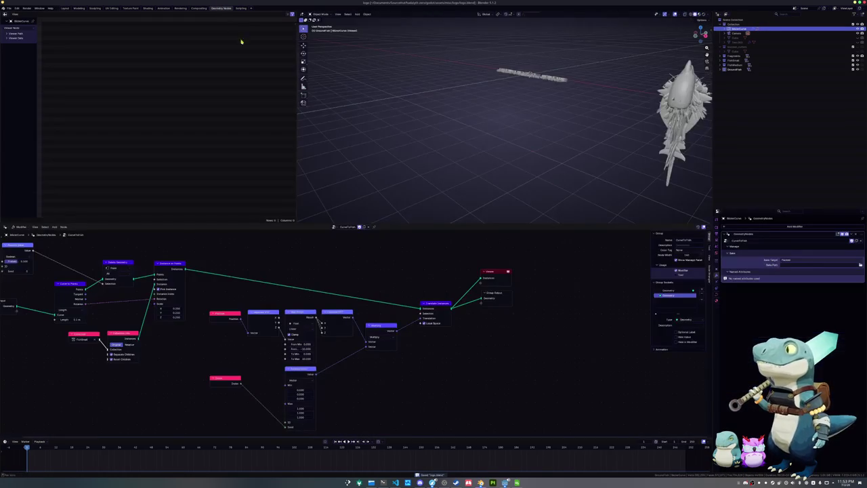
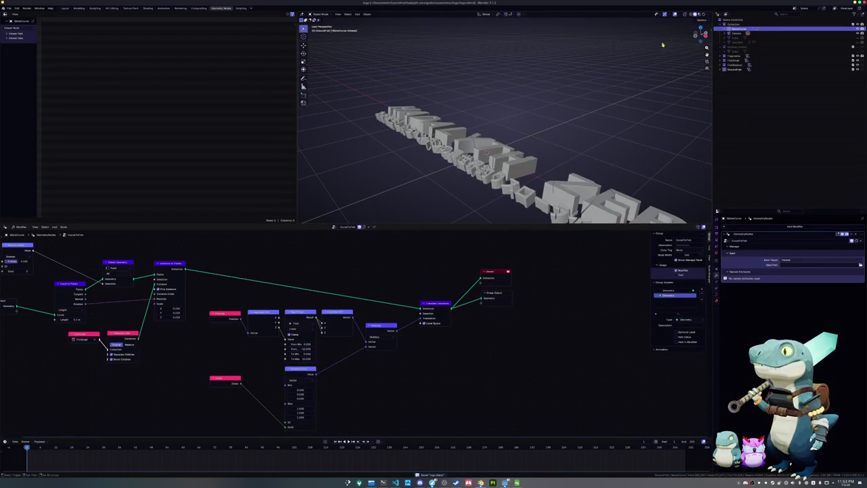
Step: Show the logo in Material Preview through the camera view, zoomed in
{"action": "left_click", "coordinate": [703, 14]}
{"action": "key", "text": "KP_0"}
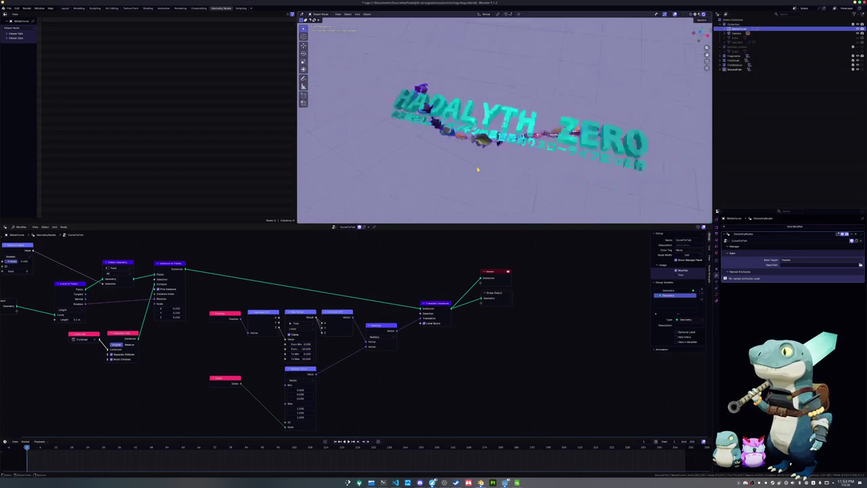
{"action": "scroll", "coordinate": [512, 158], "scroll_direction": "up", "scroll_amount": 1}
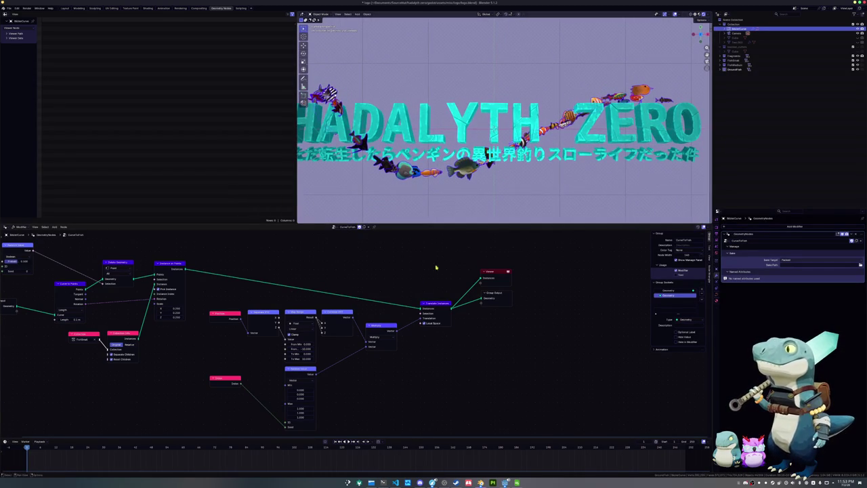
{"action": "scroll", "coordinate": [458, 285], "scroll_direction": "up", "scroll_amount": 1}
{"action": "scroll", "coordinate": [460, 325], "scroll_direction": "up", "scroll_amount": 1}
{"action": "scroll", "coordinate": [462, 359], "scroll_direction": "up", "scroll_amount": 1}
{"action": "scroll", "coordinate": [463, 387], "scroll_direction": "up", "scroll_amount": 1}
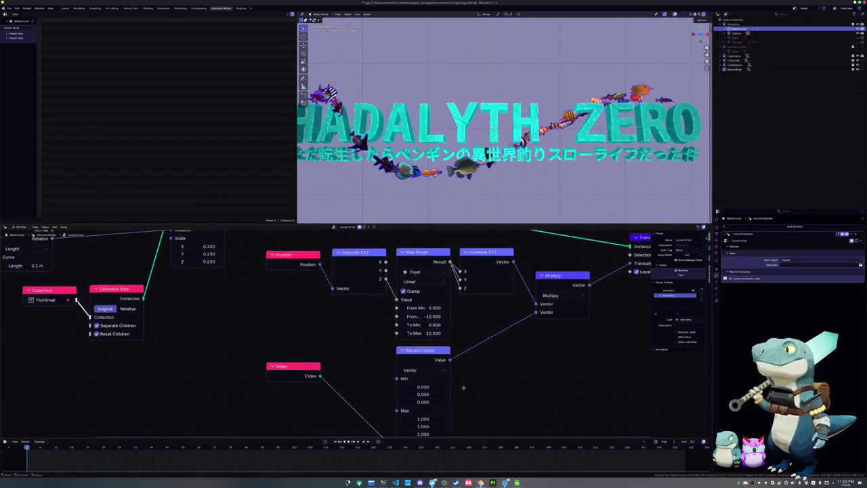
{"action": "scroll", "coordinate": [474, 372], "scroll_direction": "up", "scroll_amount": 1}
{"action": "scroll", "coordinate": [501, 359], "scroll_direction": "up", "scroll_amount": 1}
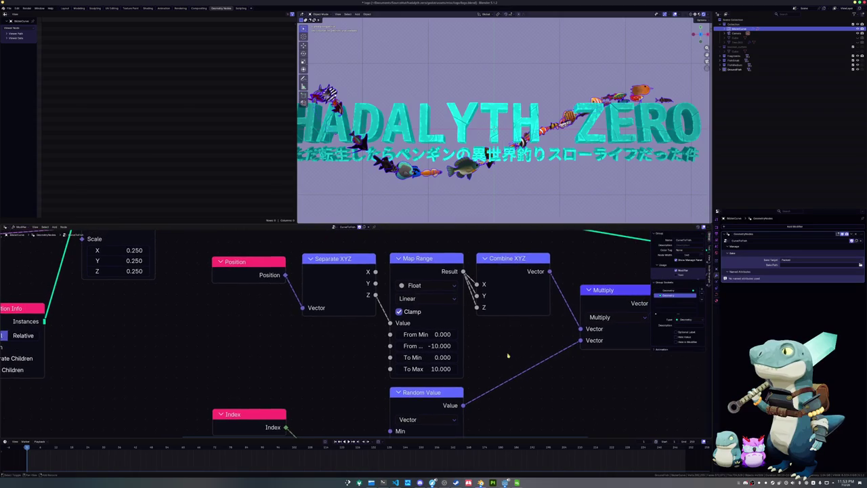
Step: Try Map Range From Max values of 1 and 0, keeping From Min at 0
{"action": "left_click", "coordinate": [437, 345]}
{"action": "type", "text": "1"}
{"action": "key", "text": "Return"}
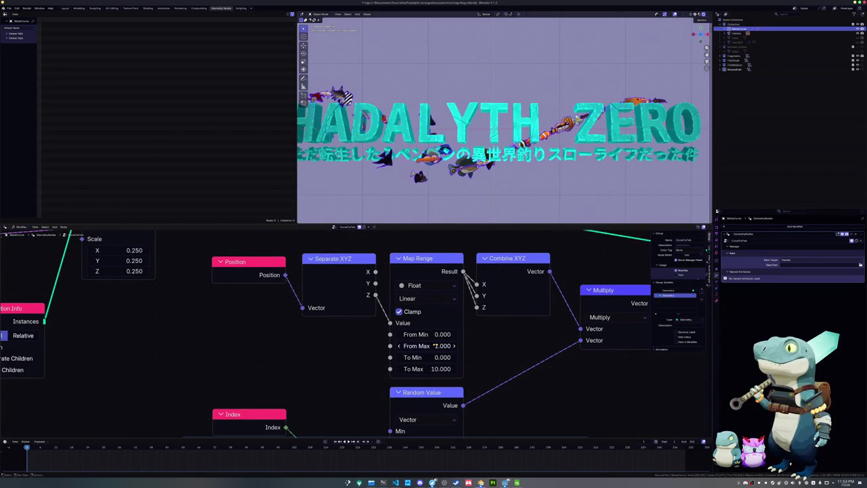
{"action": "mouse_move", "coordinate": [433, 346]}
{"action": "left_mouse_down"}
{"action": "mouse_move", "coordinate": [406, 346]}
{"action": "mouse_move", "coordinate": [460, 345]}
{"action": "mouse_move", "coordinate": [393, 334]}
{"action": "mouse_move", "coordinate": [423, 334]}
{"action": "left_mouse_up"}
{"action": "left_click", "coordinate": [435, 345]}
{"action": "type", "text": "0.000"}
{"action": "key", "text": "Return"}
{"action": "left_click", "coordinate": [435, 335]}
{"action": "type", "text": "0"}
{"action": "key", "text": "Return"}
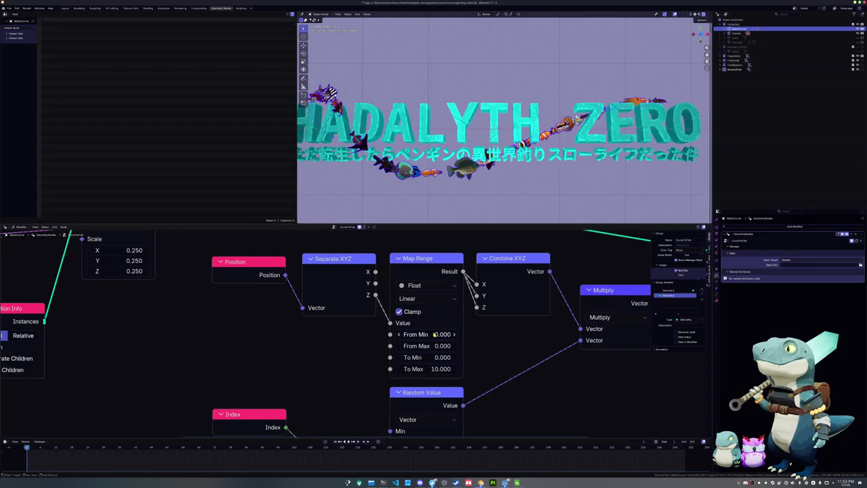
{"action": "left_click_drag", "start_coordinate": [435, 333], "coordinate": [428, 334]}
{"action": "left_click", "coordinate": [436, 335]}
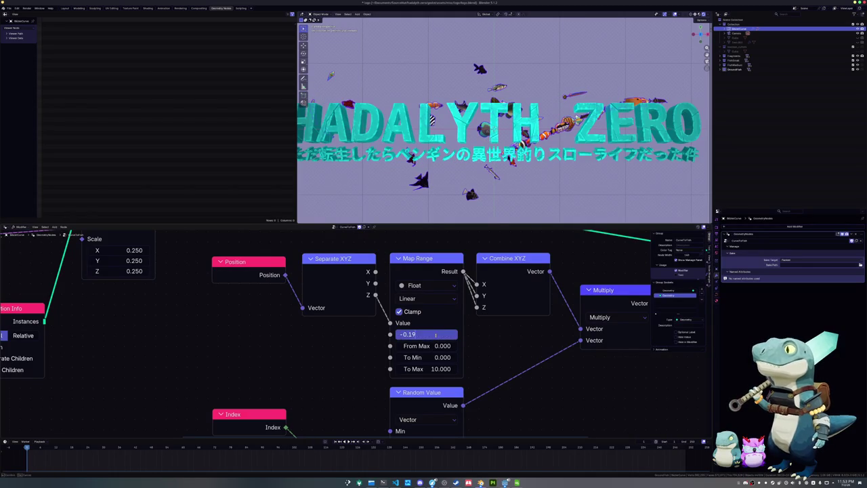
{"action": "key", "text": "Return"}
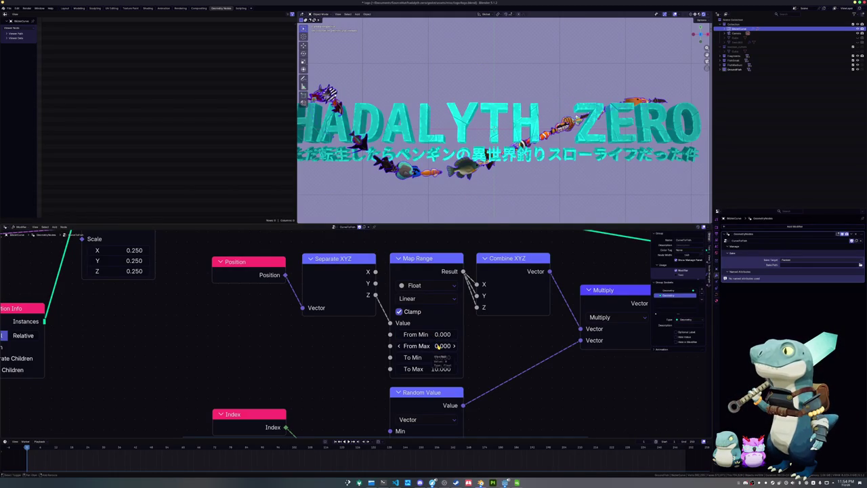
Step: Test lower From Min values, then settle on From Min 0 and From Max -1
{"action": "left_click", "coordinate": [437, 346]}
{"action": "type", "text": "1.000"}
{"action": "key", "text": "Return"}
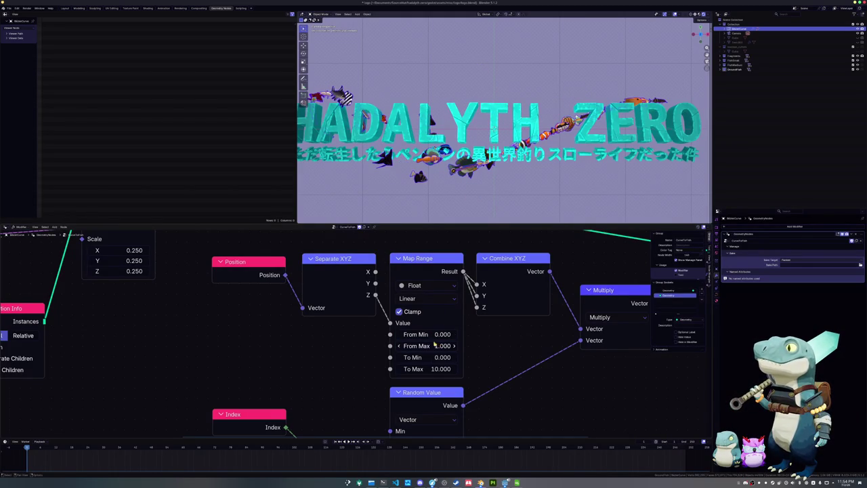
{"action": "left_click_drag", "start_coordinate": [442, 334], "coordinate": [410, 334]}
{"action": "middle_click_drag", "start_coordinate": [501, 122], "coordinate": [476, 91]}
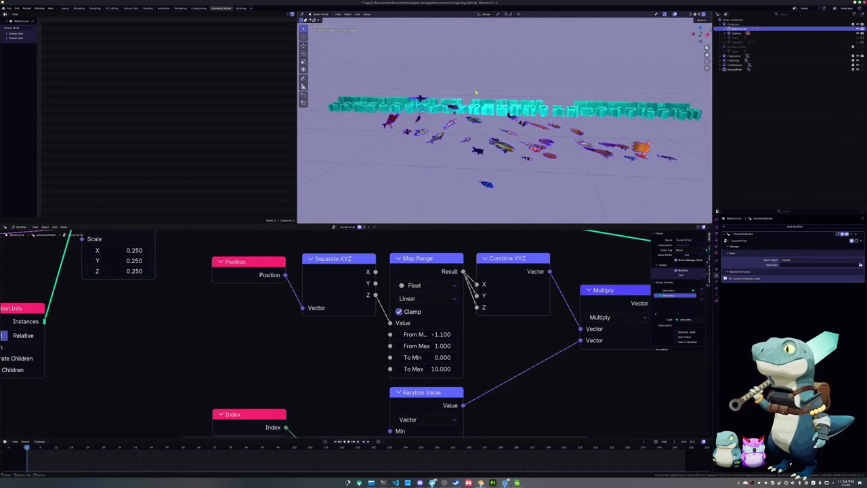
{"action": "left_click", "coordinate": [440, 333]}
{"action": "type", "text": "0.000"}
{"action": "key", "text": "Return"}
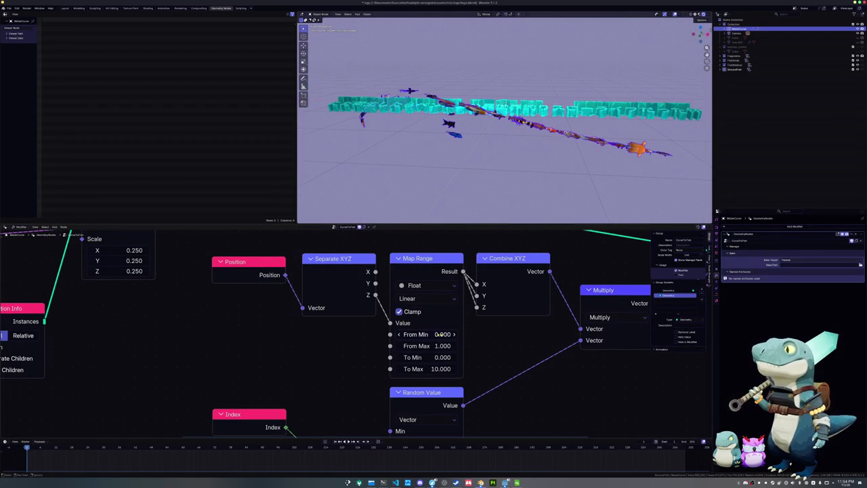
{"action": "left_click", "coordinate": [438, 345]}
{"action": "type", "text": "0"}
{"action": "key", "text": "Return"}
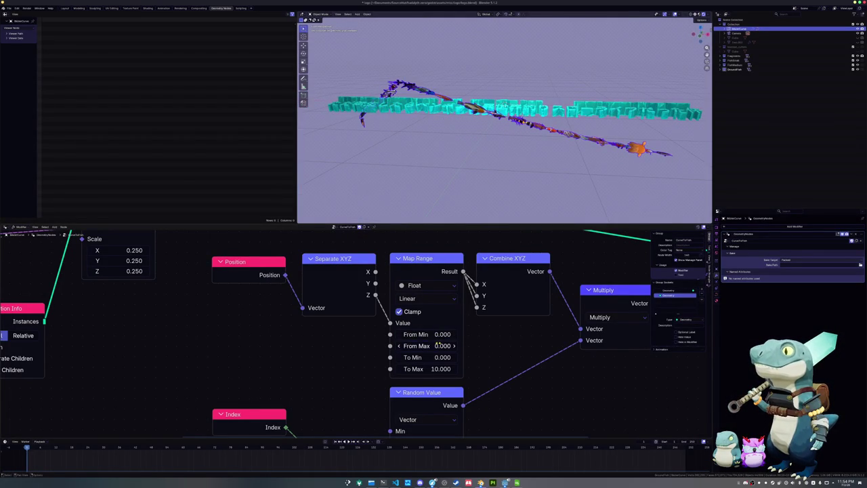
{"action": "left_click", "coordinate": [435, 345]}
{"action": "type", "text": "1"}
{"action": "key", "text": "Return"}
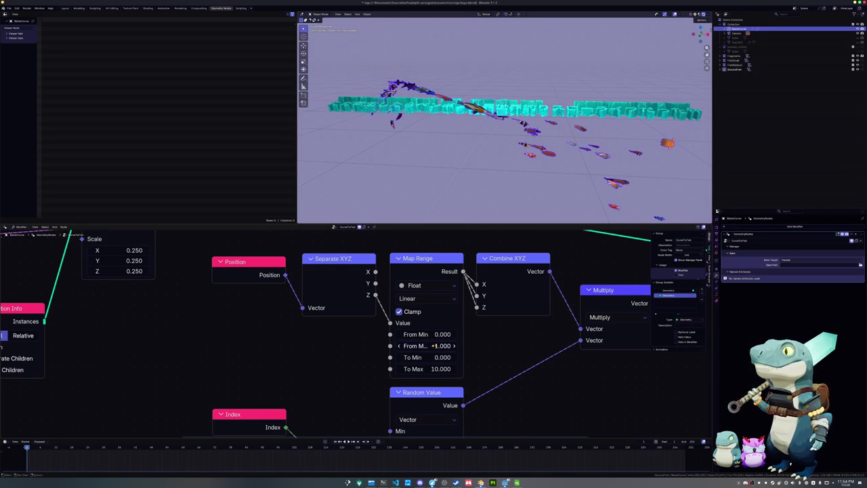
Step: From the front view, fine-tune Map Range From Max to -1.770
{"action": "key", "text": "KP_1"}
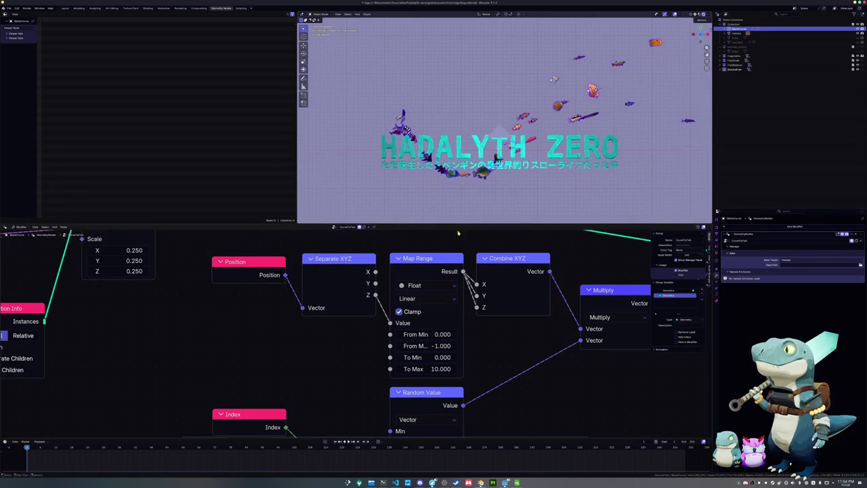
{"action": "mouse_move", "coordinate": [436, 345]}
{"action": "left_mouse_down"}
{"action": "mouse_move", "coordinate": [460, 345]}
{"action": "mouse_move", "coordinate": [406, 345]}
{"action": "left_mouse_up"}
{"action": "scroll", "coordinate": [474, 318], "scroll_direction": "down", "scroll_amount": 2}
{"action": "middle_click_drag", "start_coordinate": [285, 257], "coordinate": [355, 277]}
{"action": "key", "text": "shift+a"}
{"action": "left_click", "coordinate": [354, 277]}
Step: Add a Curve Length node fed by the group geometry, linking its Length into Map Range Value
{"action": "type", "text": "curve"}
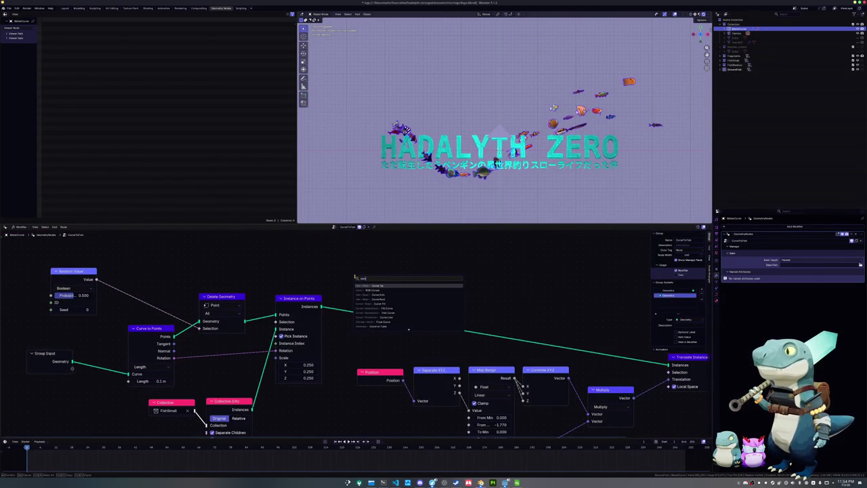
{"action": "type", "text": " le"}
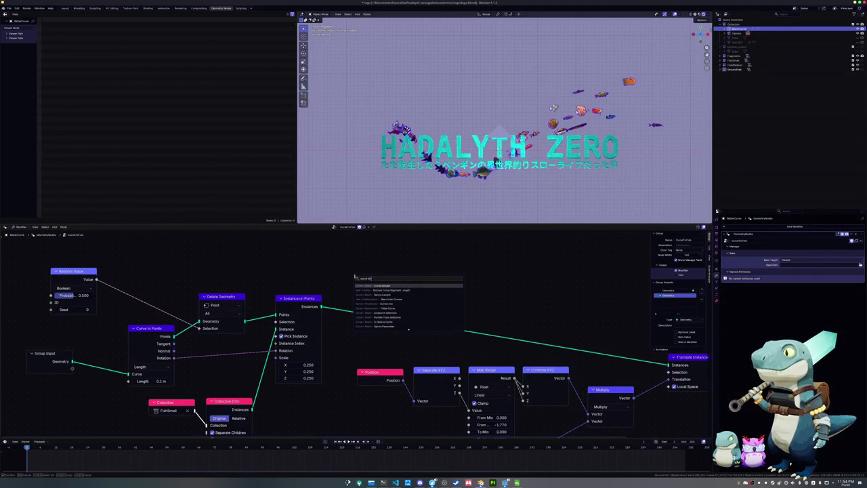
{"action": "key", "text": "Return"}
{"action": "left_click", "coordinate": [275, 253]}
{"action": "left_click_drag", "start_coordinate": [71, 363], "coordinate": [274, 269]}
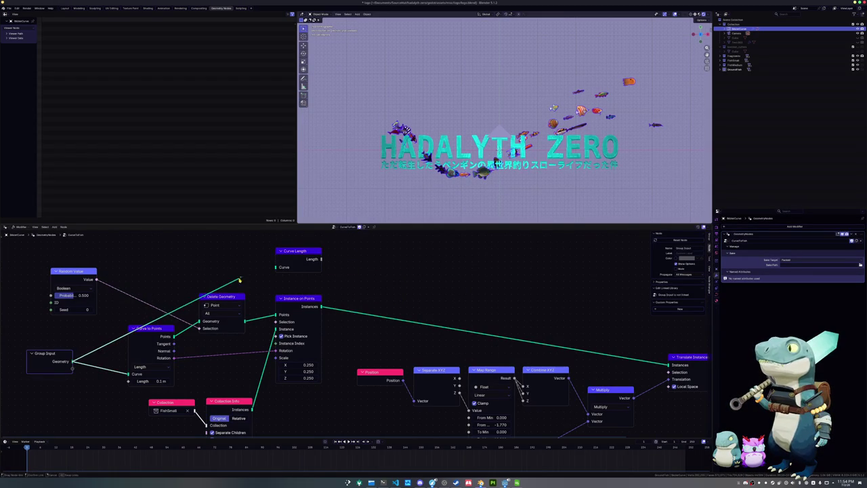
{"action": "middle_click_drag", "start_coordinate": [323, 262], "coordinate": [298, 253]}
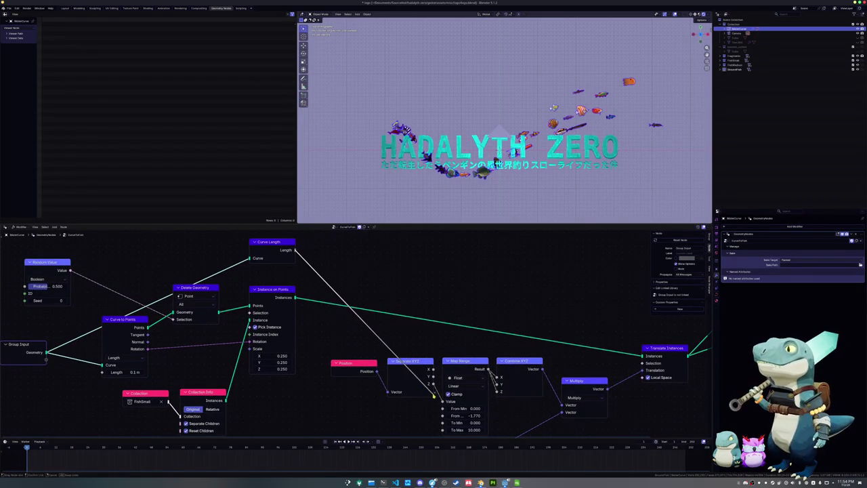
{"action": "left_click_drag", "start_coordinate": [325, 267], "coordinate": [442, 401]}
Step: Reset From Max to 1, set To Max around 2, and tidy the node layout
{"action": "middle_click_drag", "start_coordinate": [442, 401], "coordinate": [435, 345]}
{"action": "scroll", "coordinate": [436, 345], "scroll_direction": "up", "scroll_amount": 1}
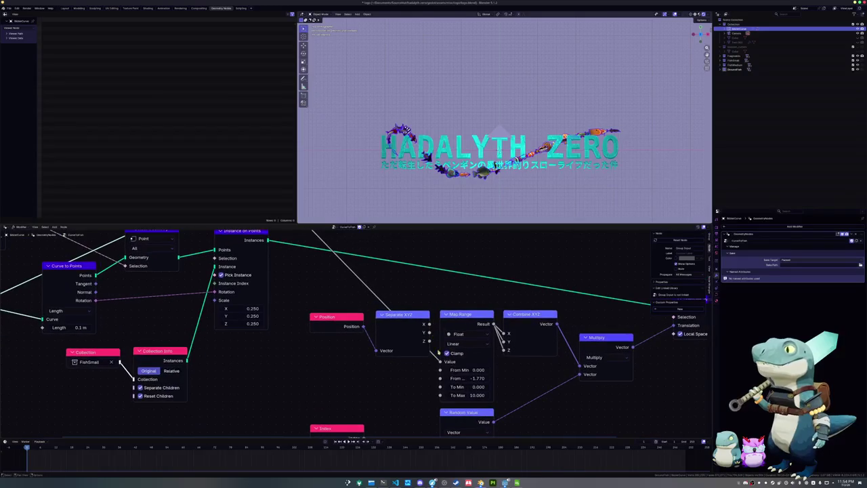
{"action": "key", "text": "BackSpace"}
{"action": "mouse_move", "coordinate": [471, 395]}
{"action": "left_mouse_down"}
{"action": "mouse_move", "coordinate": [454, 394]}
{"action": "mouse_move", "coordinate": [474, 379]}
{"action": "left_mouse_up"}
{"action": "left_click", "coordinate": [469, 395]}
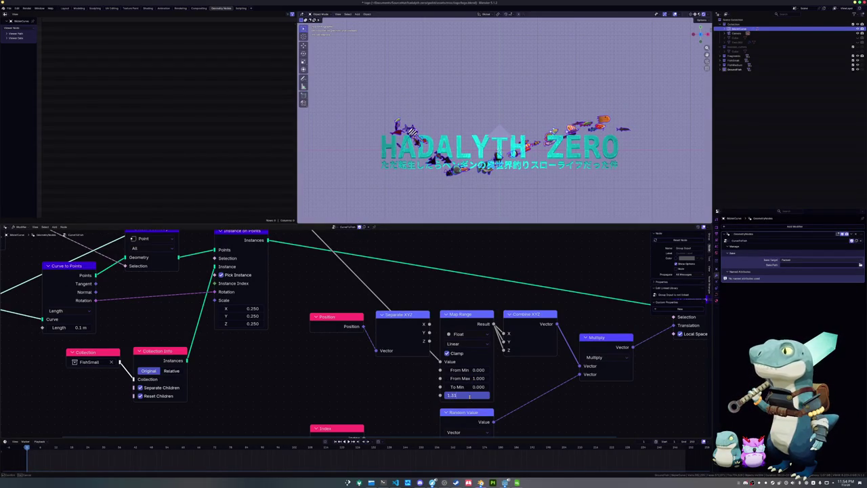
{"action": "type", "text": "2"}
{"action": "key", "text": "Return"}
{"action": "mouse_move", "coordinate": [471, 397]}
{"action": "left_mouse_down"}
{"action": "mouse_move", "coordinate": [515, 396]}
{"action": "mouse_move", "coordinate": [467, 396]}
{"action": "left_mouse_up"}
{"action": "scroll", "coordinate": [277, 274], "scroll_direction": "down", "scroll_amount": 1}
{"action": "scroll", "coordinate": [277, 274], "scroll_direction": "down", "scroll_amount": 1}
{"action": "middle_click_drag", "start_coordinate": [273, 230], "coordinate": [277, 274]}
{"action": "mouse_move", "coordinate": [277, 274]}
{"action": "left_mouse_down"}
{"action": "mouse_move", "coordinate": [283, 258]}
{"action": "mouse_move", "coordinate": [277, 270]}
{"action": "left_mouse_up"}
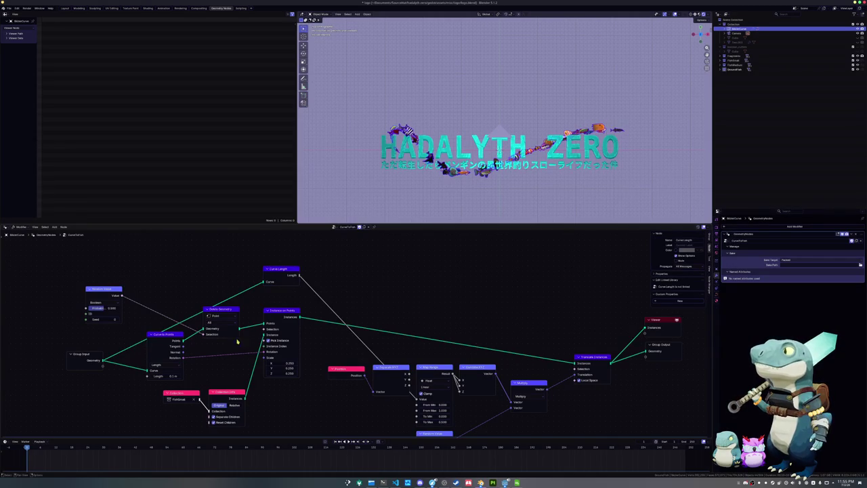
Step: Delete the Curve Length node and reconnect a link into the Map Range Value input
{"action": "key", "text": "x"}
{"action": "key", "text": "Home"}
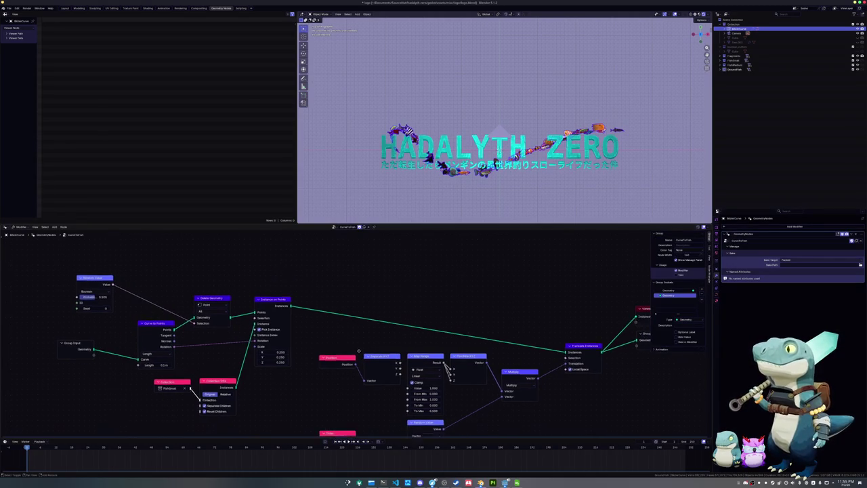
{"action": "scroll", "coordinate": [390, 363], "scroll_direction": "up", "scroll_amount": 1}
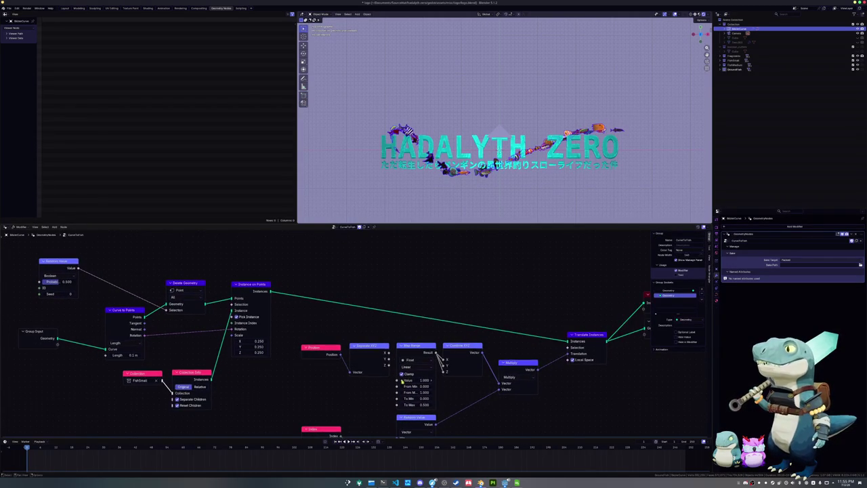
{"action": "key", "text": "g"}
{"action": "key", "text": "x"}
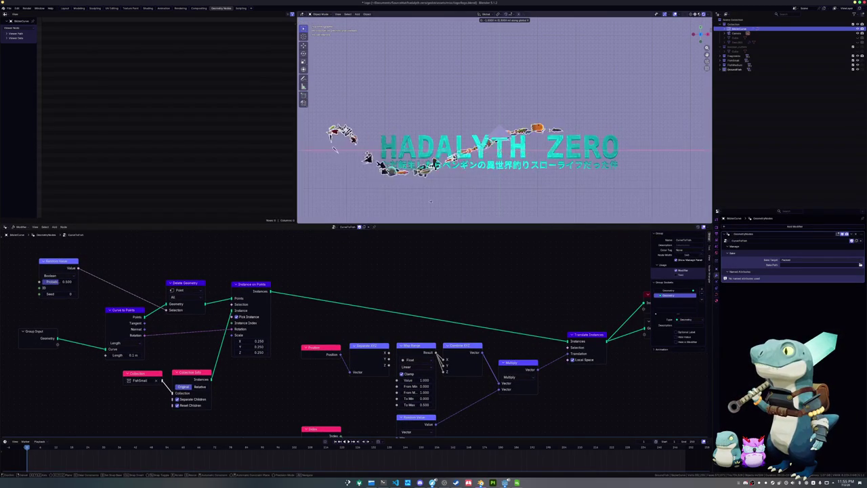
{"action": "key", "text": "Escape"}
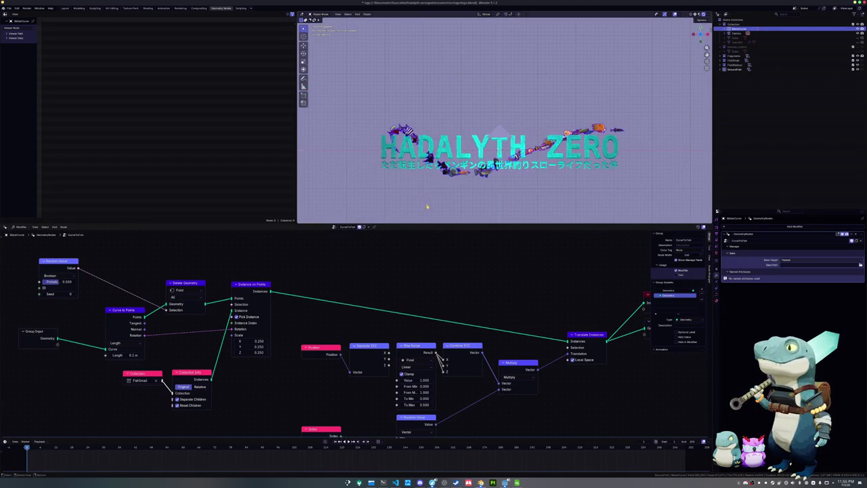
{"action": "left_click", "coordinate": [389, 355]}
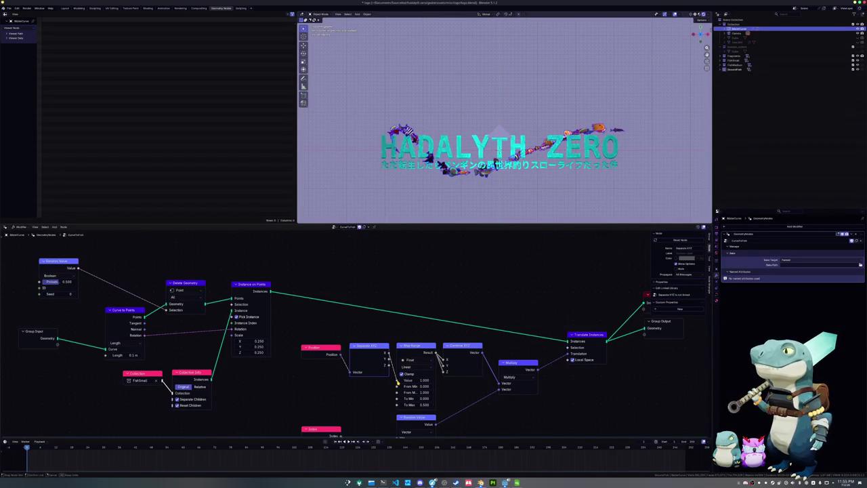
{"action": "left_click_drag", "start_coordinate": [398, 383], "coordinate": [398, 380]}
{"action": "left_click", "coordinate": [419, 384]}
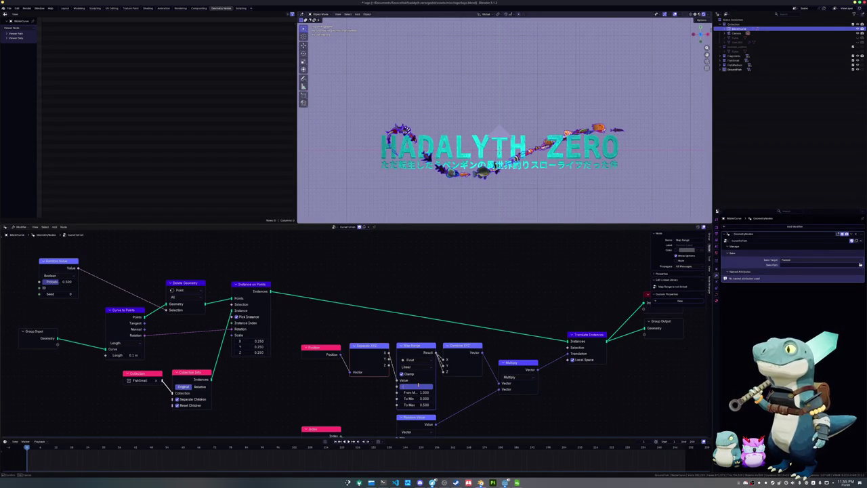
{"action": "type", "text": "-2.000"}
Step: Reset From Min, change From Max, and drag To Max higher to spread the fish
{"action": "key", "text": "Return"}
{"action": "left_click", "coordinate": [421, 392]}
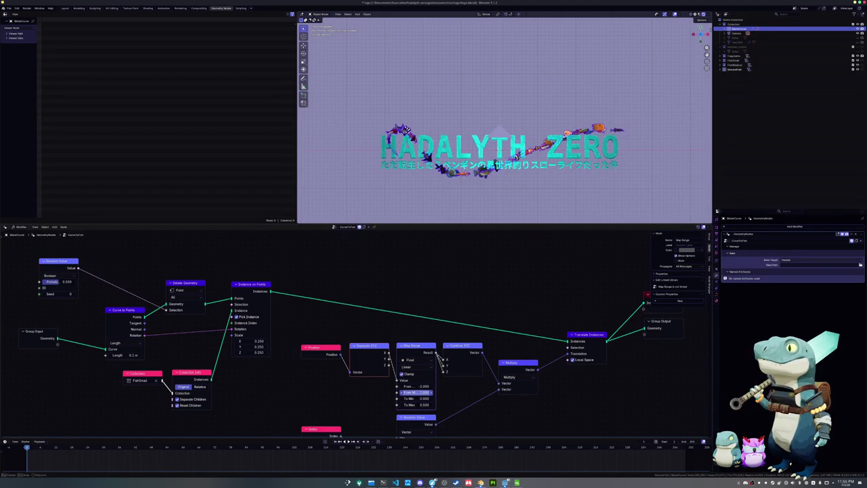
{"action": "key", "text": "Return"}
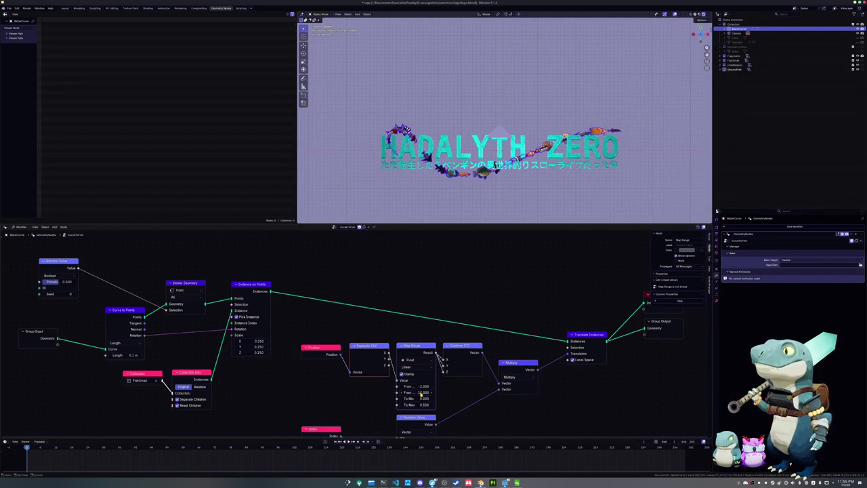
{"action": "key", "text": "Return"}
{"action": "left_click_drag", "start_coordinate": [422, 403], "coordinate": [440, 402]}
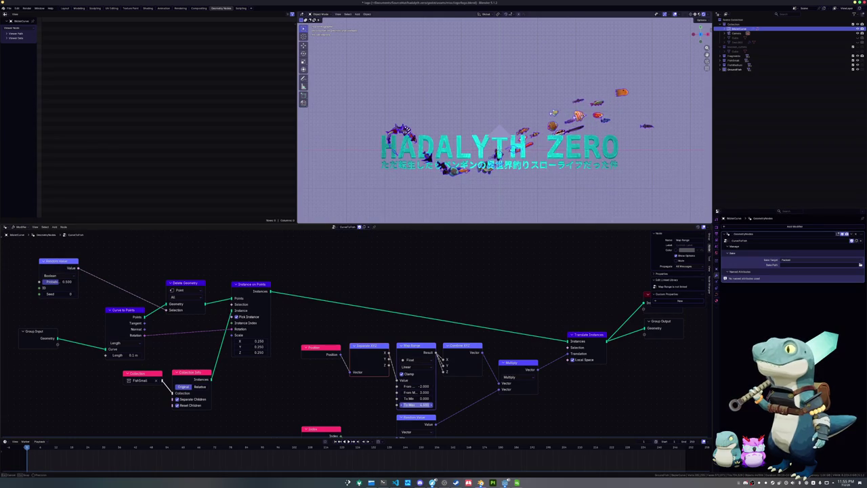
{"action": "mouse_move", "coordinate": [441, 402]}
{"action": "left_mouse_down"}
{"action": "mouse_move", "coordinate": [467, 402]}
{"action": "mouse_move", "coordinate": [437, 402]}
{"action": "mouse_move", "coordinate": [437, 393]}
{"action": "mouse_move", "coordinate": [449, 393]}
{"action": "left_mouse_up"}
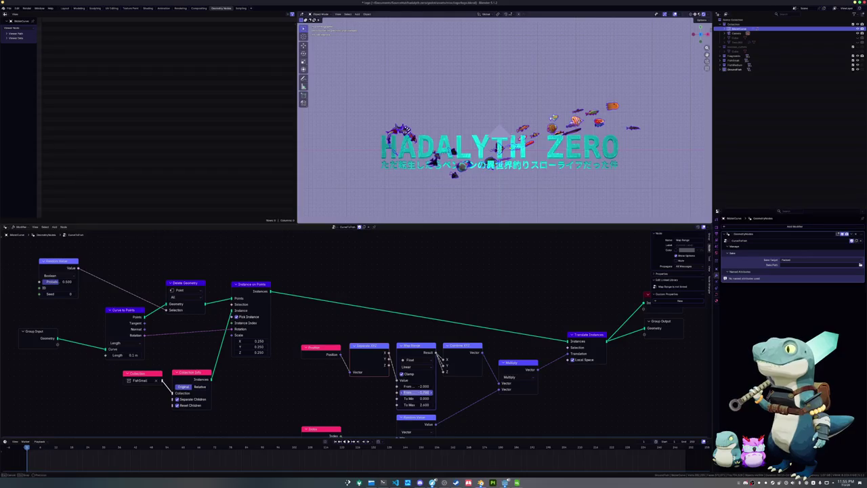
Step: Set Map Range From Max to -0.500 and To Max to 3.000
{"action": "left_click", "coordinate": [416, 392]}
{"action": "type", "text": "0.4"}
{"action": "key", "text": "Return"}
{"action": "scroll", "coordinate": [419, 359], "scroll_direction": "up", "scroll_amount": 1}
{"action": "scroll", "coordinate": [413, 360], "scroll_direction": "up", "scroll_amount": 1}
{"action": "scroll", "coordinate": [407, 363], "scroll_direction": "up", "scroll_amount": 2}
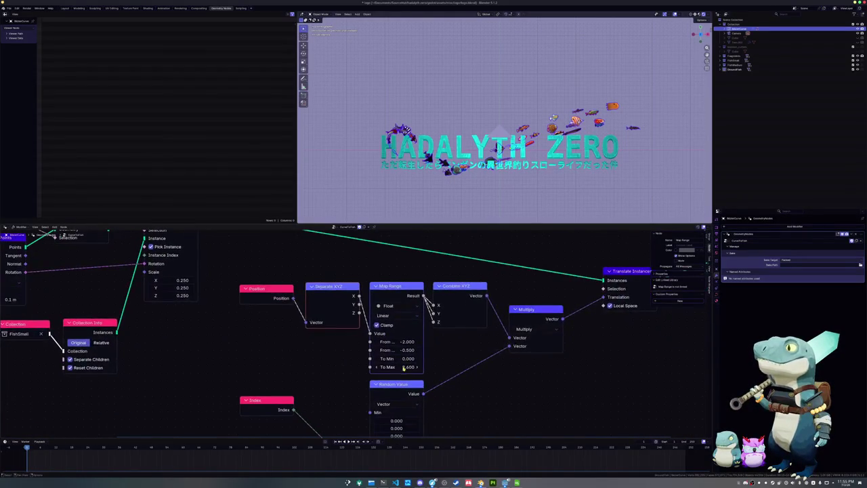
{"action": "left_click", "coordinate": [399, 367]}
{"action": "type", "text": "3.000"}
{"action": "key", "text": "Return"}
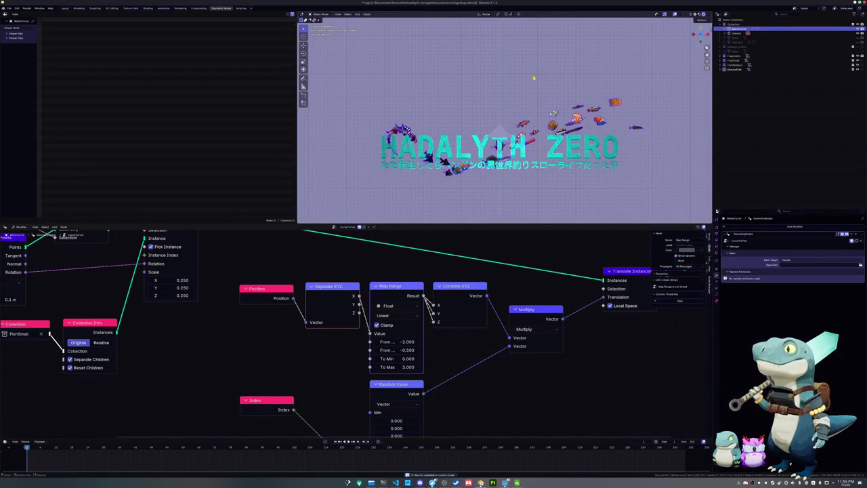
{"action": "key", "text": "Tab"}
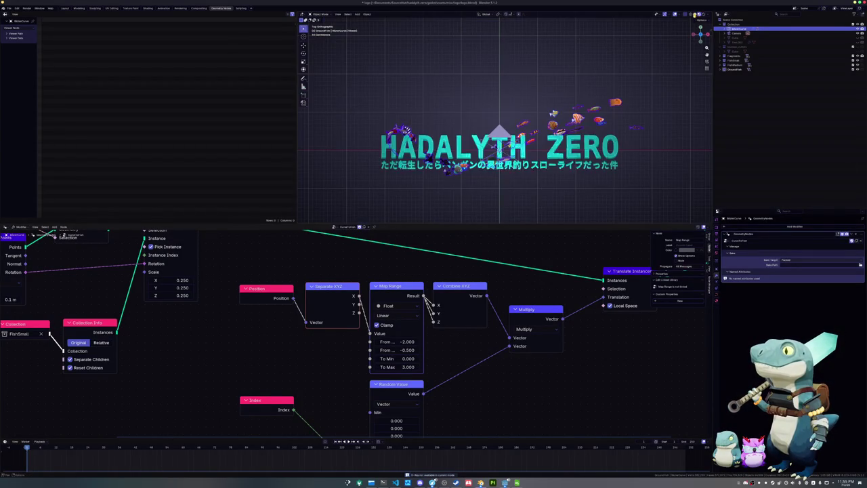
{"action": "key", "text": "Tab"}
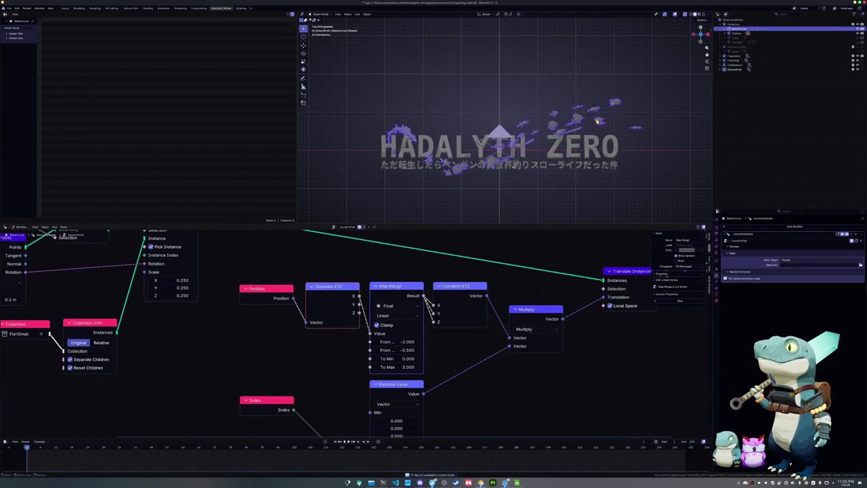
Step: In the Layout camera view, move a fish path control point near ZERO
{"action": "left_click", "coordinate": [66, 7]}
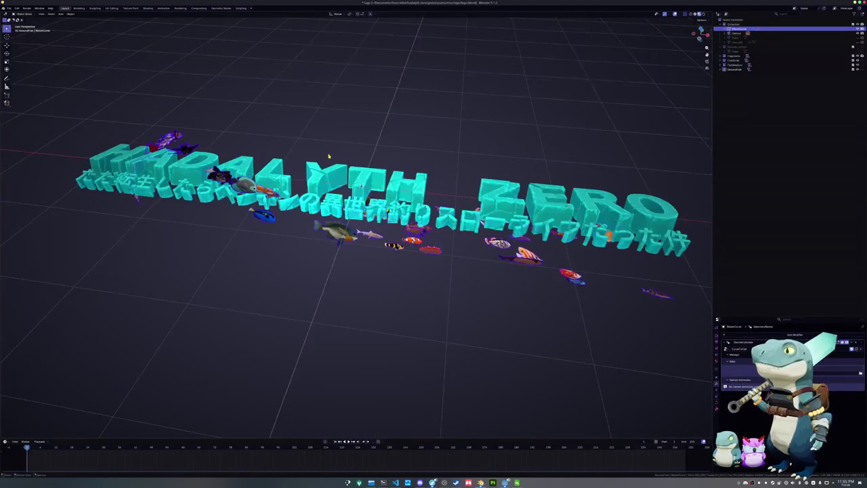
{"action": "key", "text": "KP_0"}
{"action": "key", "text": "Tab"}
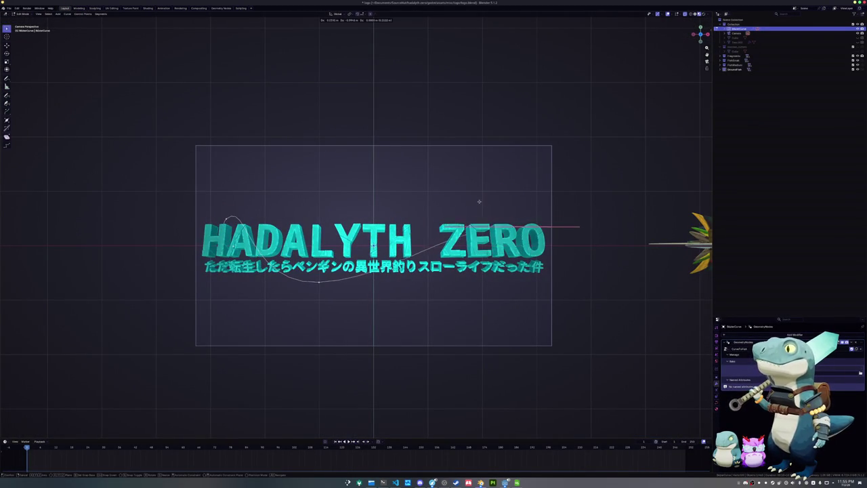
{"action": "left_click_drag", "start_coordinate": [508, 222], "coordinate": [451, 218]}
{"action": "key", "text": "Tab"}
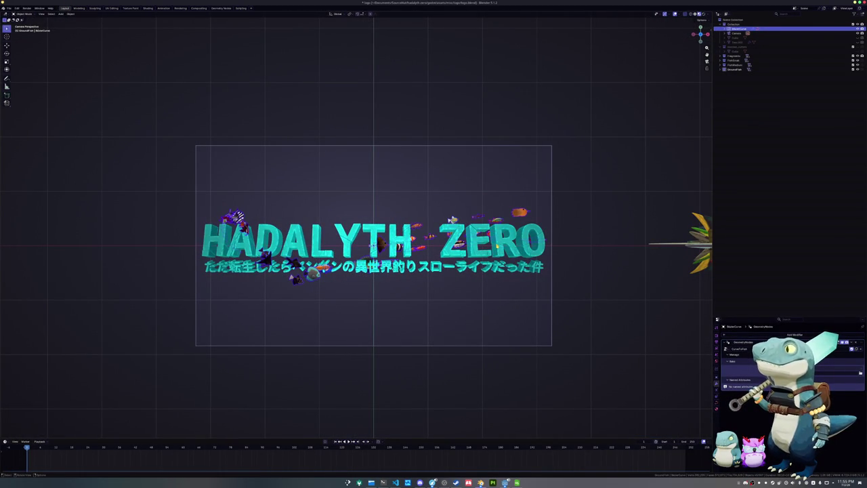
{"action": "key", "text": "Tab"}
{"action": "left_click", "coordinate": [450, 218]}
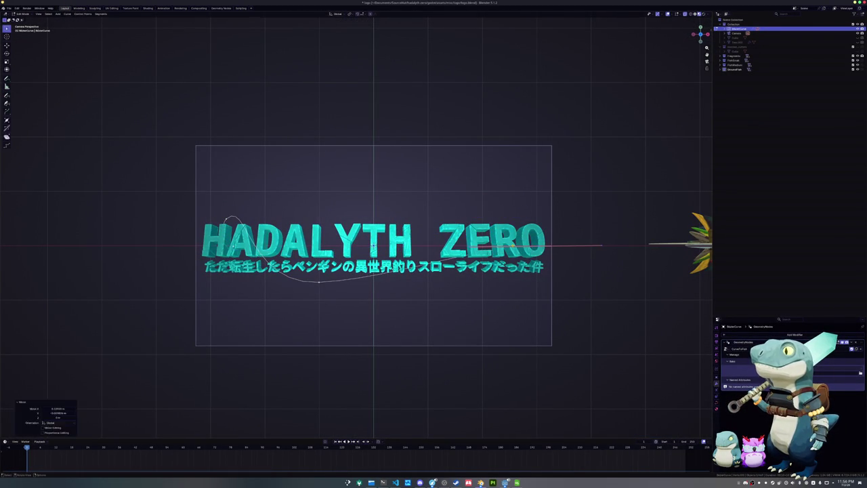
{"action": "key", "text": "Tab"}
{"action": "key", "text": "Tab"}
Step: Nudge two curve points slightly lower beneath the title
{"action": "left_click", "coordinate": [340, 268]}
{"action": "key", "text": "g"}
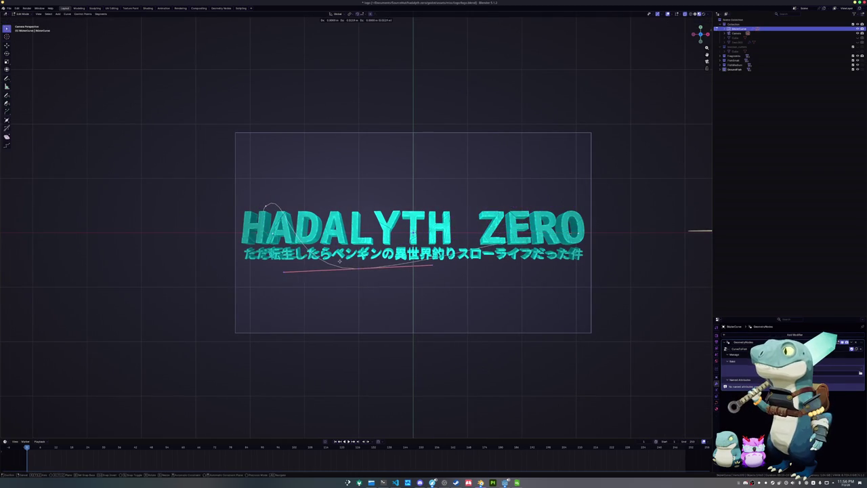
{"action": "left_click", "coordinate": [345, 277]}
{"action": "key", "text": "Tab"}
{"action": "key", "text": "Tab"}
{"action": "left_click", "coordinate": [348, 277]}
{"action": "key", "text": "g"}
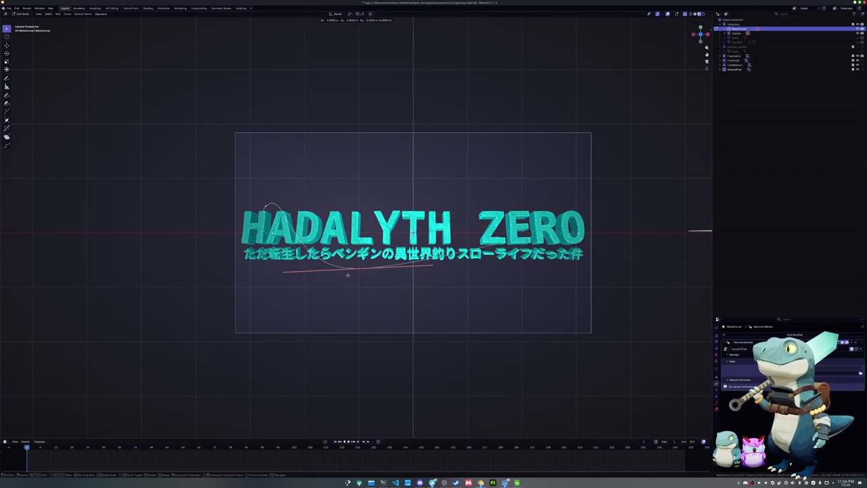
{"action": "left_click", "coordinate": [347, 282]}
{"action": "key", "text": "Tab"}
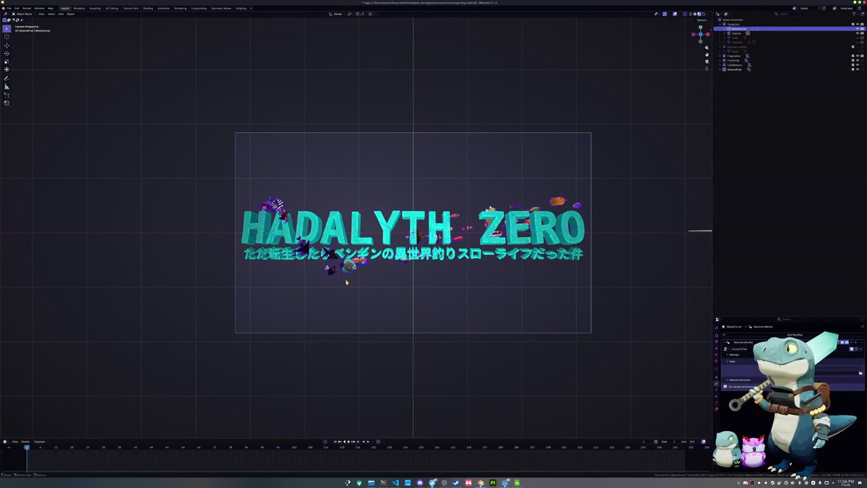
Step: Move the curve endpoint along the Y axis and preview the fish
{"action": "key", "text": "Tab"}
{"action": "left_click", "coordinate": [297, 245]}
{"action": "key", "text": "g"}
{"action": "key", "text": "x"}
{"action": "key", "text": "g"}
{"action": "key", "text": "y"}
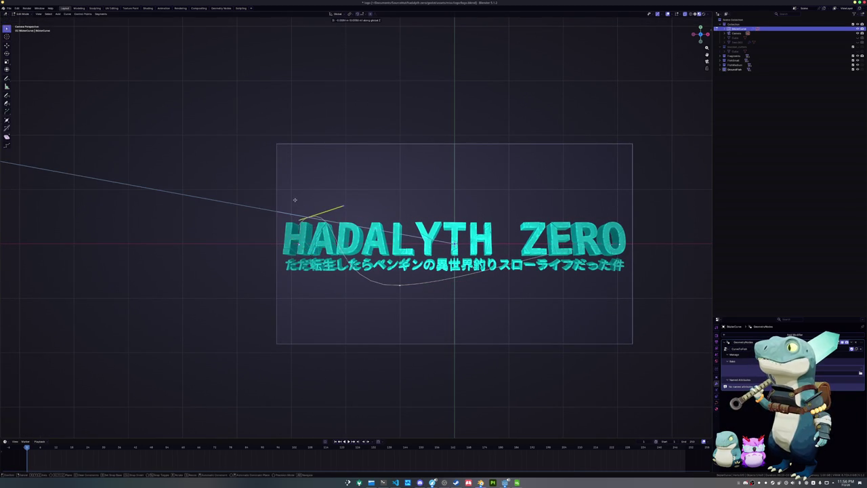
{"action": "key", "text": "Return"}
{"action": "key", "text": "Tab"}
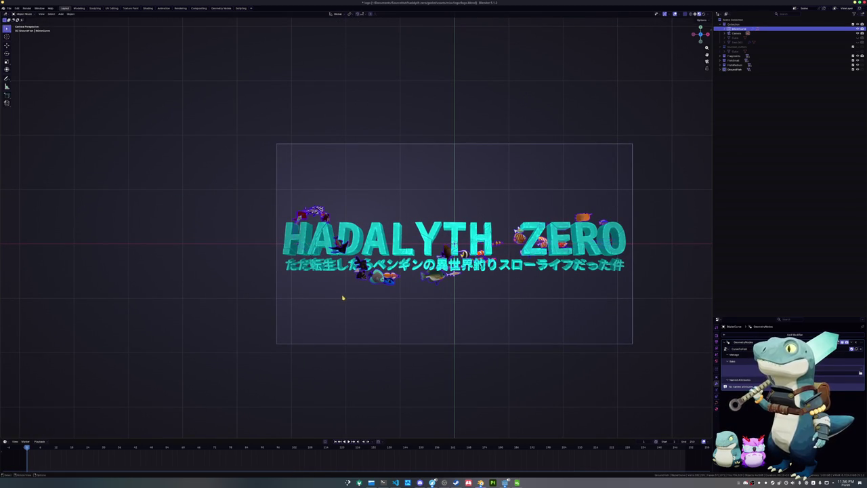
{"action": "mouse_move", "coordinate": [371, 296]}
{"action": "middle_mouse_down", "text": "shift"}
{"action": "mouse_move", "coordinate": [359, 291]}
{"action": "mouse_move", "coordinate": [364, 276]}
{"action": "mouse_move", "coordinate": [438, 289]}
{"action": "middle_mouse_up", "text": "shift"}
Step: From the front view, lower the curve's end point vertically and subdivide the end segment
{"action": "key", "text": "Tab"}
{"action": "left_click_drag", "start_coordinate": [623, 304], "coordinate": [587, 237]}
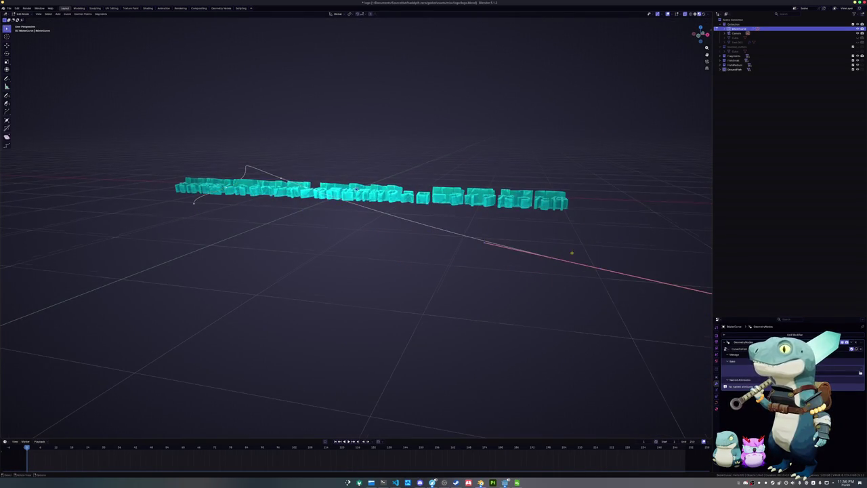
{"action": "middle_click_drag", "start_coordinate": [571, 251], "coordinate": [574, 250]}
{"action": "key", "text": "KP_1"}
{"action": "key", "text": "g"}
{"action": "key", "text": "z"}
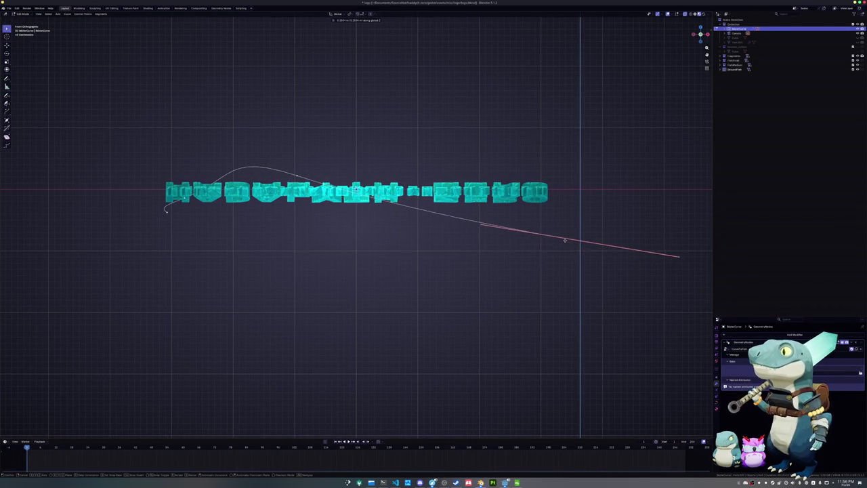
{"action": "left_click", "coordinate": [400, 233]}
{"action": "left_click", "coordinate": [285, 158], "text": "shift"}
{"action": "right_click", "coordinate": [412, 236]}
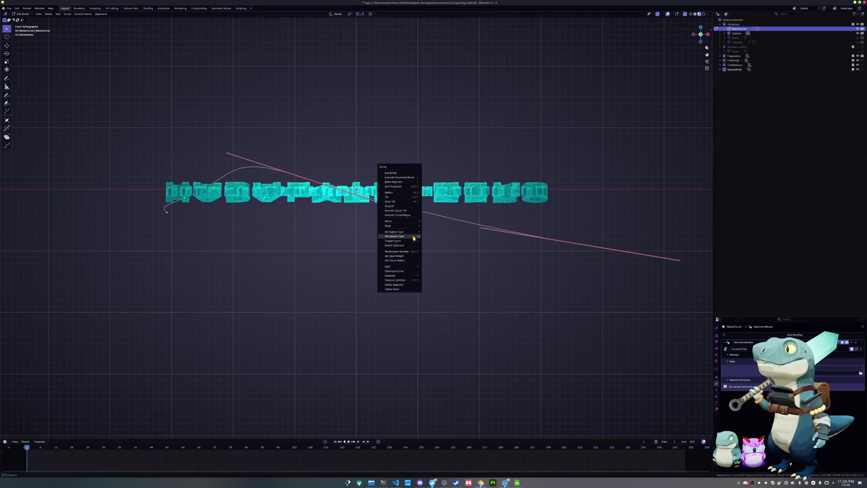
{"action": "left_click", "coordinate": [399, 174]}
Step: Raise the new midpoint and rotate the endpoint handle horizontal, then check through the camera
{"action": "left_click_drag", "start_coordinate": [428, 223], "coordinate": [428, 223]}
{"action": "key", "text": "g"}
{"action": "key", "text": "z"}
{"action": "left_click", "coordinate": [431, 228]}
{"action": "left_click_drag", "start_coordinate": [637, 262], "coordinate": [578, 221]}
{"action": "key", "text": "r"}
{"action": "left_click", "coordinate": [606, 184]}
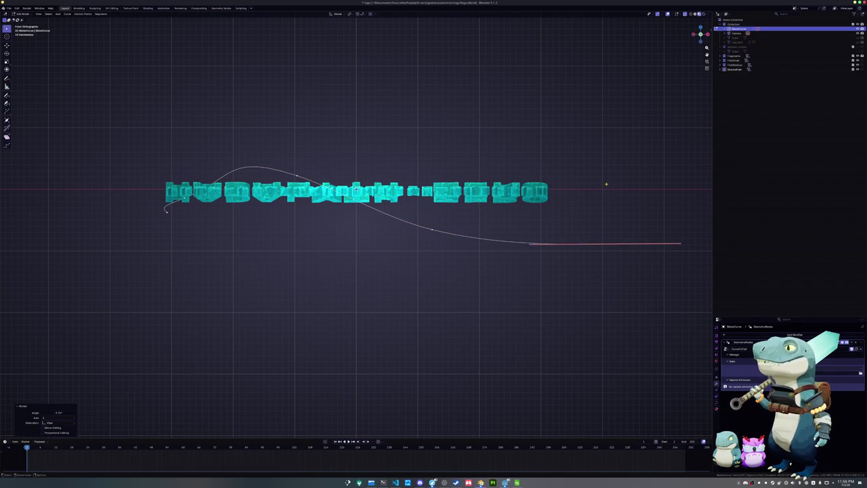
{"action": "key", "text": "KP_0"}
{"action": "key", "text": "Tab"}
{"action": "scroll", "coordinate": [630, 232], "scroll_direction": "down", "scroll_amount": 1}
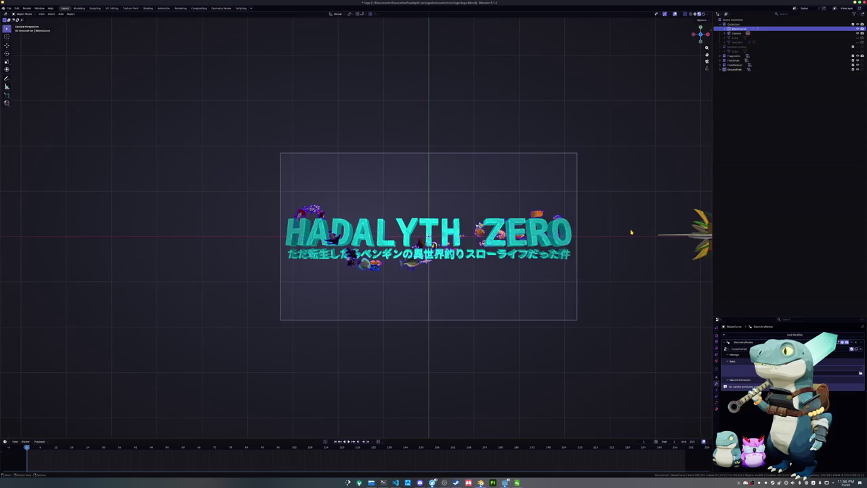
{"action": "scroll", "coordinate": [630, 232], "scroll_direction": "down", "scroll_amount": 2}
{"action": "scroll", "coordinate": [493, 344], "scroll_direction": "up", "scroll_amount": 4}
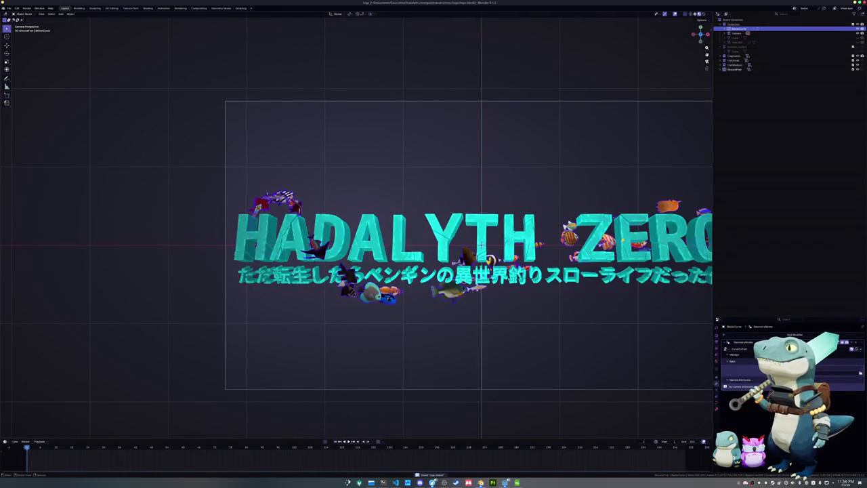
Step: Swing the lower control point's handle up and to the right
{"action": "key", "text": "Tab"}
{"action": "left_click", "coordinate": [382, 300]}
{"action": "key", "text": "g"}
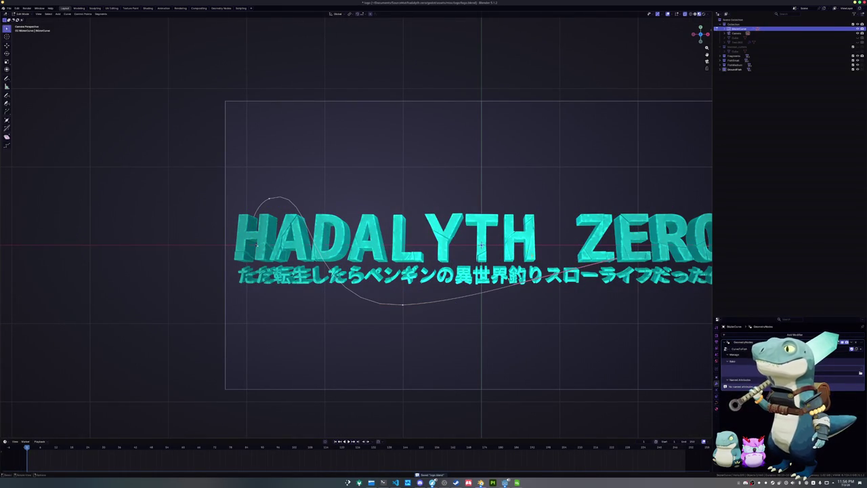
{"action": "left_click", "coordinate": [600, 276]}
{"action": "key", "text": "a"}
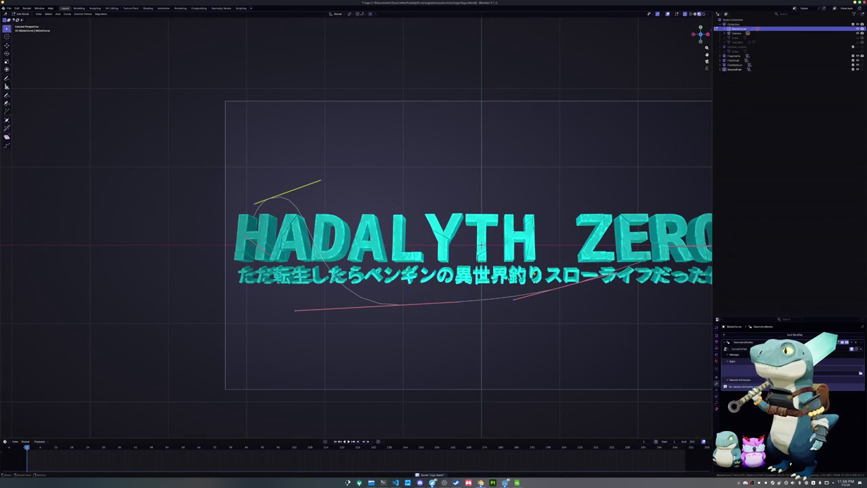
{"action": "key", "text": "Tab"}
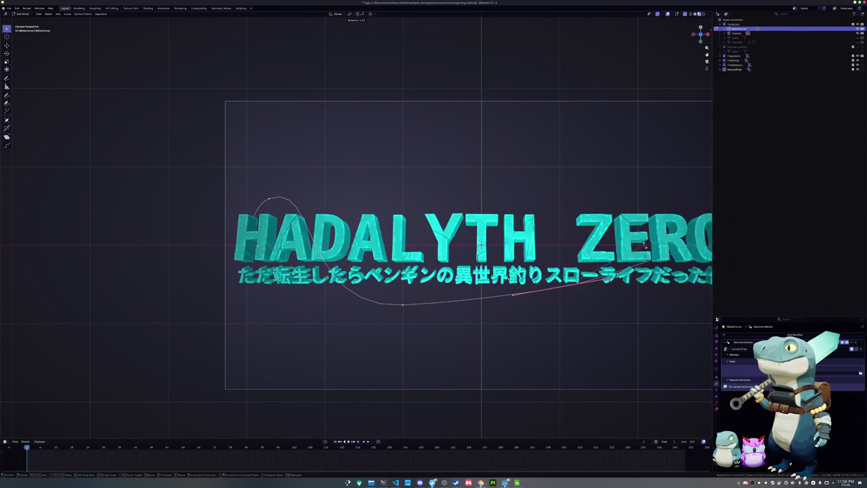
{"action": "scroll", "coordinate": [586, 288], "scroll_direction": "down", "scroll_amount": 2}
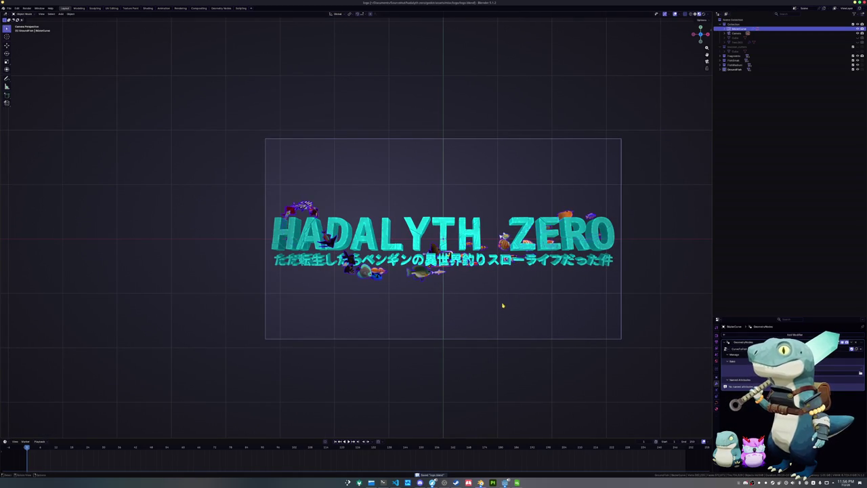
Step: Check the reshaped fish path in Edit Mode, save the .blend file, and return to Geometry Nodes
{"action": "scroll", "coordinate": [501, 305], "scroll_direction": "up", "scroll_amount": 2}
{"action": "key", "text": "Tab"}
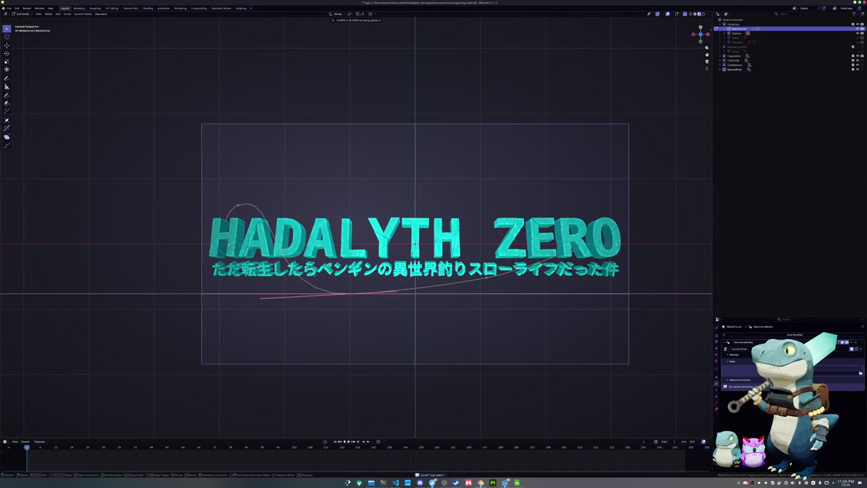
{"action": "key", "text": "Tab"}
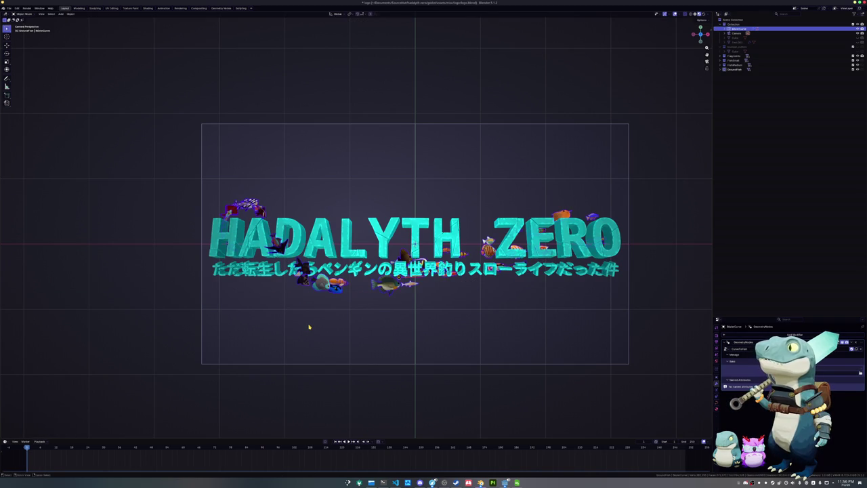
{"action": "key", "text": "Tab"}
{"action": "key", "text": "Tab"}
{"action": "key", "text": "ctrl+s"}
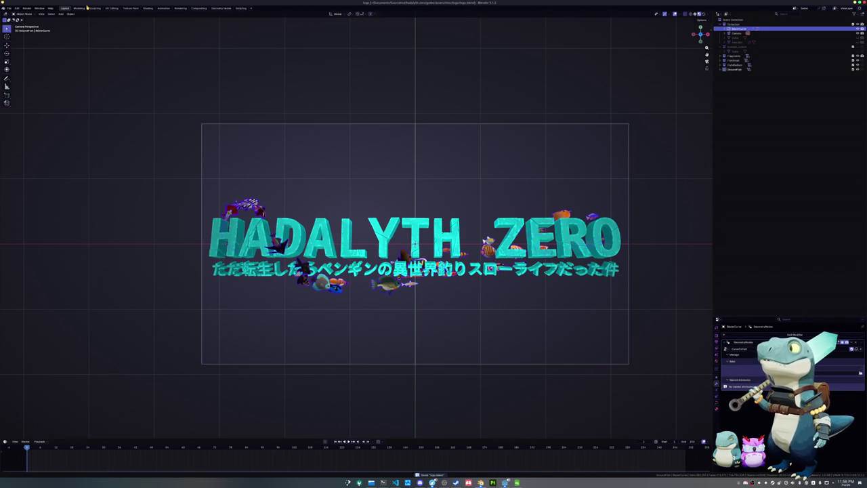
{"action": "left_click", "coordinate": [221, 8]}
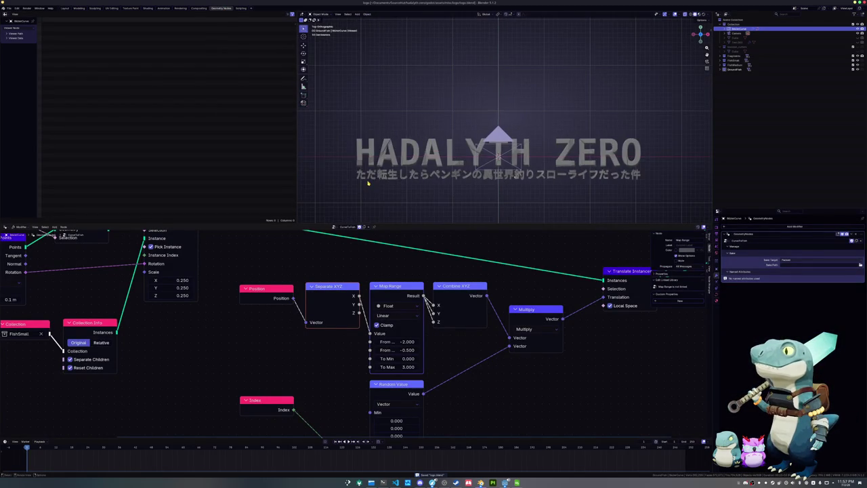
Step: Look through the scene camera, framed to fit, with Material Preview shading
{"action": "key", "text": "KP_0"}
{"action": "key", "text": "Home"}
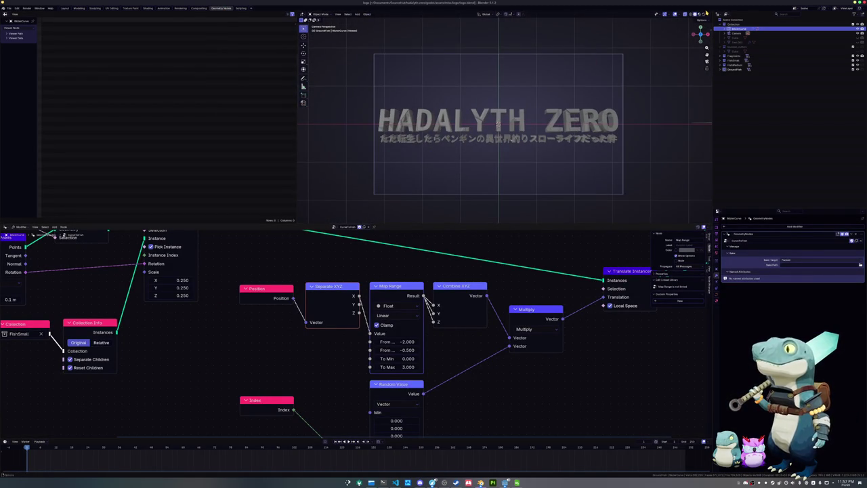
{"action": "left_click", "coordinate": [705, 14]}
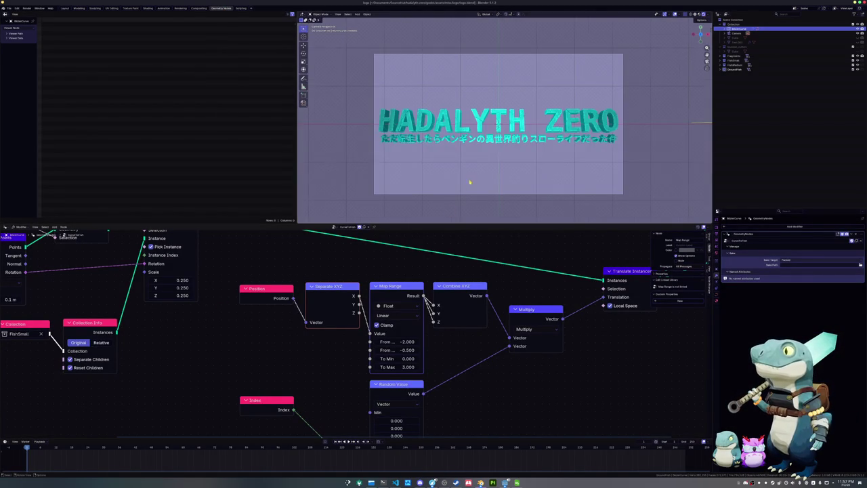
{"action": "scroll", "coordinate": [470, 182], "scroll_direction": "up", "scroll_amount": 1}
{"action": "scroll", "coordinate": [163, 344], "scroll_direction": "up", "scroll_amount": 1}
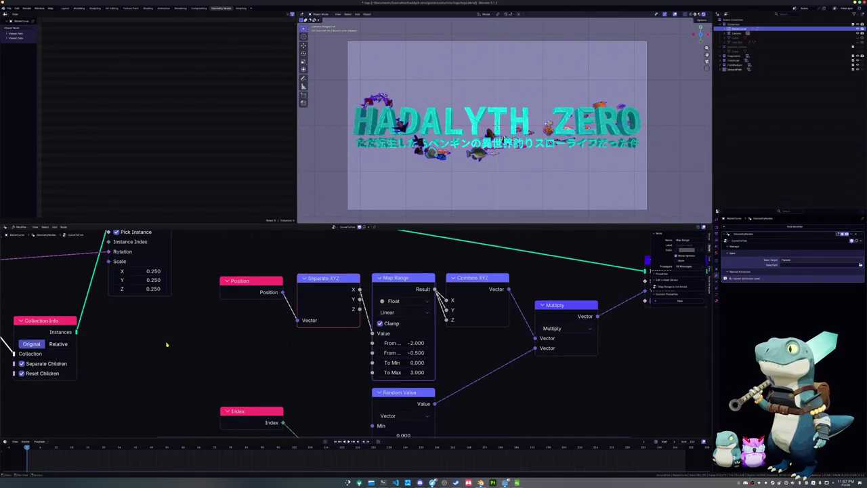
Step: Try Curve to Points Length values of 0.04, 0.05 and 0.075 m, settling on 0.09 m
{"action": "middle_click_drag", "start_coordinate": [163, 343], "coordinate": [369, 334]}
{"action": "middle_click_drag", "start_coordinate": [198, 279], "coordinate": [297, 342]}
{"action": "scroll", "coordinate": [297, 342], "scroll_direction": "up", "scroll_amount": 1}
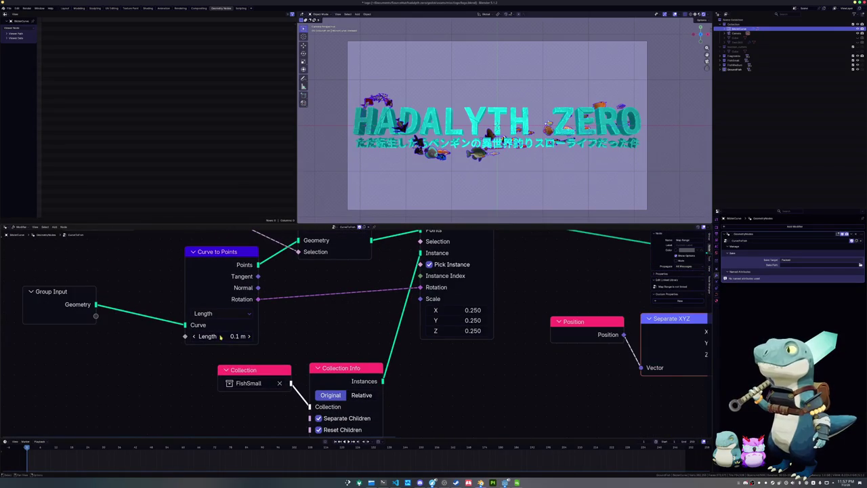
{"action": "left_click_drag", "start_coordinate": [219, 335], "coordinate": [196, 335]}
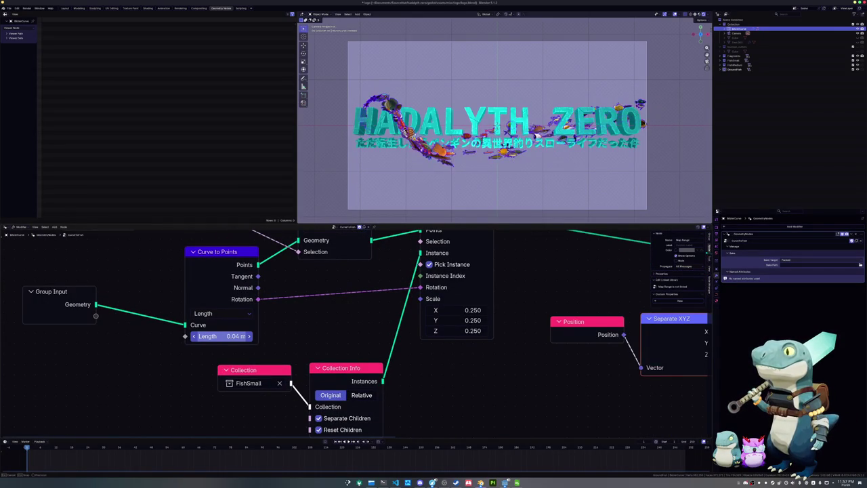
{"action": "left_click", "coordinate": [226, 336]}
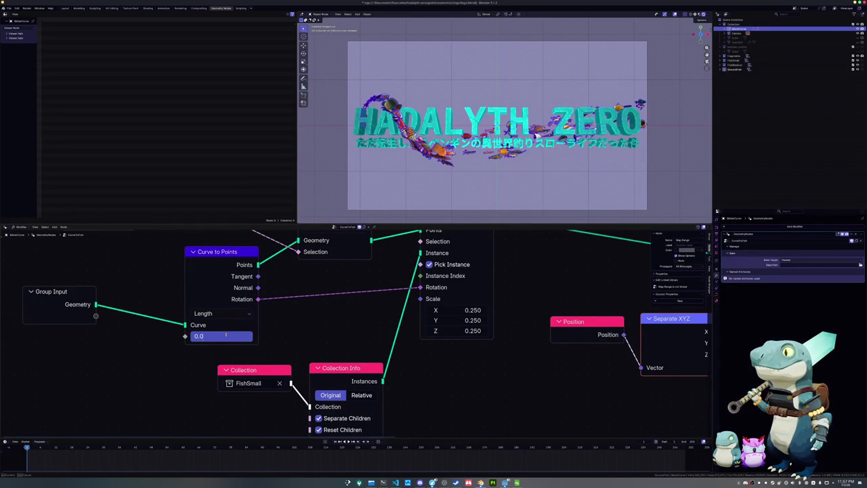
{"action": "type", "text": "5"}
{"action": "key", "text": "Return"}
{"action": "left_click", "coordinate": [225, 336]}
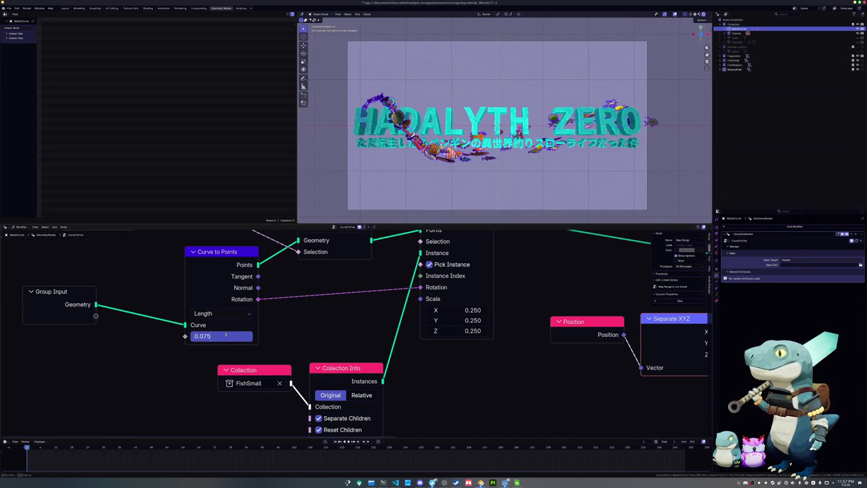
{"action": "key", "text": "Return"}
{"action": "scroll", "coordinate": [342, 212], "scroll_direction": "up", "scroll_amount": 2}
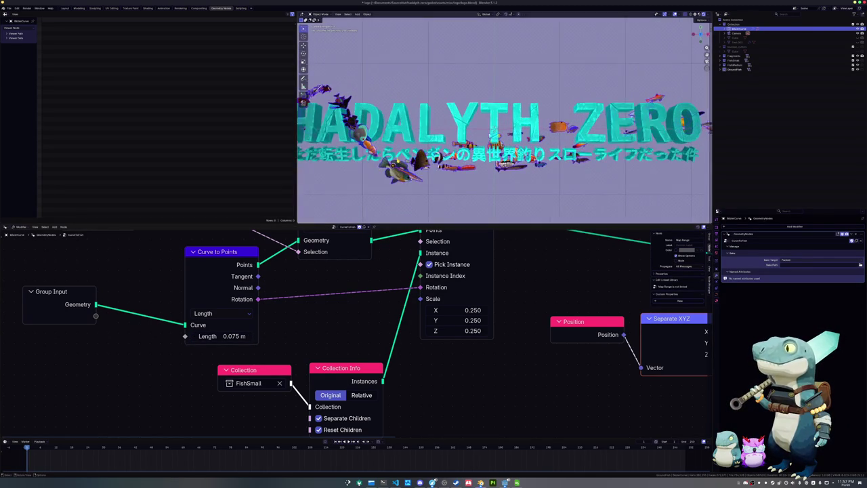
{"action": "left_click", "coordinate": [228, 334]}
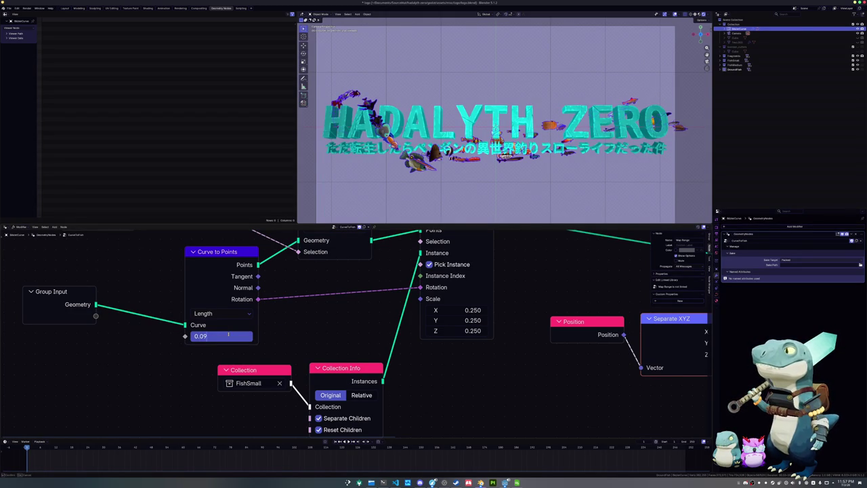
{"action": "key", "text": "Return"}
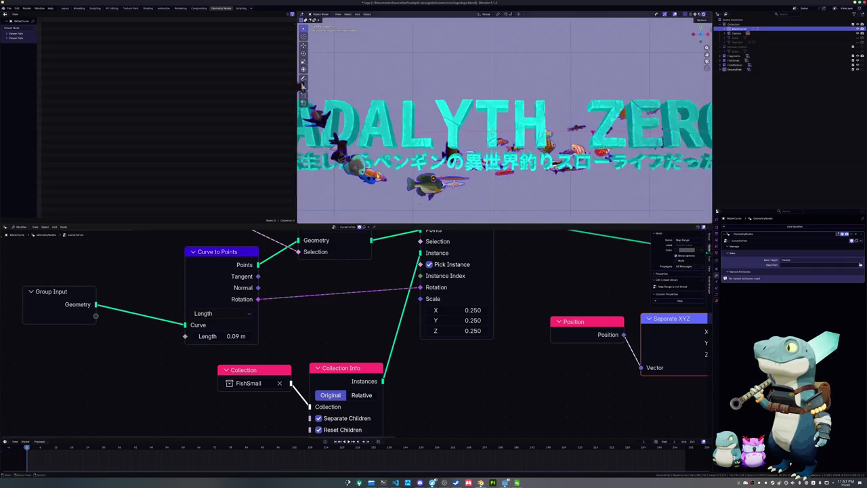
{"action": "middle_click_drag", "start_coordinate": [321, 263], "coordinate": [343, 302]}
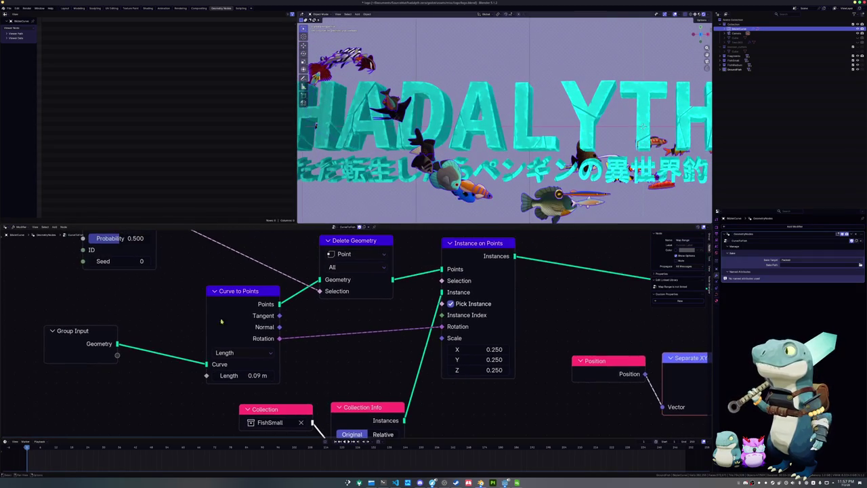
Step: Set the Curve to Points Length to 0.095 m
{"action": "double_click", "coordinate": [254, 375]}
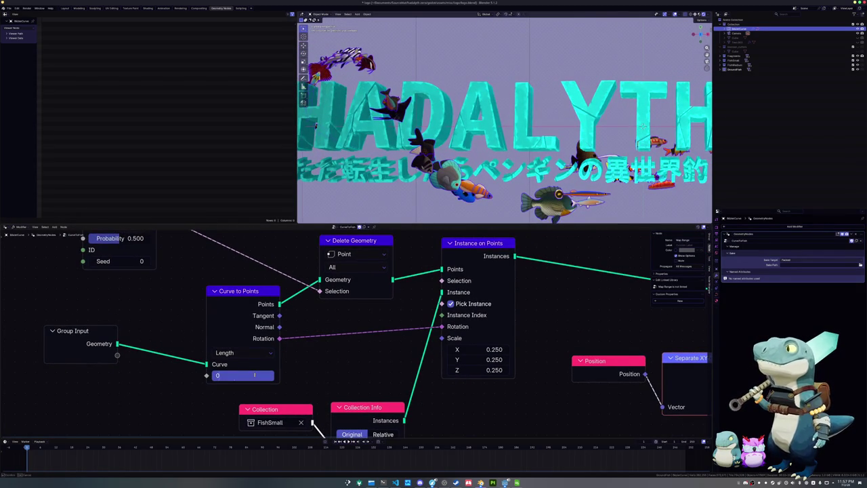
{"action": "type", "text": "95"}
{"action": "key", "text": "Return"}
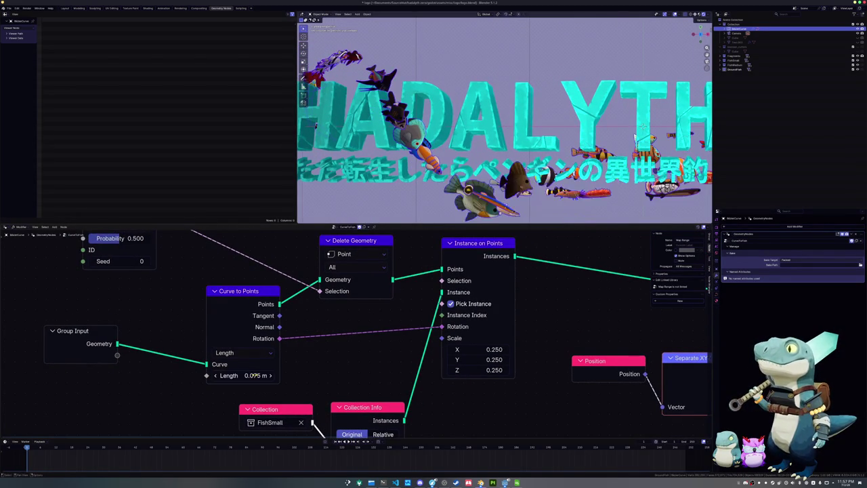
Step: Adjust the Random Value deletion Probability through several values, finally entering 0.330
{"action": "middle_click_drag", "start_coordinate": [242, 335], "coordinate": [270, 345]}
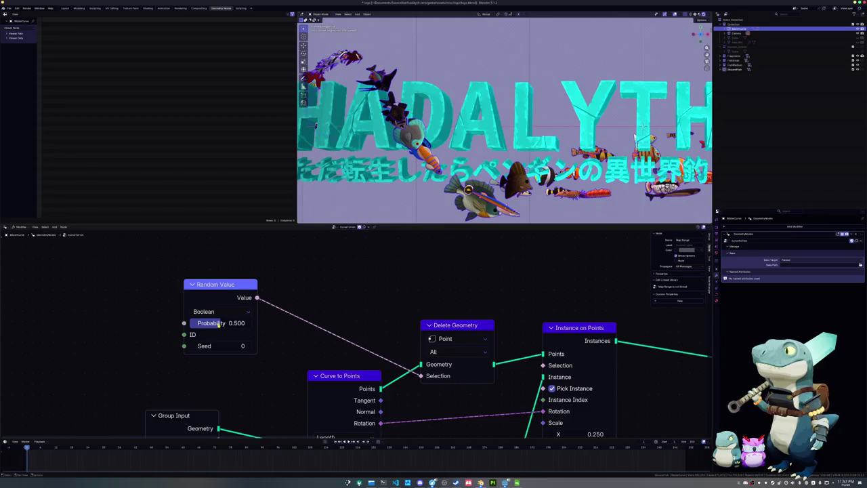
{"action": "left_click_drag", "start_coordinate": [219, 324], "coordinate": [257, 323]}
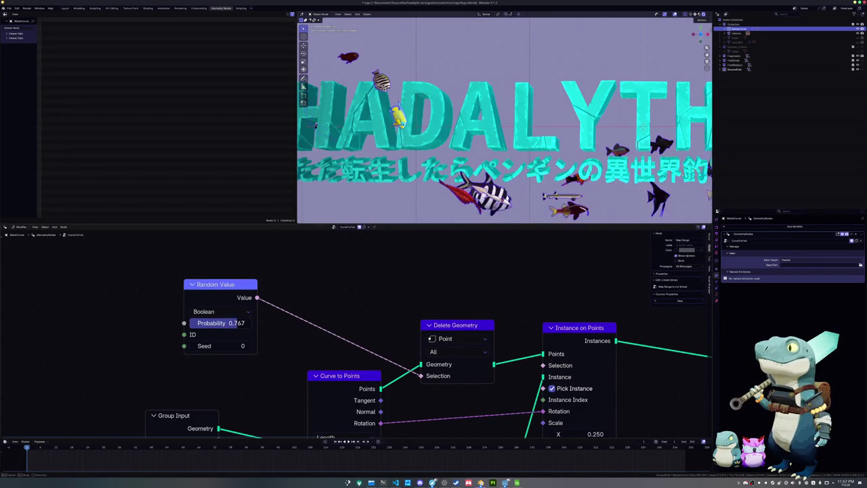
{"action": "mouse_move", "coordinate": [257, 324]}
{"action": "left_mouse_down"}
{"action": "mouse_move", "coordinate": [237, 324]}
{"action": "mouse_move", "coordinate": [245, 324]}
{"action": "left_mouse_up"}
{"action": "scroll", "coordinate": [503, 119], "scroll_direction": "down", "scroll_amount": 2}
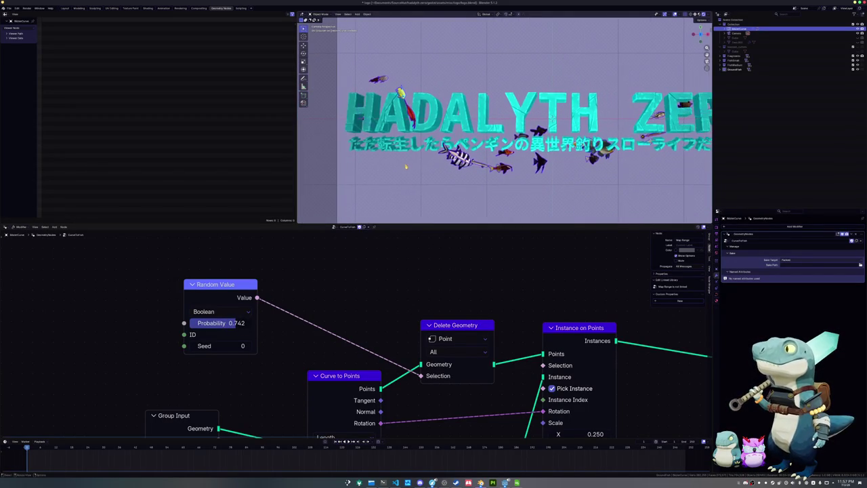
{"action": "mouse_move", "coordinate": [237, 323]}
{"action": "left_mouse_down"}
{"action": "mouse_move", "coordinate": [224, 324]}
{"action": "mouse_move", "coordinate": [252, 324]}
{"action": "mouse_move", "coordinate": [203, 324]}
{"action": "mouse_move", "coordinate": [228, 324]}
{"action": "left_mouse_up"}
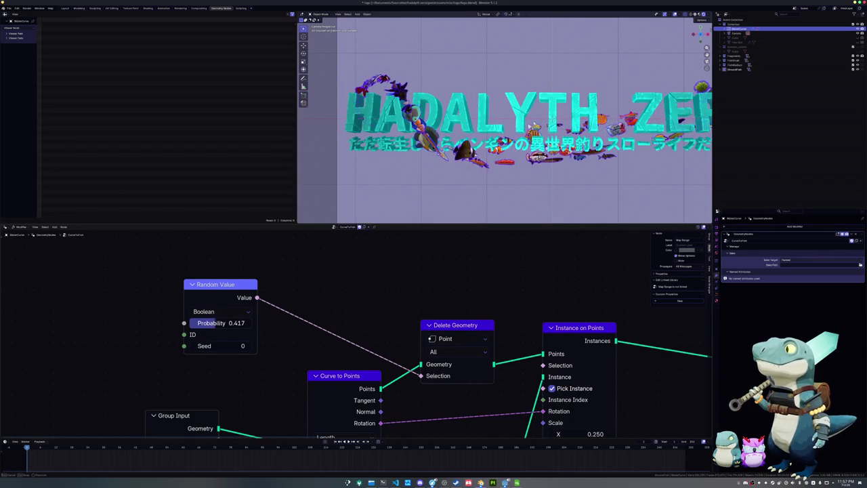
{"action": "mouse_move", "coordinate": [542, 125]}
{"action": "left_mouse_down"}
{"action": "mouse_move", "coordinate": [494, 130]}
{"action": "mouse_move", "coordinate": [509, 130]}
{"action": "left_mouse_up"}
{"action": "scroll", "coordinate": [377, 207], "scroll_direction": "down", "scroll_amount": 2}
{"action": "key", "text": "Home"}
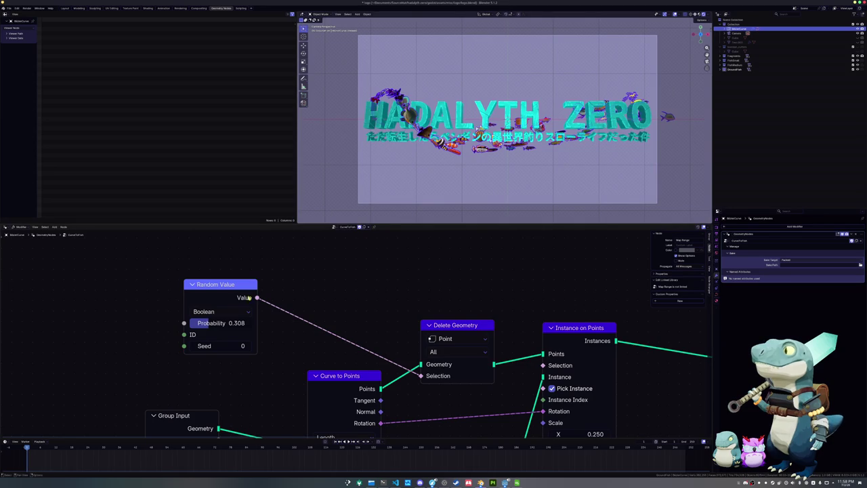
{"action": "left_click", "coordinate": [231, 322]}
{"action": "type", "text": "0"}
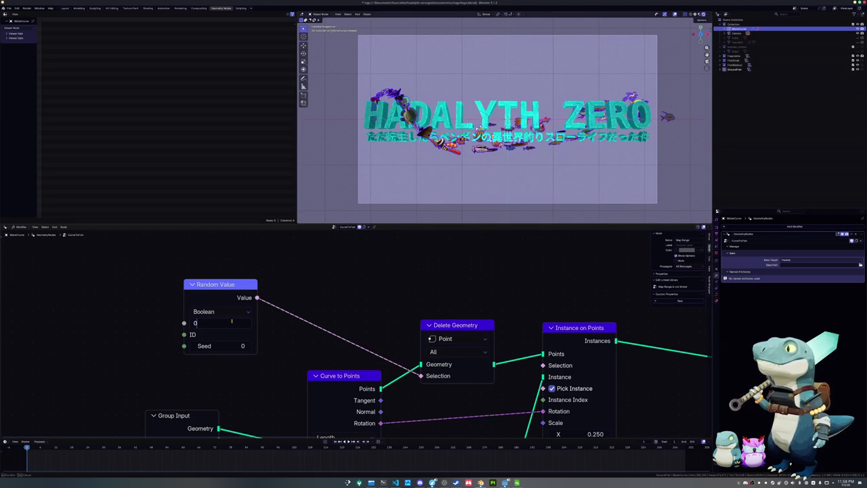
{"action": "key", "text": "Return"}
Step: Set the Curve to Points Length back to 0.1 m
{"action": "middle_click_drag", "start_coordinate": [304, 338], "coordinate": [301, 230]}
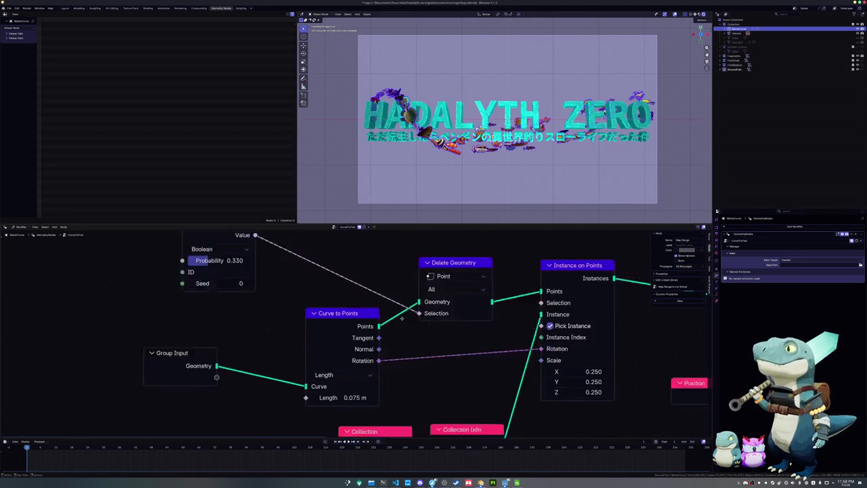
{"action": "left_click", "coordinate": [346, 351]}
{"action": "type", "text": "1"}
{"action": "key", "text": "Return"}
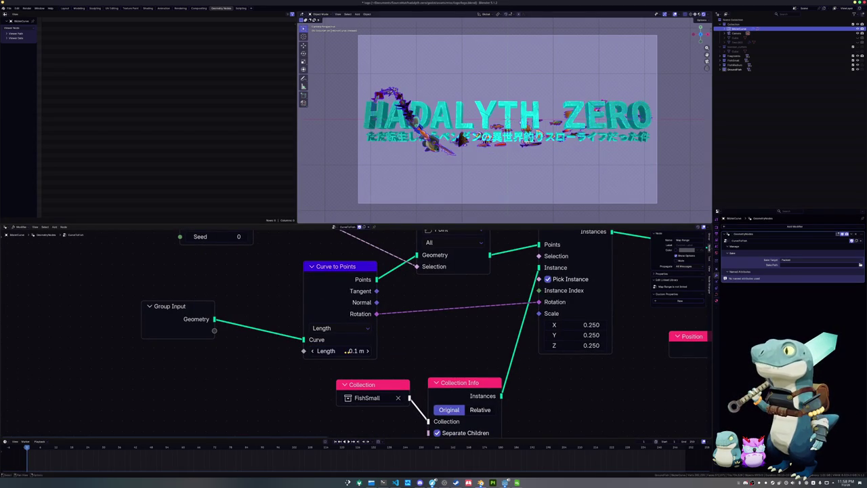
{"action": "middle_click_drag", "start_coordinate": [485, 333], "coordinate": [386, 376]}
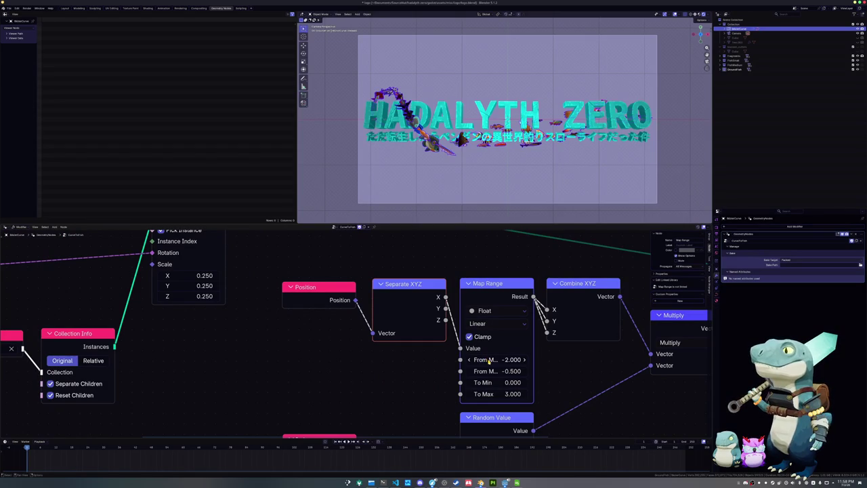
Step: Lower the Map Range From Min from -1.000 to about -4.210
{"action": "left_click", "coordinate": [488, 361]}
{"action": "type", "text": "1"}
{"action": "key", "text": "Return"}
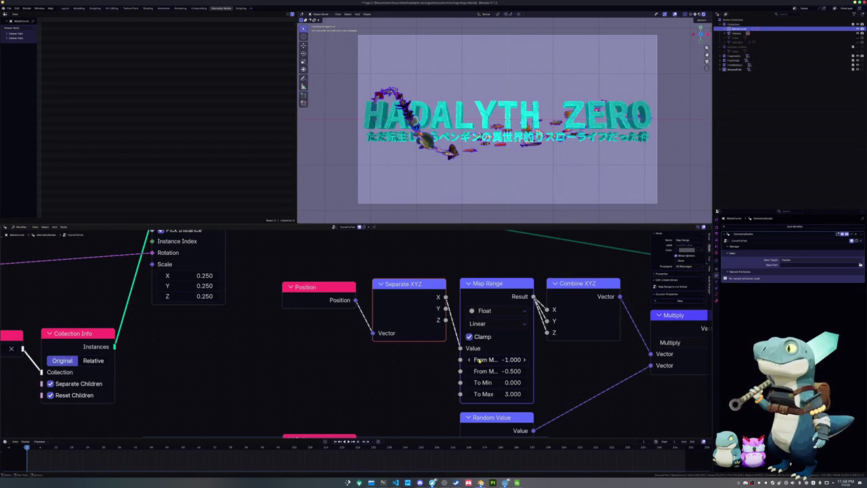
{"action": "mouse_move", "coordinate": [492, 360]}
{"action": "left_mouse_down"}
{"action": "mouse_move", "coordinate": [525, 361]}
{"action": "mouse_move", "coordinate": [495, 359]}
{"action": "left_mouse_up"}
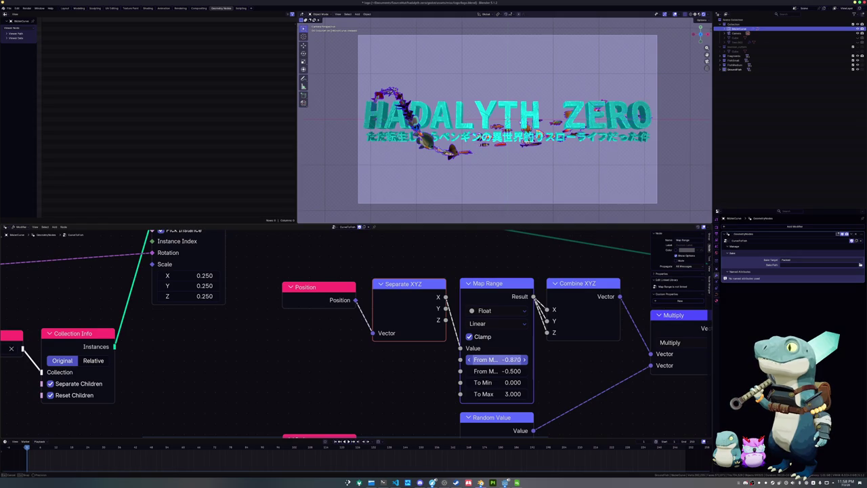
{"action": "left_click_drag", "start_coordinate": [497, 359], "coordinate": [383, 360]}
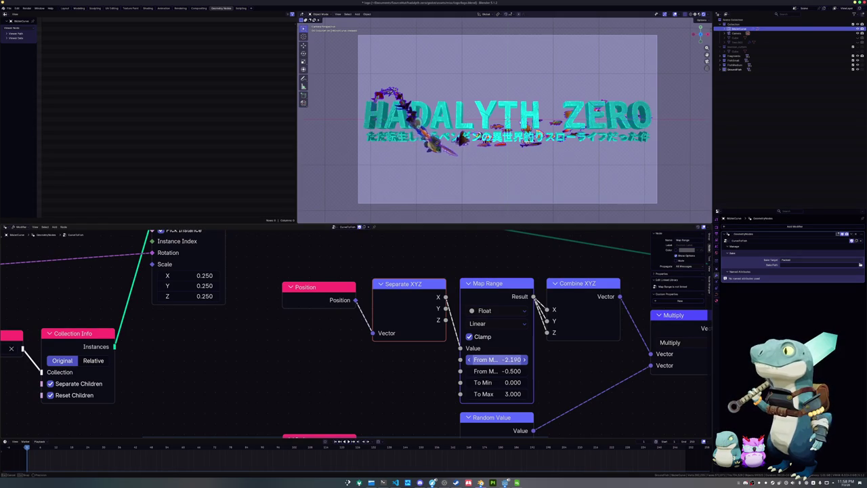
{"action": "left_click_drag", "start_coordinate": [496, 359], "coordinate": [451, 360]}
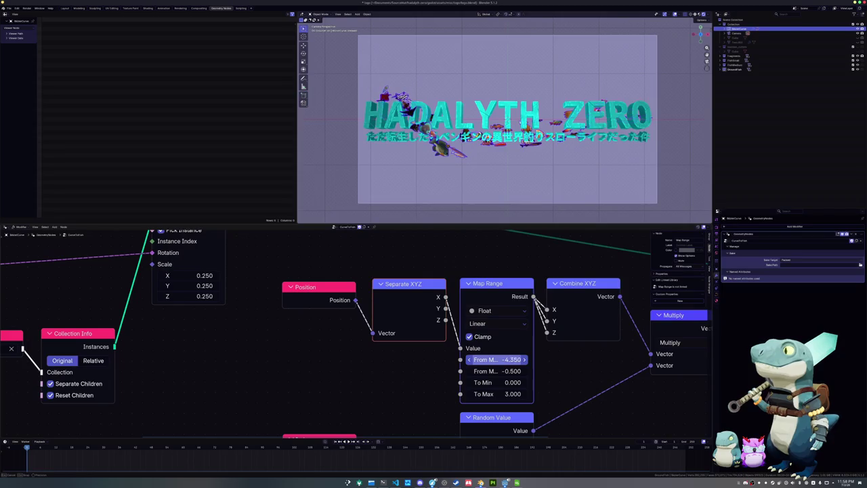
{"action": "mouse_move", "coordinate": [489, 168]}
{"action": "middle_mouse_down"}
{"action": "mouse_move", "coordinate": [673, 136]}
{"action": "mouse_move", "coordinate": [591, 145]}
{"action": "middle_mouse_up"}
{"action": "scroll", "coordinate": [505, 119], "scroll_direction": "down", "scroll_amount": 3}
{"action": "scroll", "coordinate": [504, 118], "scroll_direction": "down", "scroll_amount": 2}
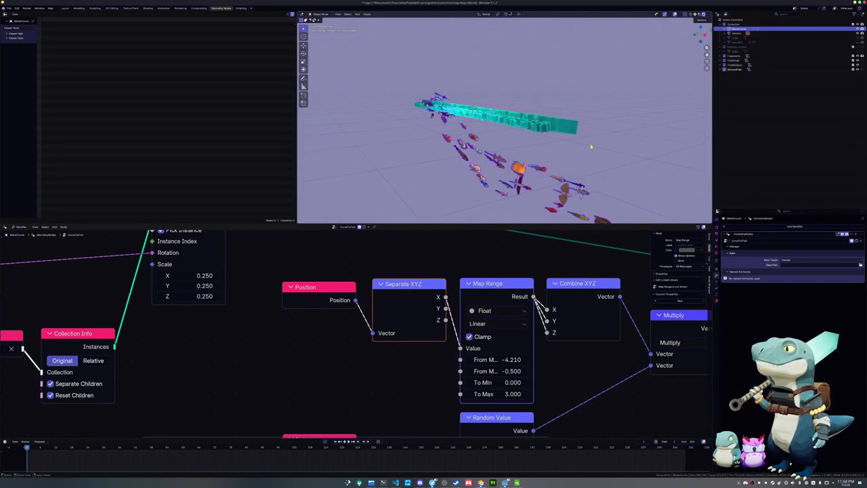
Step: Switch to the Layout workspace and compare front and side views of the scattered fish
{"action": "key", "text": "KP_1"}
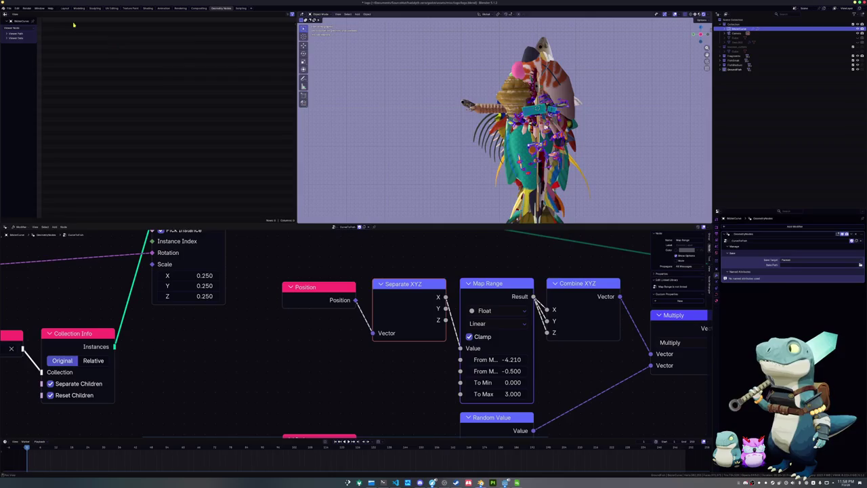
{"action": "left_click", "coordinate": [65, 7]}
{"action": "scroll", "coordinate": [285, 135], "scroll_direction": "up", "scroll_amount": 2}
{"action": "middle_click_drag", "start_coordinate": [284, 136], "coordinate": [290, 220]}
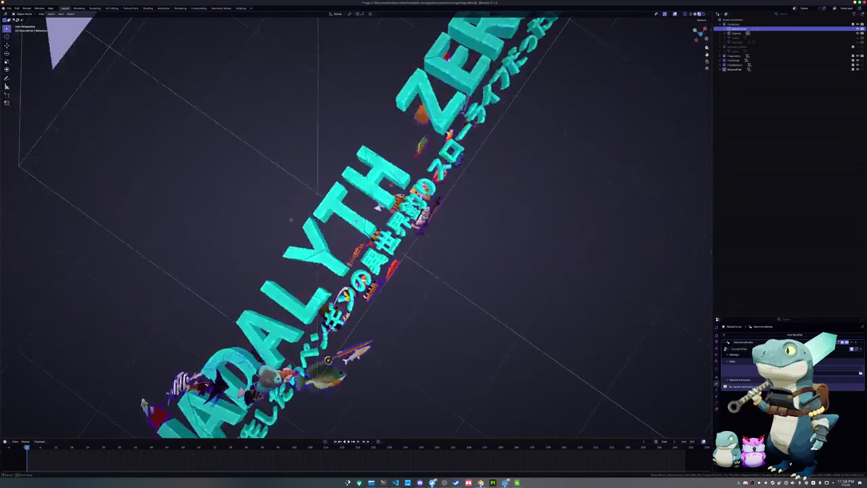
{"action": "key", "text": "KP_1"}
{"action": "key", "text": "KP_3"}
{"action": "key", "text": "KP_1"}
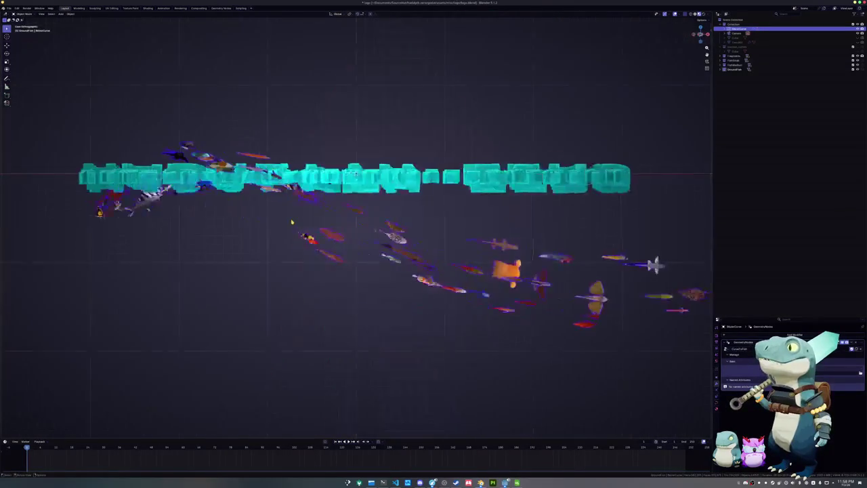
Step: From the left view, move the fish curve's points down along Z in Edit Mode
{"action": "key", "text": "ctrl+KP_3"}
{"action": "key", "text": "Tab"}
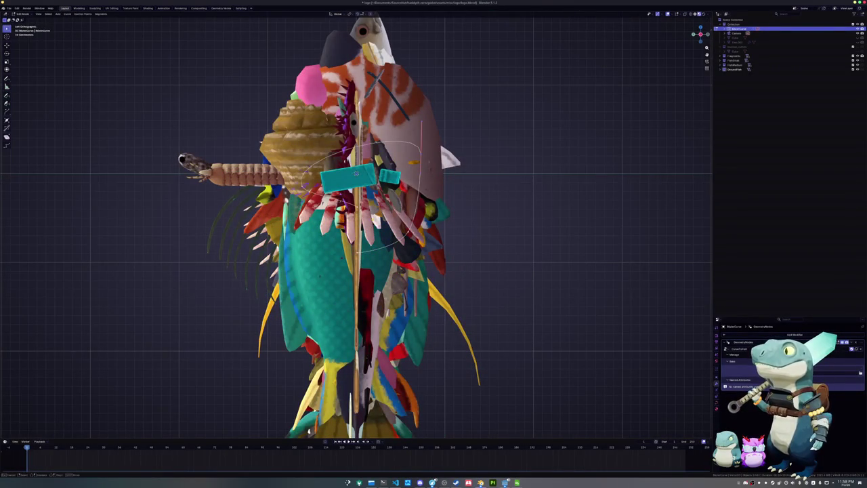
{"action": "key", "text": "g"}
{"action": "key", "text": "z"}
{"action": "key", "text": "Return"}
{"action": "key", "text": "r"}
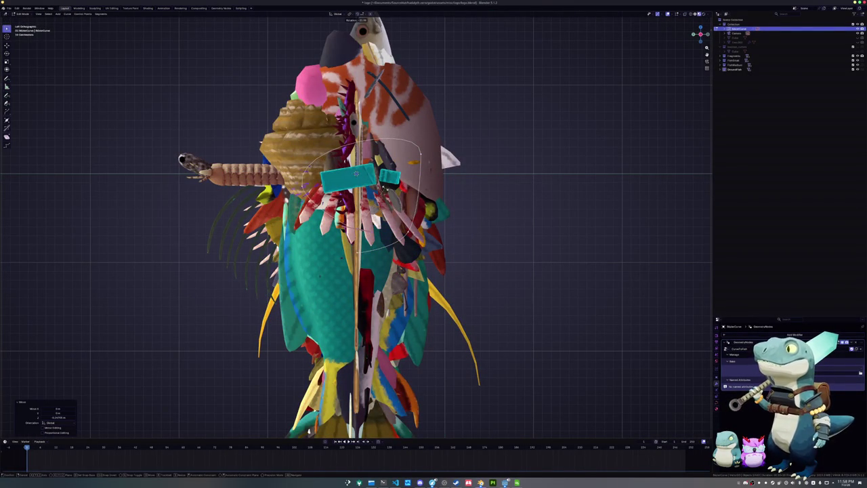
{"action": "key", "text": "Return"}
{"action": "key", "text": "g"}
{"action": "key", "text": "z"}
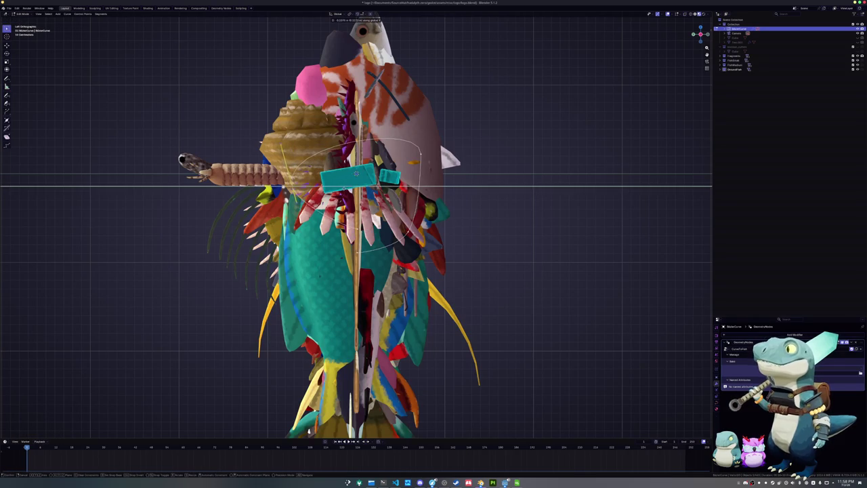
{"action": "key", "text": "Return"}
{"action": "key", "text": "r"}
{"action": "key", "text": "Return"}
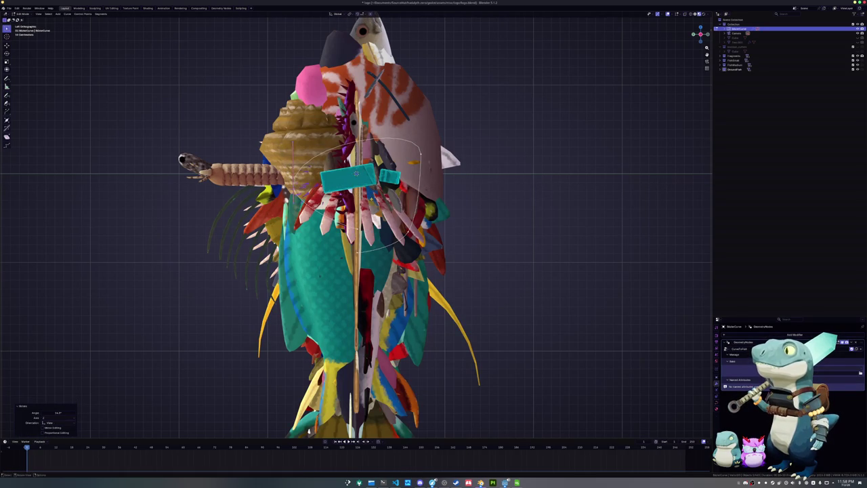
Step: Subdivide the curve segment, raise the points 0.158 m, shift them 0.0443 m along Y, and rotate them
{"action": "right_click", "coordinate": [406, 139]}
{"action": "left_click", "coordinate": [406, 139]}
{"action": "key", "text": "g"}
{"action": "key", "text": "z"}
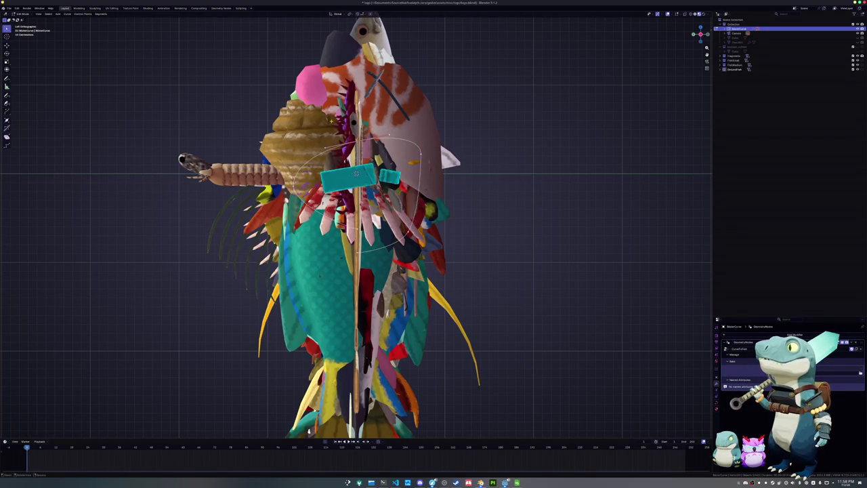
{"action": "key", "text": "Return"}
{"action": "key", "text": "g"}
{"action": "key", "text": "y"}
{"action": "key", "text": "Return"}
{"action": "key", "text": "r"}
{"action": "left_click", "coordinate": [485, 124]}
Step: Lower the curve's bottom control point along Z, then view the fish from top in Object Mode
{"action": "middle_click_drag", "start_coordinate": [484, 125], "coordinate": [352, 135]}
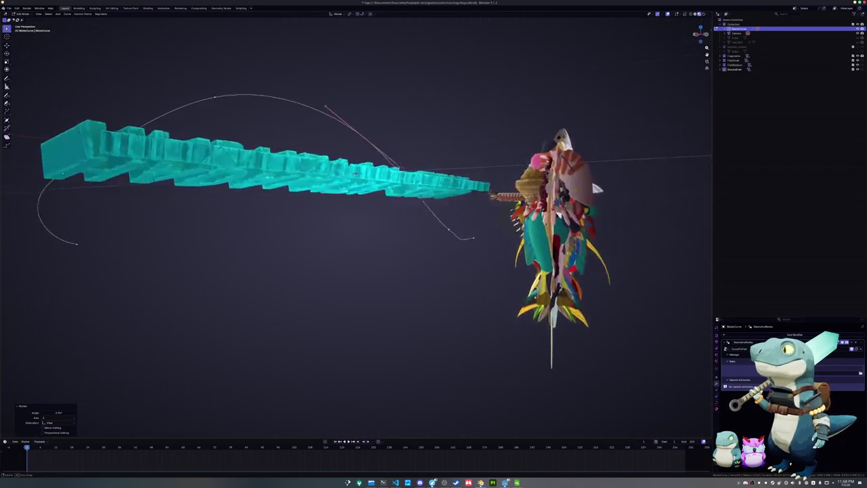
{"action": "mouse_move", "coordinate": [355, 183]}
{"action": "middle_mouse_down"}
{"action": "mouse_move", "coordinate": [429, 221]}
{"action": "mouse_move", "coordinate": [334, 171]}
{"action": "middle_mouse_up"}
{"action": "left_click_drag", "start_coordinate": [406, 213], "coordinate": [441, 247]}
{"action": "key", "text": "g"}
{"action": "key", "text": "z"}
{"action": "key", "text": "Return"}
{"action": "middle_click_drag", "start_coordinate": [562, 212], "coordinate": [541, 257]}
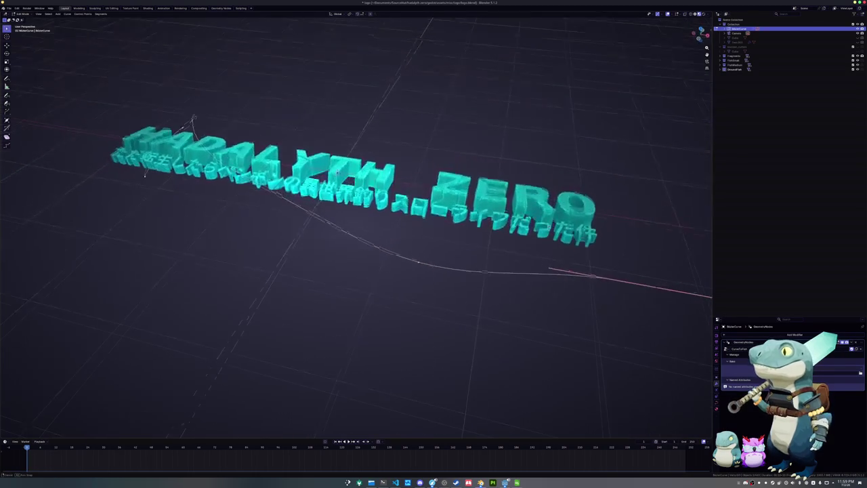
{"action": "key", "text": "KP_7"}
{"action": "key", "text": "Tab"}
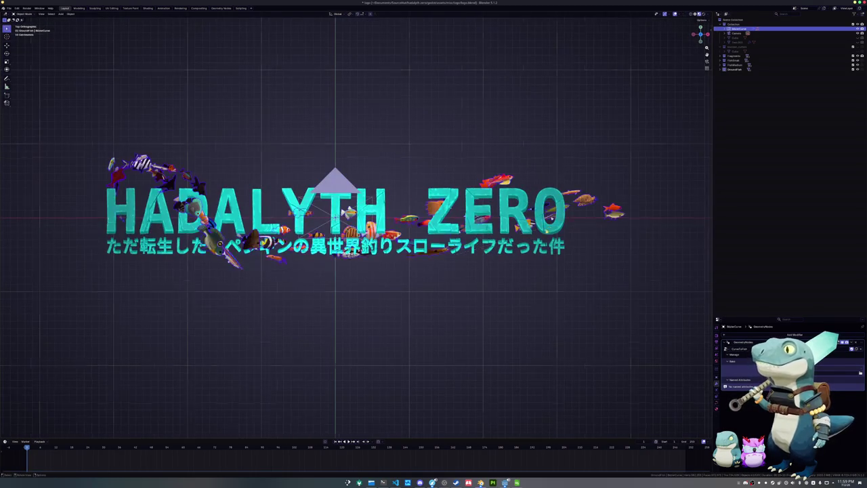
Step: Move the curve's bottom point, then briefly preview the fish
{"action": "scroll", "coordinate": [455, 250], "scroll_direction": "down", "scroll_amount": 2}
{"action": "key", "text": "Tab"}
{"action": "scroll", "coordinate": [388, 251], "scroll_direction": "up", "scroll_amount": 2}
{"action": "key", "text": "g"}
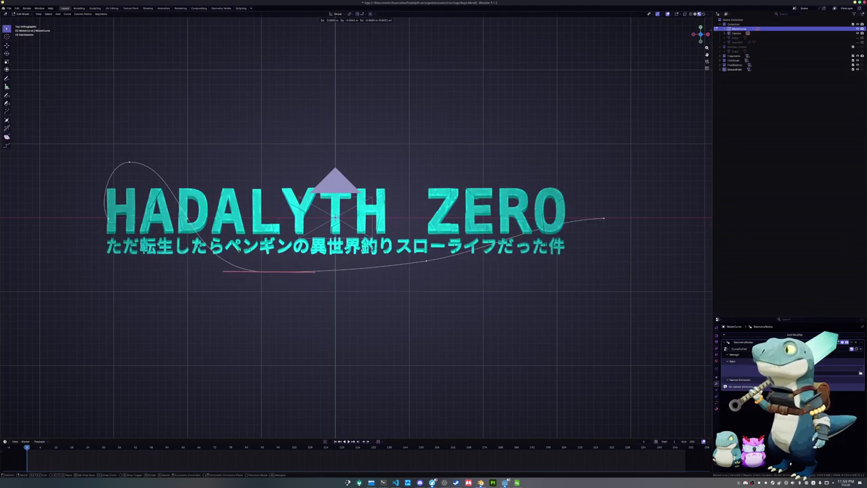
{"action": "left_click", "coordinate": [245, 258]}
{"action": "key", "text": "Tab"}
{"action": "key", "text": "Tab"}
Step: Shift the curve's right end point and other points along Y, previewing the fish
{"action": "left_click", "coordinate": [425, 260]}
{"action": "key", "text": "g"}
{"action": "key", "text": "y"}
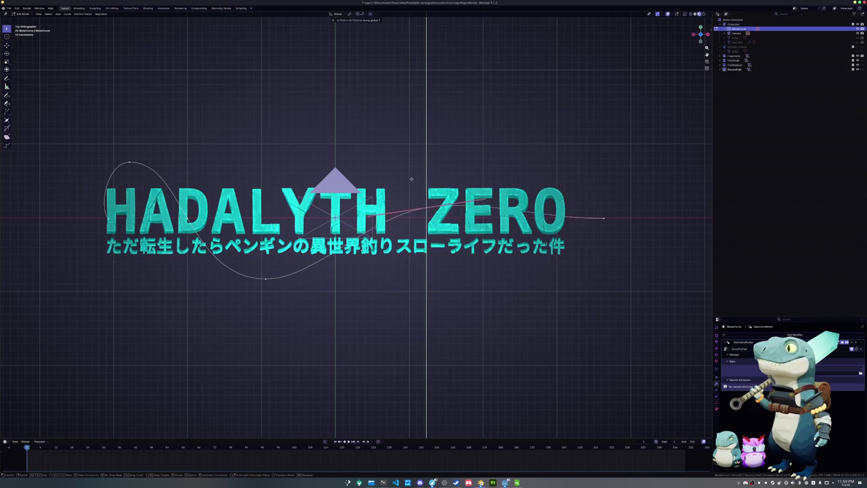
{"action": "left_click", "coordinate": [399, 215]}
{"action": "key", "text": "Tab"}
{"action": "key", "text": "Tab"}
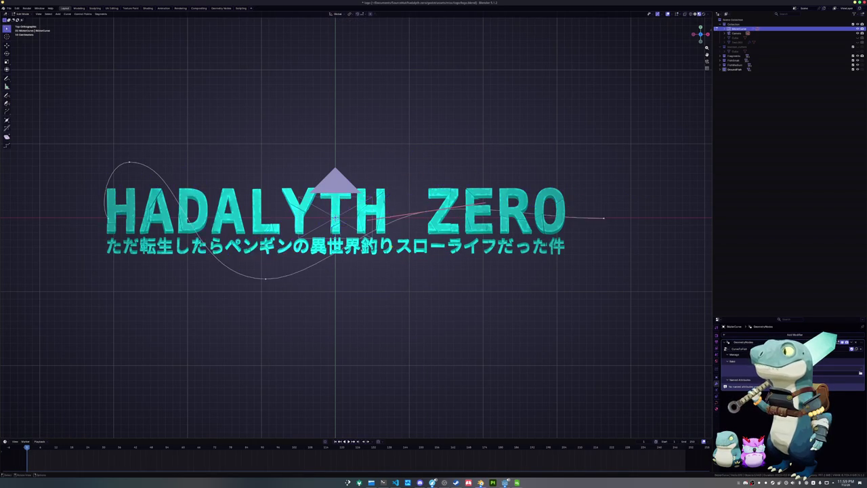
{"action": "key", "text": "g"}
{"action": "key", "text": "y"}
{"action": "left_click", "coordinate": [367, 258]}
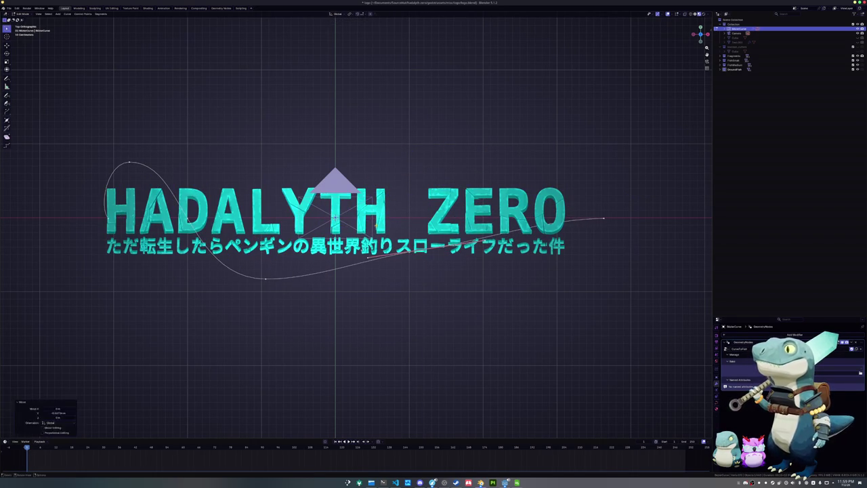
Step: Set all curve handles to Automatic and shift the point near the letter A along X
{"action": "key", "text": "a"}
{"action": "right_click", "coordinate": [366, 230]}
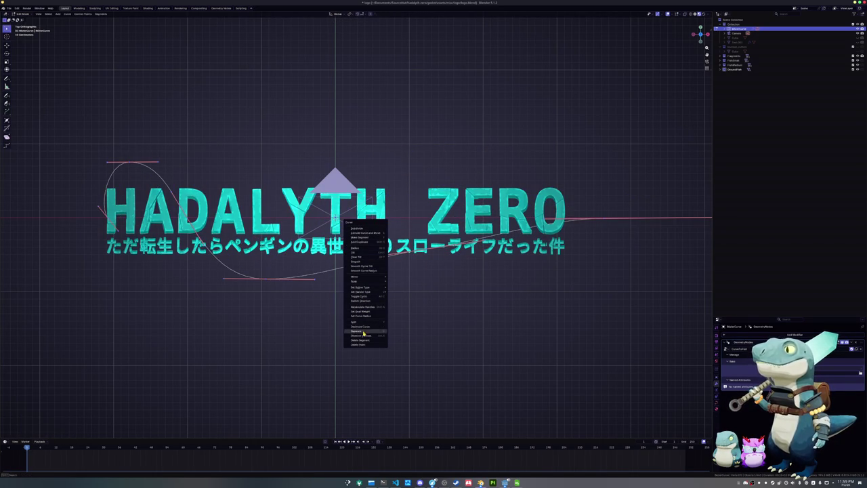
{"action": "mouse_move", "coordinate": [361, 287]}
{"action": "left_click", "coordinate": [400, 291]}
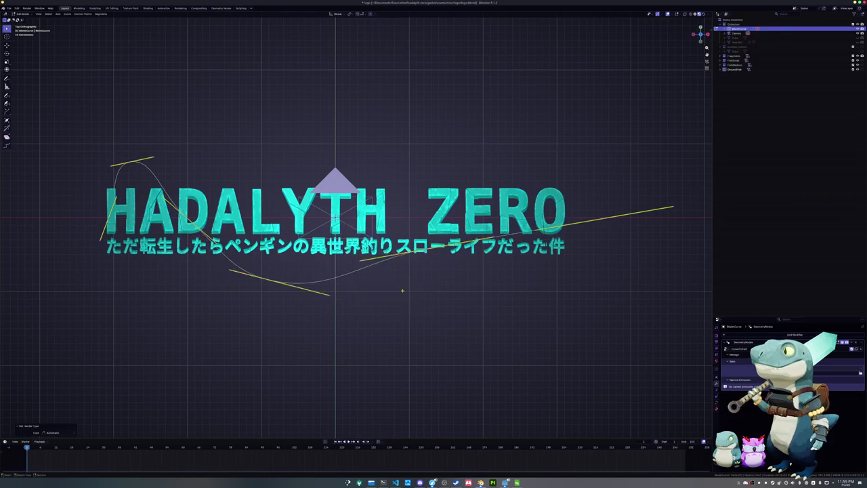
{"action": "left_click", "coordinate": [193, 213]}
{"action": "key", "text": "g"}
{"action": "key", "text": "x"}
{"action": "key", "text": "Return"}
Step: Smooth the whole curve twice and rotate points to reshape its left side
{"action": "key", "text": "a"}
{"action": "right_click", "coordinate": [210, 178]}
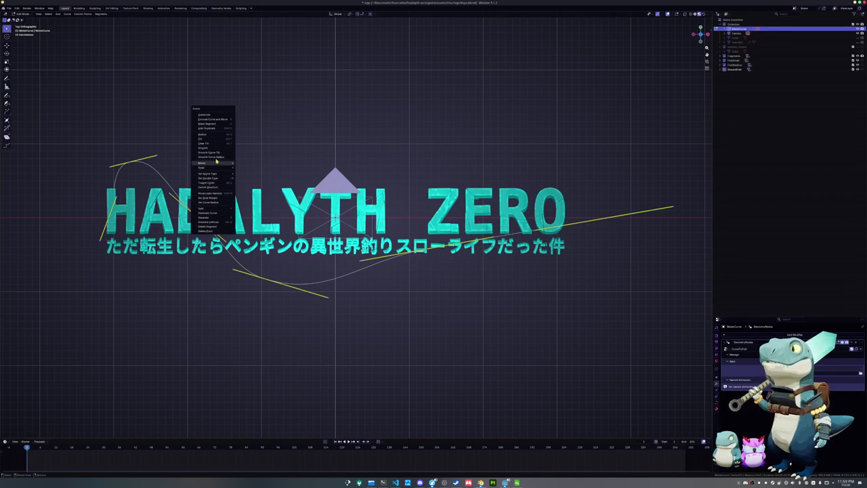
{"action": "left_click", "coordinate": [212, 148]}
{"action": "key", "text": "shift+r"}
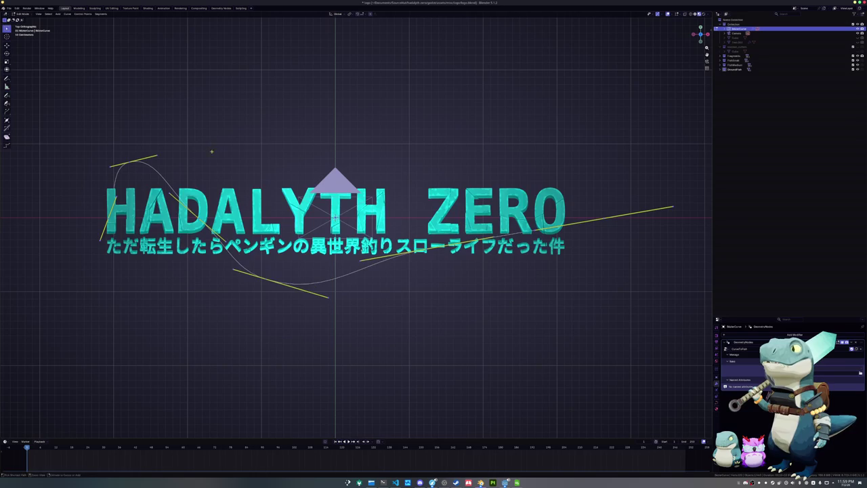
{"action": "key", "text": "r"}
{"action": "left_click", "coordinate": [262, 210]}
{"action": "middle_click_drag", "start_coordinate": [262, 210], "coordinate": [271, 197]}
{"action": "middle_click_drag", "start_coordinate": [353, 230], "coordinate": [406, 203]}
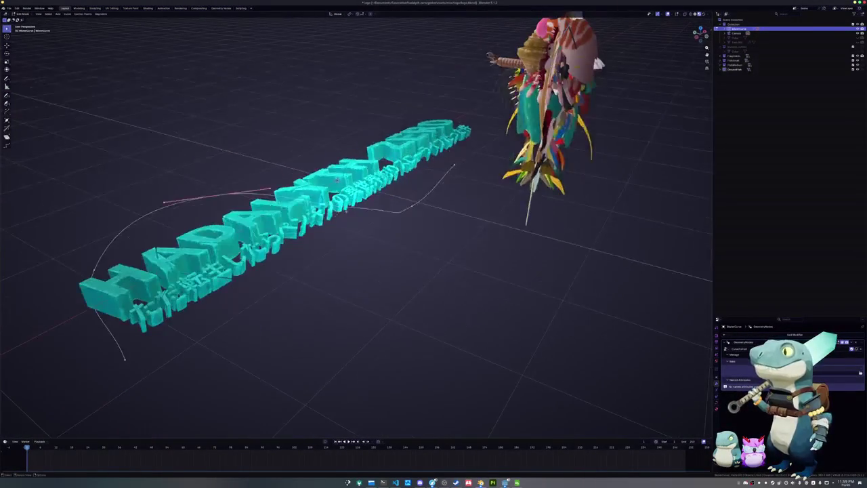
Step: Nudge a curve handle along X, then switch to an orthographic top view of the logo
{"action": "key", "text": "g"}
{"action": "key", "text": "x"}
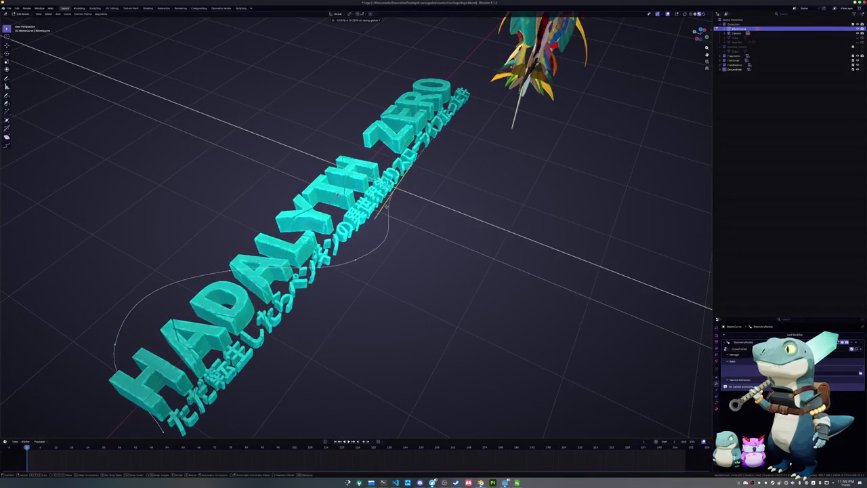
{"action": "key", "text": "Return"}
{"action": "key", "text": "KP_5"}
{"action": "key", "text": "KP_7"}
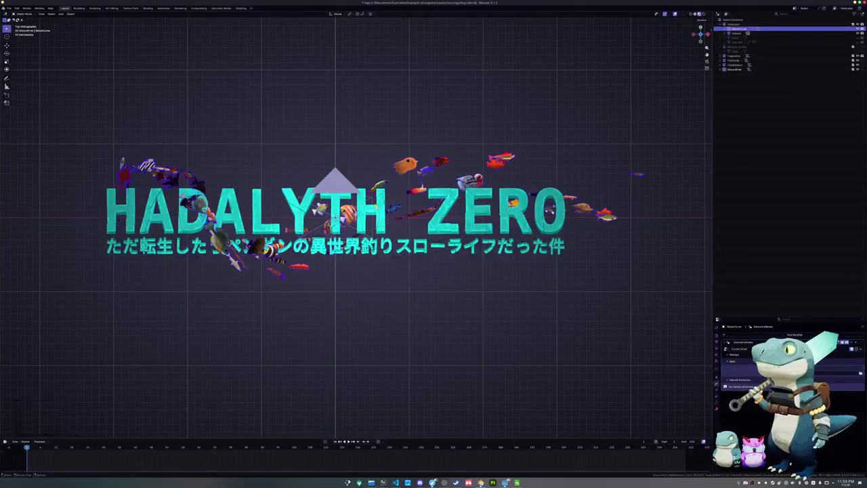
Step: Shift handles along Y, dropping the curve's end handle lower, and preview the fish
{"action": "key", "text": "g"}
{"action": "key", "text": "y"}
{"action": "key", "text": "Return"}
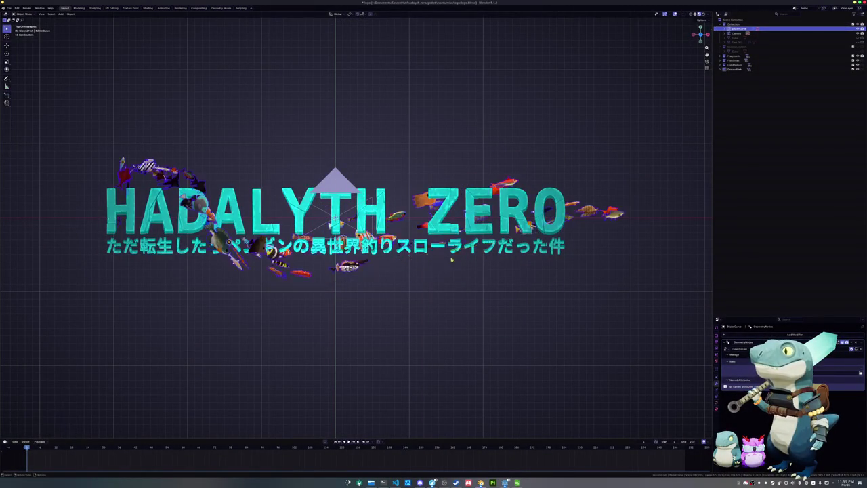
{"action": "left_click", "coordinate": [569, 181]}
{"action": "key", "text": "g"}
{"action": "key", "text": "y"}
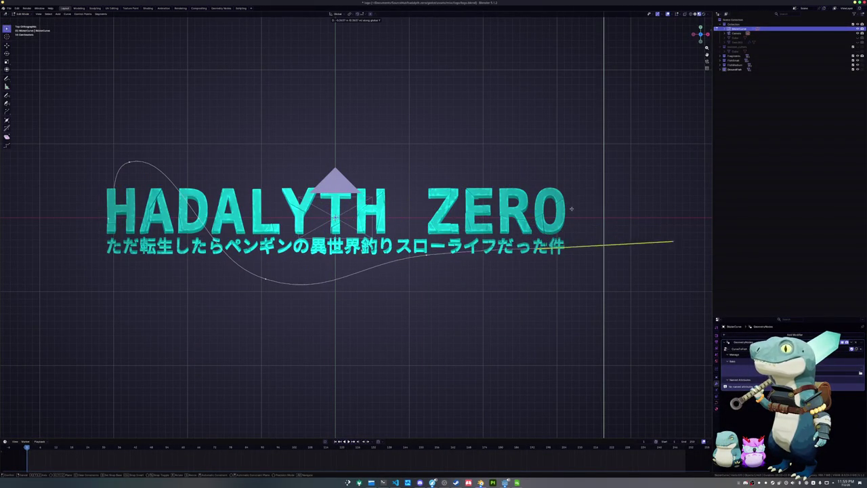
{"action": "key", "text": "Return"}
{"action": "key", "text": "Tab"}
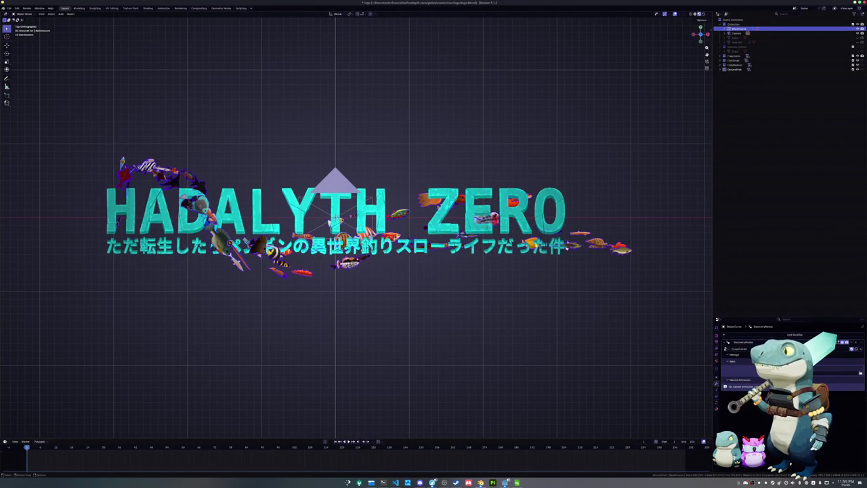
{"action": "key", "text": "Tab"}
Step: Move the curve points beneath the subtitle along Y, checking the fish stream
{"action": "middle_click_drag", "start_coordinate": [334, 223], "coordinate": [372, 223], "text": "shift"}
{"action": "left_click_drag", "start_coordinate": [513, 319], "coordinate": [276, 219]}
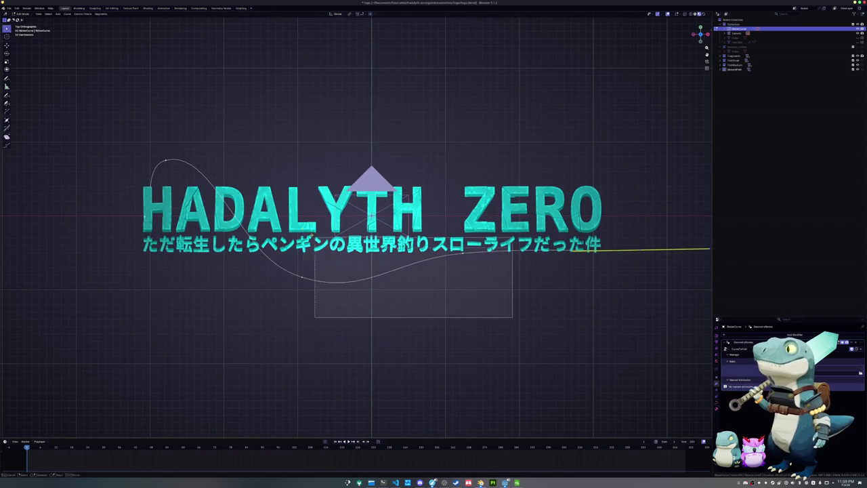
{"action": "key", "text": "Tab"}
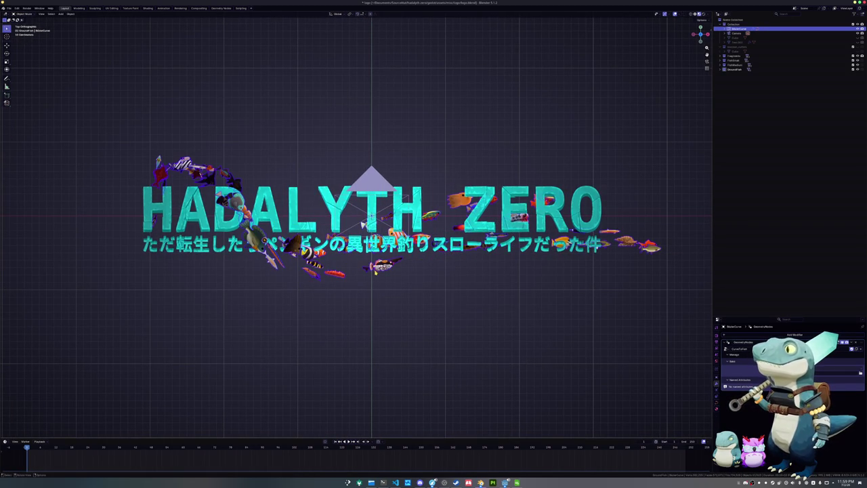
{"action": "middle_click_drag", "start_coordinate": [364, 225], "coordinate": [380, 234], "text": "shift"}
{"action": "key", "text": "Tab"}
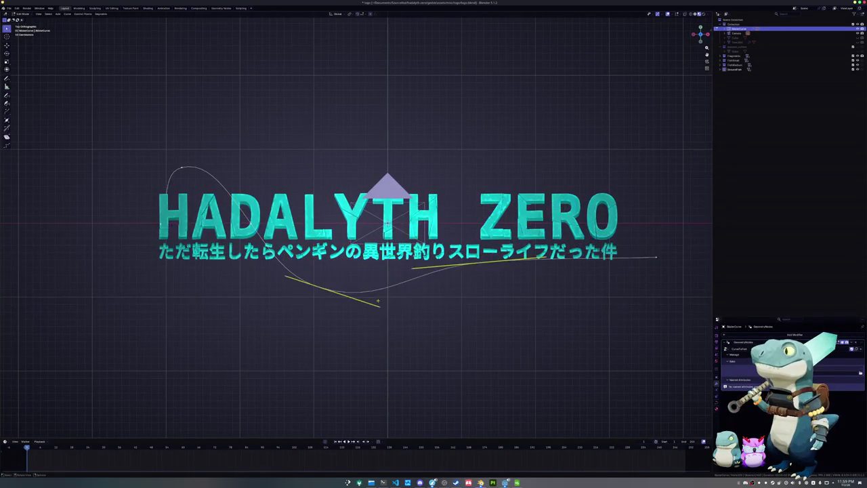
{"action": "left_click_drag", "start_coordinate": [507, 340], "coordinate": [299, 251]}
{"action": "key", "text": "g"}
{"action": "key", "text": "y"}
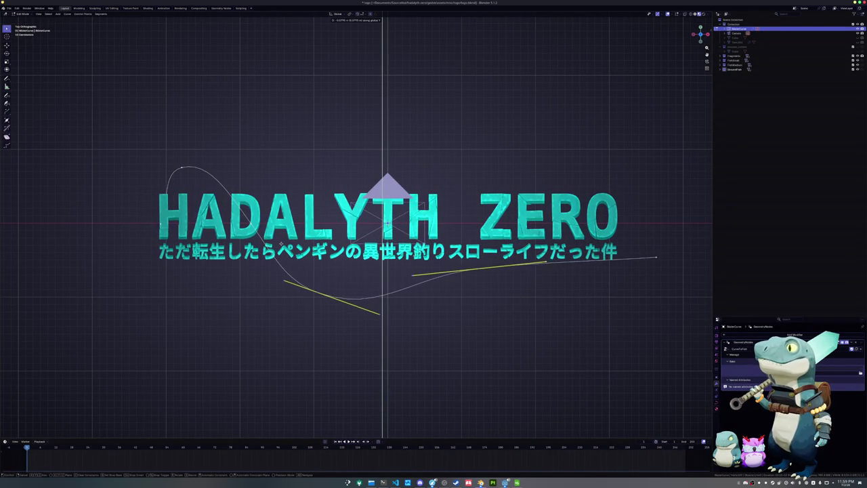
{"action": "left_click", "coordinate": [283, 241]}
{"action": "key", "text": "Tab"}
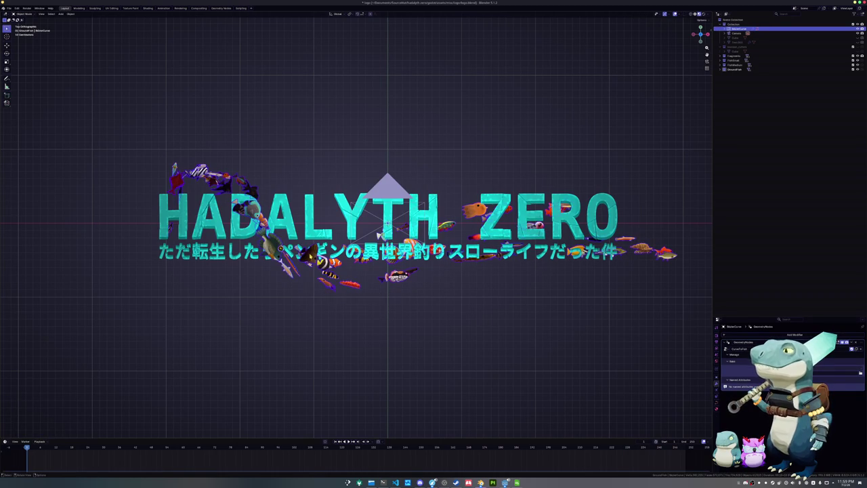
{"action": "key", "text": "Tab"}
Step: Push those points further along Y and slide the curve's right end point along X
{"action": "key", "text": "g"}
{"action": "key", "text": "y"}
{"action": "left_click", "coordinate": [298, 305]}
{"action": "key", "text": "Tab"}
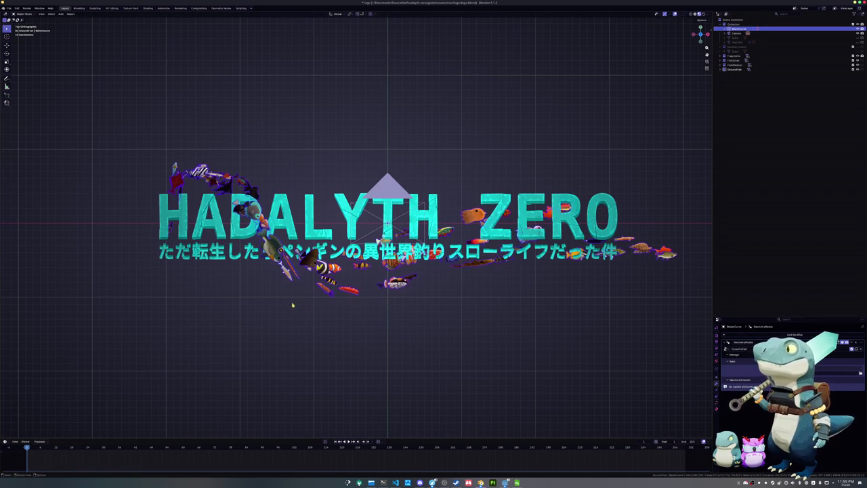
{"action": "middle_click_drag", "start_coordinate": [269, 303], "coordinate": [236, 300], "text": "shift"}
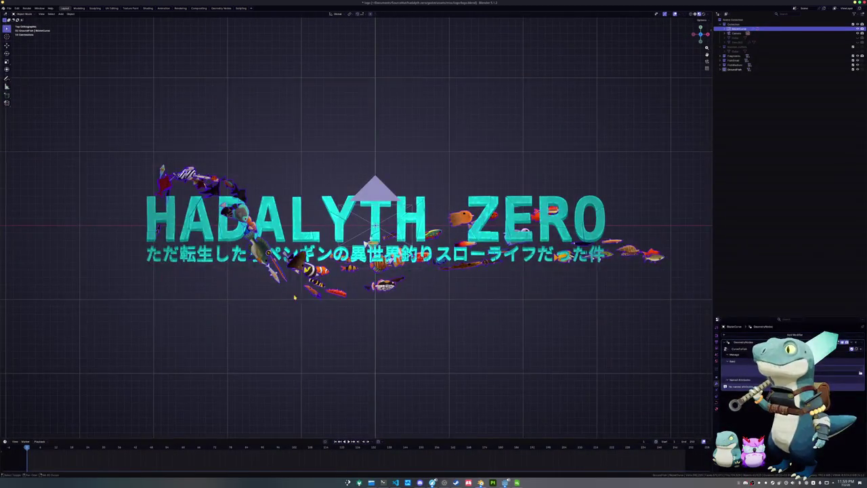
{"action": "key", "text": "Tab"}
{"action": "left_click_drag", "start_coordinate": [562, 298], "coordinate": [658, 233]}
{"action": "key", "text": "g"}
{"action": "key", "text": "y"}
{"action": "key", "text": "x"}
{"action": "left_click", "coordinate": [542, 233]}
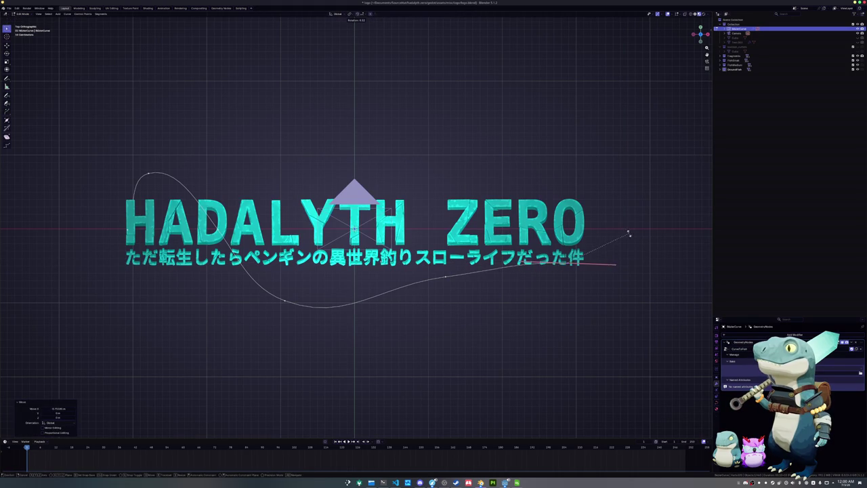
Step: Check the fish through the camera, then slide a curve handle along X and rotate it
{"action": "key", "text": "Tab"}
{"action": "key", "text": "KP_0"}
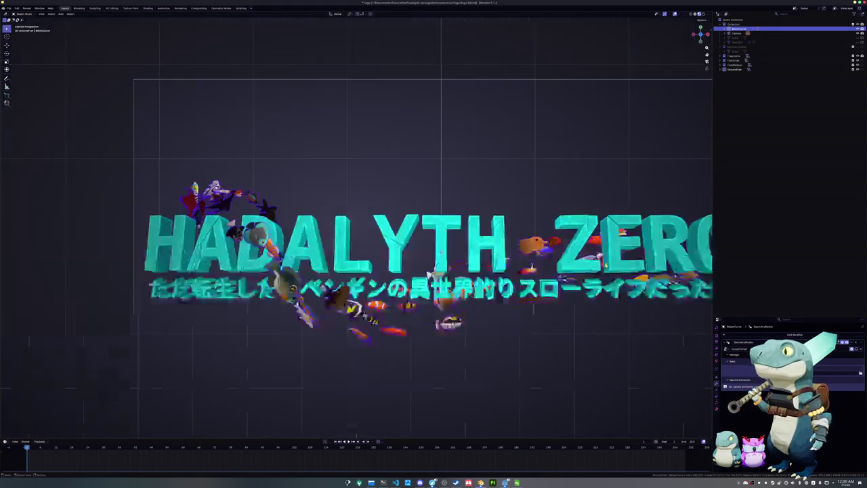
{"action": "key", "text": "Tab"}
{"action": "key", "text": "g"}
{"action": "key", "text": "y"}
{"action": "key", "text": "x"}
{"action": "key", "text": "Return"}
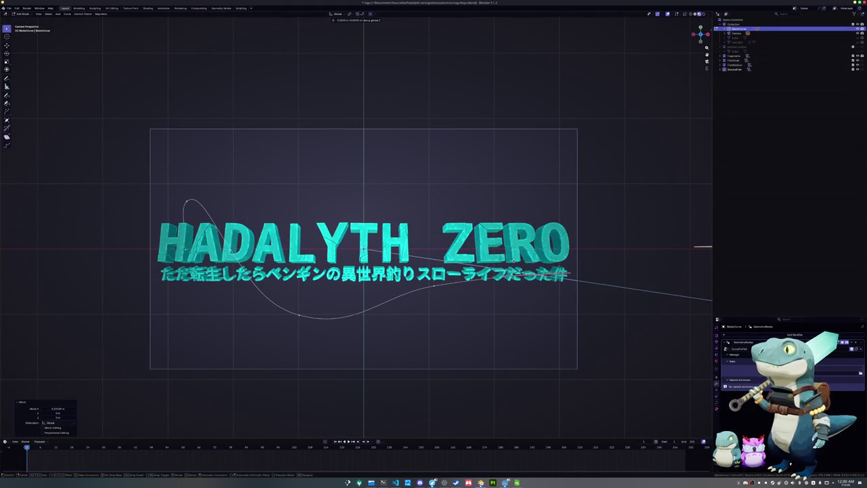
{"action": "key", "text": "Return"}
{"action": "key", "text": "r"}
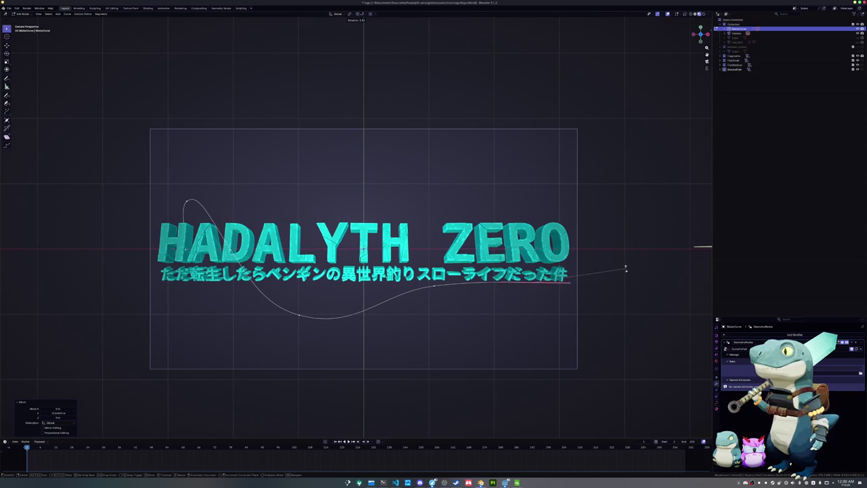
{"action": "key", "text": "Return"}
{"action": "key", "text": "Tab"}
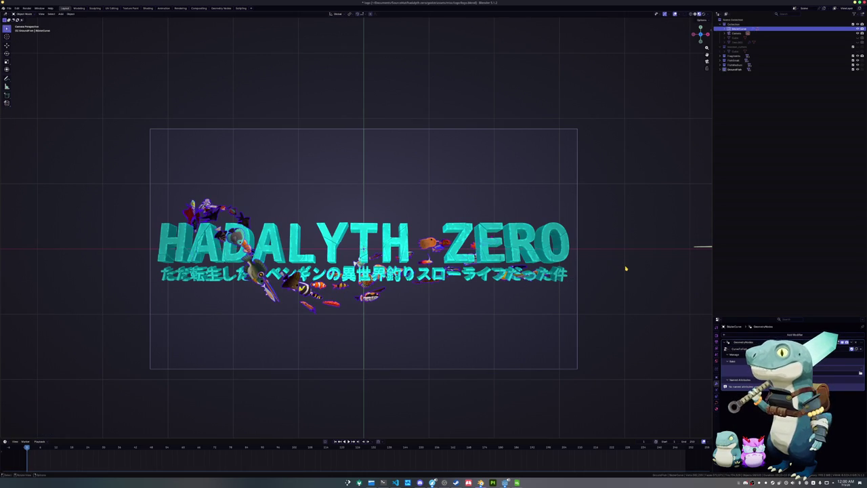
Step: Move a control point under the title along Y and preview the fish instances
{"action": "scroll", "coordinate": [357, 257], "scroll_direction": "up", "scroll_amount": 2}
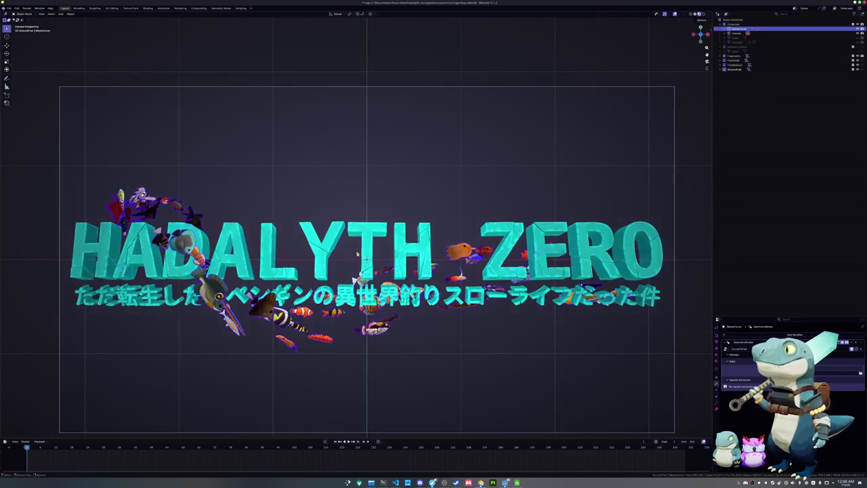
{"action": "middle_click_drag", "start_coordinate": [366, 260], "coordinate": [464, 247], "text": "shift"}
{"action": "key", "text": "Tab"}
{"action": "key", "text": "Tab"}
{"action": "key", "text": "Tab"}
{"action": "key", "text": "Tab"}
{"action": "key", "text": "Tab"}
{"action": "key", "text": "Tab"}
{"action": "key", "text": "Tab"}
{"action": "left_click", "coordinate": [372, 344]}
{"action": "key", "text": "g"}
{"action": "key", "text": "y"}
{"action": "left_click", "coordinate": [334, 299]}
{"action": "key", "text": "Tab"}
{"action": "scroll", "coordinate": [335, 312], "scroll_direction": "down", "scroll_amount": 2}
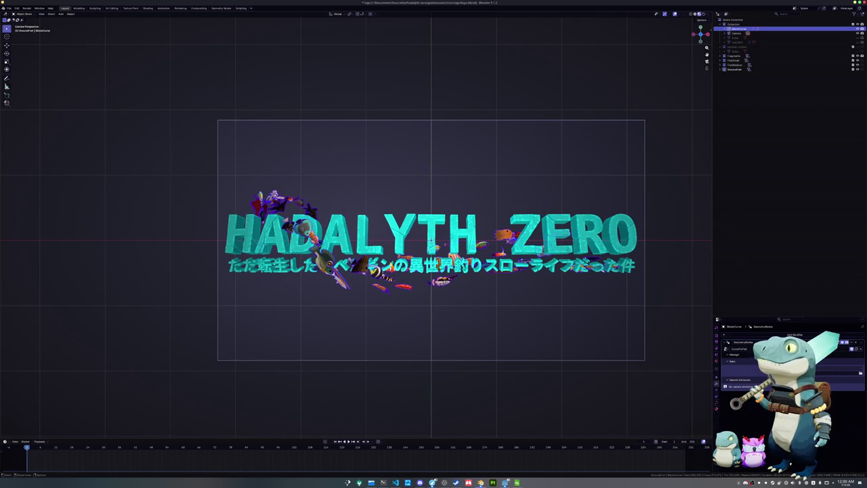
{"action": "key", "text": "Tab"}
{"action": "middle_click_drag", "start_coordinate": [430, 237], "coordinate": [395, 254]}
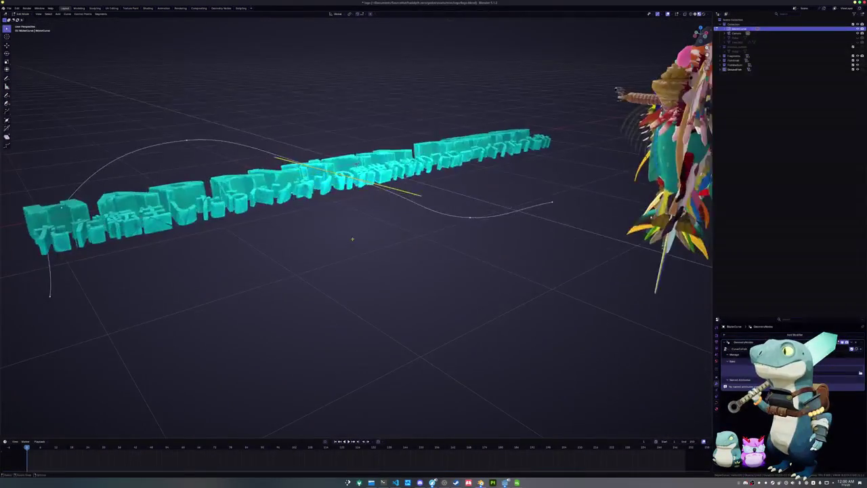
Step: Drop a control point and the left end handle along Z to the text's base
{"action": "left_click_drag", "start_coordinate": [261, 136], "coordinate": [320, 193]}
{"action": "key", "text": "g"}
{"action": "key", "text": "z"}
{"action": "left_click", "coordinate": [468, 237]}
{"action": "middle_click_drag", "start_coordinate": [468, 236], "coordinate": [275, 271]}
{"action": "left_click", "coordinate": [424, 251]}
{"action": "left_click", "coordinate": [194, 213]}
{"action": "key", "text": "g"}
{"action": "key", "text": "z"}
{"action": "left_click", "coordinate": [185, 216]}
{"action": "key", "text": "KP_0"}
{"action": "key", "text": "Tab"}
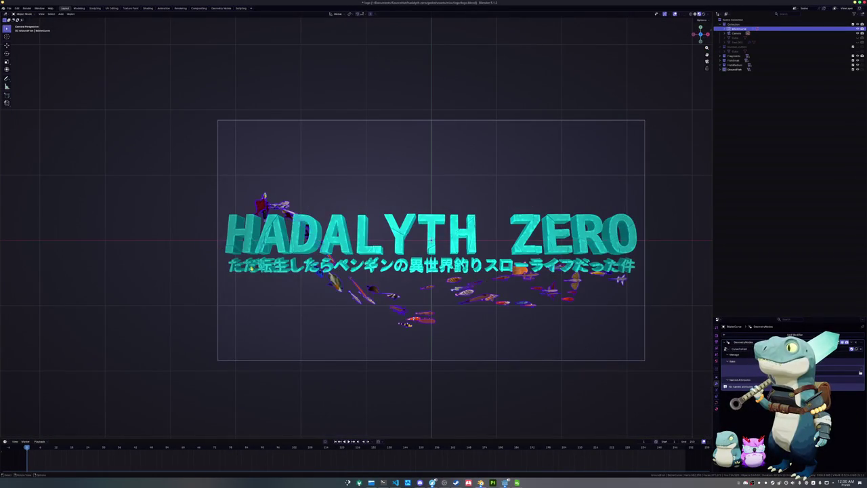
Step: Move a curve handle along Y
{"action": "key", "text": "Tab"}
{"action": "left_click", "coordinate": [430, 327]}
{"action": "key", "text": "g"}
{"action": "key", "text": "y"}
{"action": "left_click", "coordinate": [451, 297]}
Step: Shift two more curve points along Y and preview the fish
{"action": "left_click", "coordinate": [501, 277]}
{"action": "key", "text": "g"}
{"action": "key", "text": "y"}
{"action": "key", "text": "Return"}
{"action": "left_click", "coordinate": [604, 273]}
{"action": "key", "text": "g"}
{"action": "key", "text": "y"}
{"action": "key", "text": "Return"}
{"action": "key", "text": "Tab"}
{"action": "scroll", "coordinate": [448, 298], "scroll_direction": "up", "scroll_amount": 1}
{"action": "scroll", "coordinate": [441, 308], "scroll_direction": "up", "scroll_amount": 1}
{"action": "key", "text": "Tab"}
Step: Box-select part of the curve and delete those vertices
{"action": "middle_click_drag", "start_coordinate": [440, 305], "coordinate": [458, 267]}
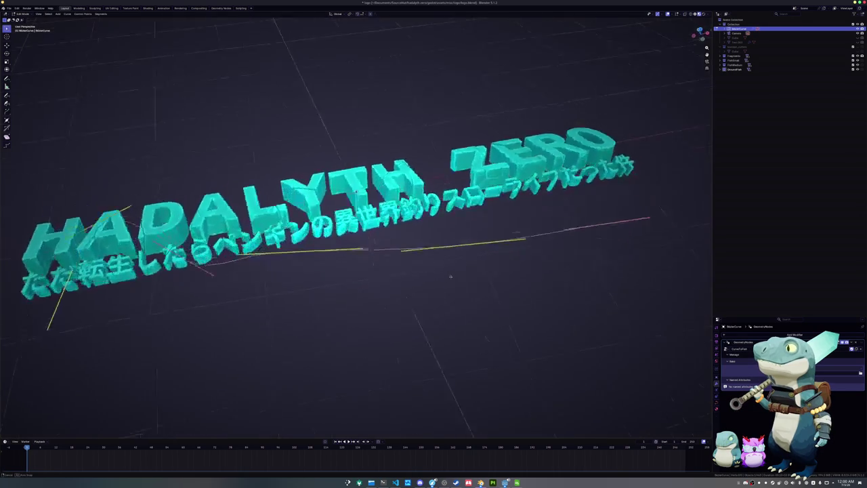
{"action": "left_click_drag", "start_coordinate": [354, 268], "coordinate": [271, 223]}
{"action": "key", "text": "g"}
{"action": "key", "text": "z"}
{"action": "key", "text": "Return"}
{"action": "scroll", "coordinate": [325, 276], "scroll_direction": "down", "scroll_amount": 3}
{"action": "key", "text": "x"}
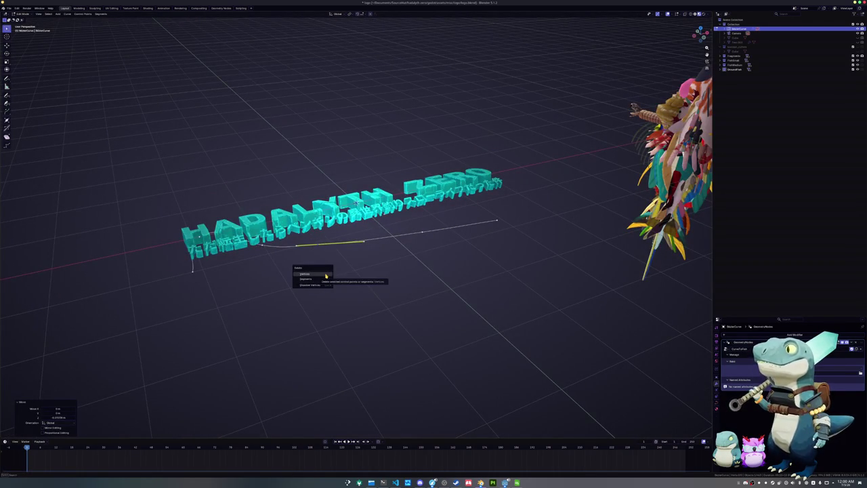
{"action": "left_click", "coordinate": [326, 276]}
Step: Delete the extra curve points near the left end
{"action": "middle_click_drag", "start_coordinate": [336, 265], "coordinate": [438, 246]}
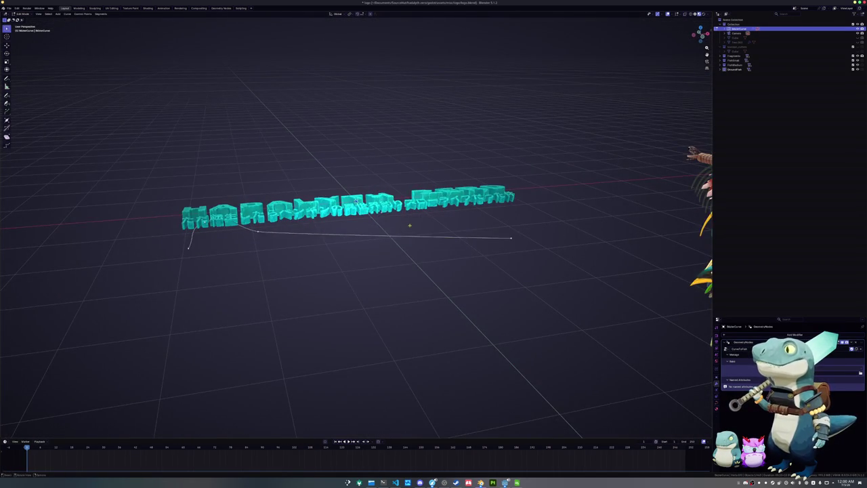
{"action": "middle_click_drag", "start_coordinate": [357, 200], "coordinate": [406, 203]}
{"action": "left_click", "coordinate": [216, 219]}
{"action": "key", "text": "x"}
{"action": "left_click", "coordinate": [204, 212]}
Step: Flatten the remaining points with scale Z 0 and set their handles to Automatic
{"action": "left_click_drag", "start_coordinate": [553, 277], "coordinate": [147, 207]}
{"action": "key", "text": "s"}
{"action": "key", "text": "z"}
{"action": "key", "text": "0"}
{"action": "key", "text": "Return"}
{"action": "right_click", "coordinate": [193, 209]}
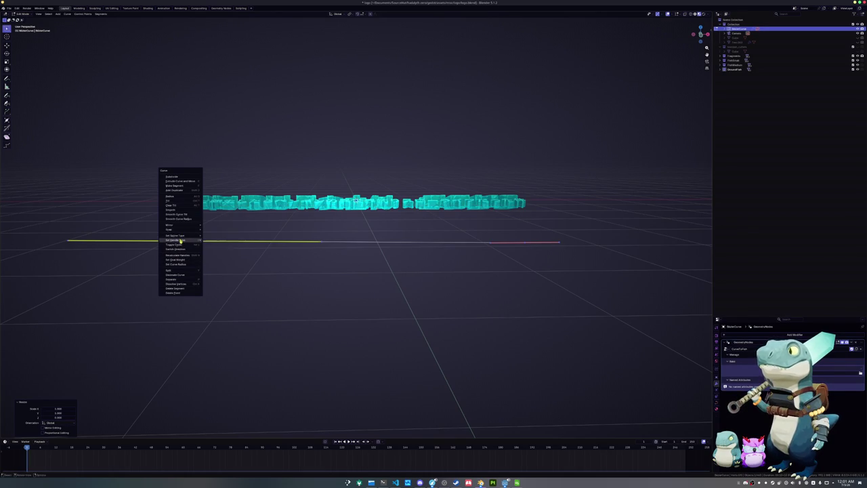
{"action": "left_click", "coordinate": [217, 241]}
Step: From the top view, scale the curve points to 0 on Y for a straight line
{"action": "key", "text": "KP_7"}
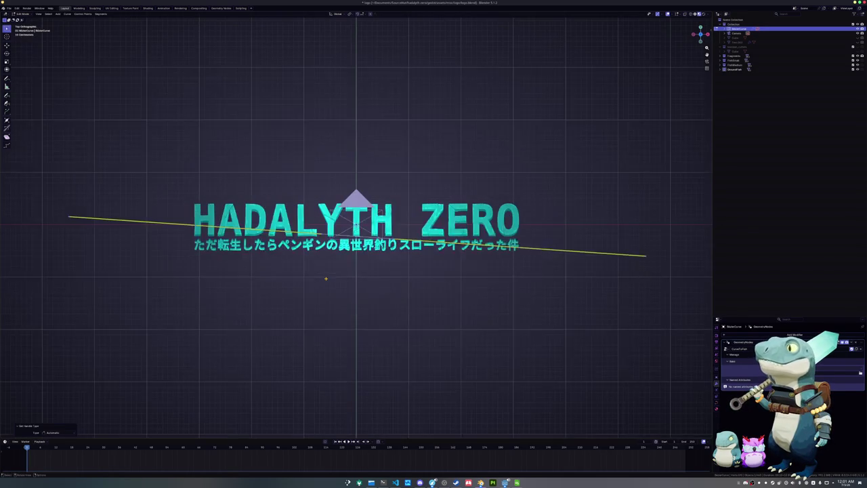
{"action": "key", "text": "s"}
{"action": "key", "text": "y"}
{"action": "key", "text": "0"}
{"action": "key", "text": "Return"}
{"action": "key", "text": "Tab"}
{"action": "key", "text": "Tab"}
{"action": "scroll", "coordinate": [350, 309], "scroll_direction": "up", "scroll_amount": 2}
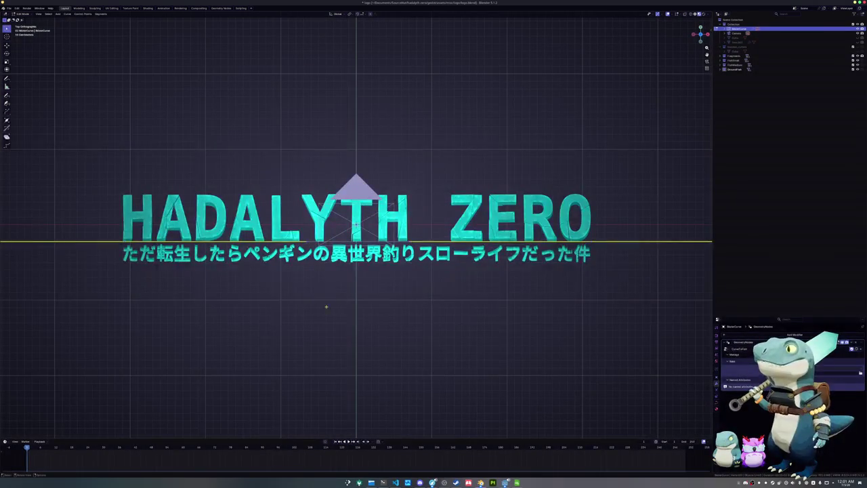
{"action": "key", "text": "Tab"}
{"action": "key", "text": "Tab"}
{"action": "middle_click_drag", "start_coordinate": [345, 333], "coordinate": [357, 293]}
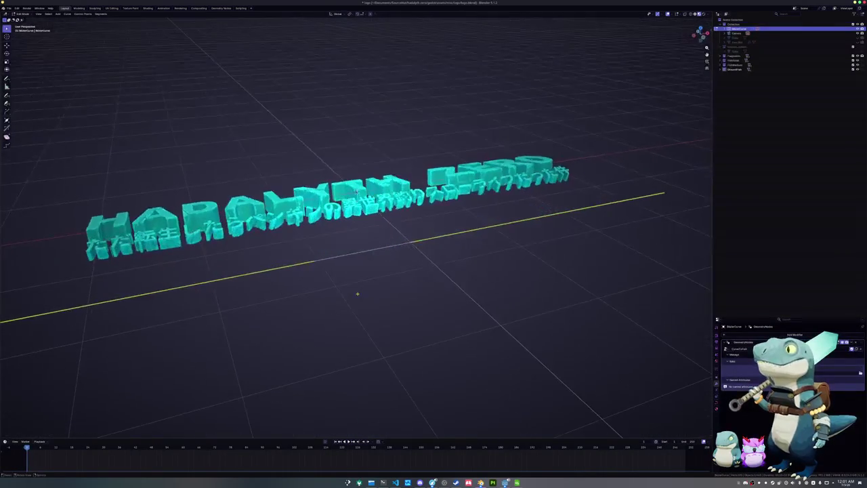
Step: Adjust the curve tilt with Ctrl+T, checking the fish orientation between tweaks
{"action": "key", "text": "ctrl+t"}
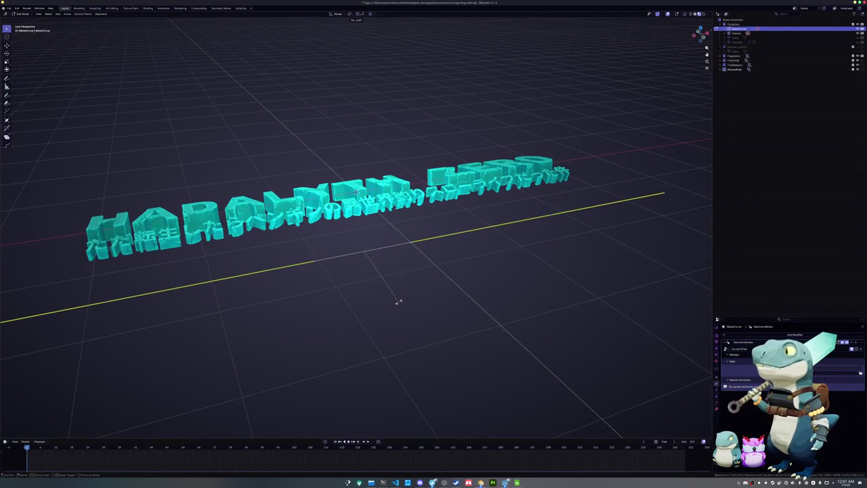
{"action": "key", "text": "Escape"}
{"action": "key", "text": "Tab"}
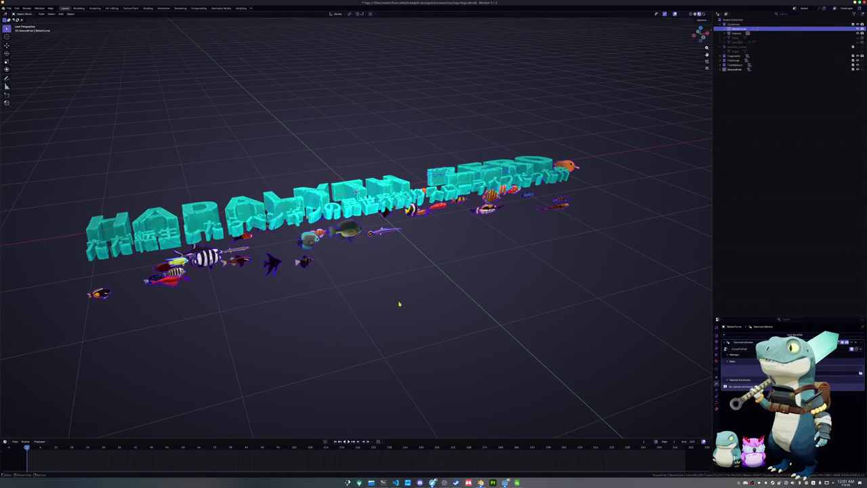
{"action": "key", "text": "Tab"}
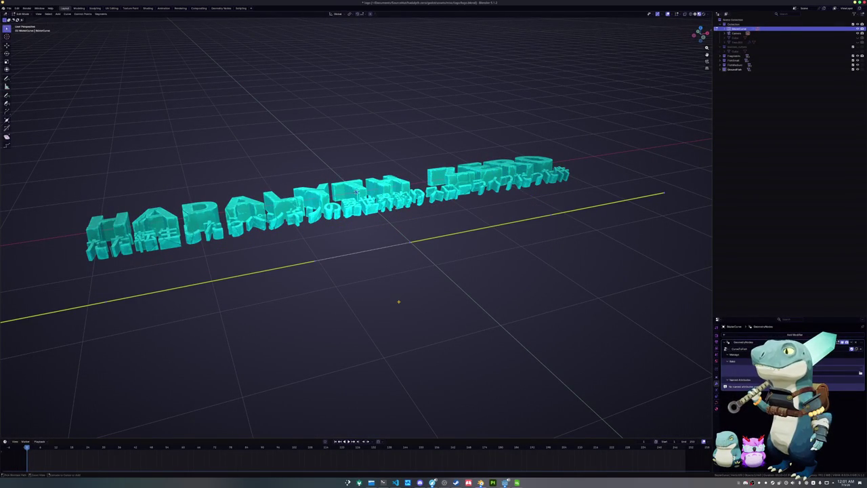
{"action": "key", "text": "Escape"}
{"action": "key", "text": "Tab"}
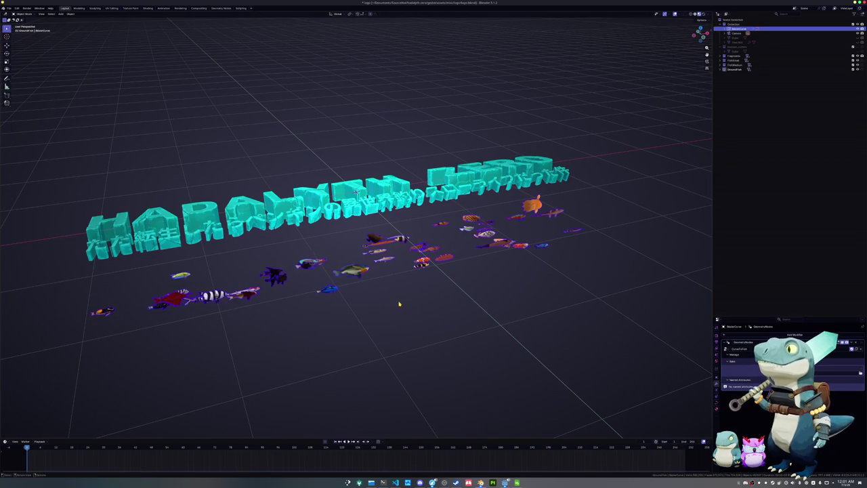
{"action": "key", "text": "KP_7"}
{"action": "key", "text": "Tab"}
Step: Subdivide the straight curve and move the new middle point along Y
{"action": "scroll", "coordinate": [341, 277], "scroll_direction": "down", "scroll_amount": 1}
{"action": "scroll", "coordinate": [395, 265], "scroll_direction": "down", "scroll_amount": 1}
{"action": "right_click", "coordinate": [379, 230]}
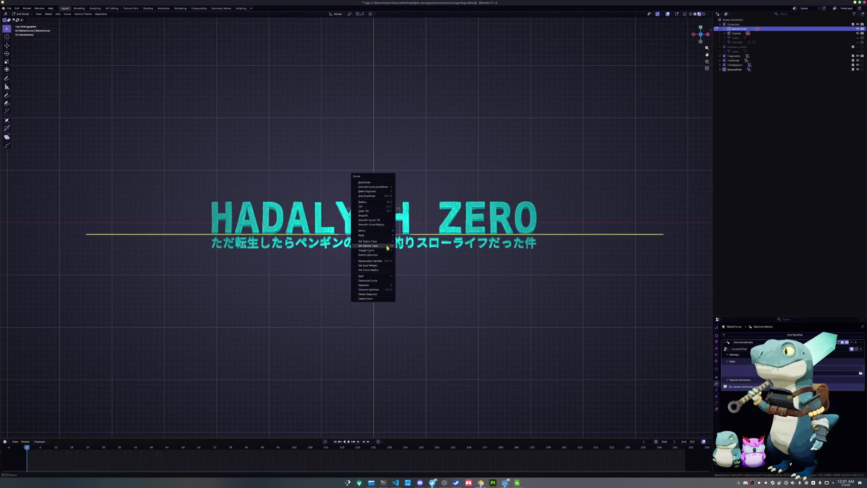
{"action": "left_click", "coordinate": [370, 183]}
{"action": "key", "text": "g"}
{"action": "key", "text": "y"}
{"action": "left_click", "coordinate": [361, 255]}
{"action": "key", "text": "Tab"}
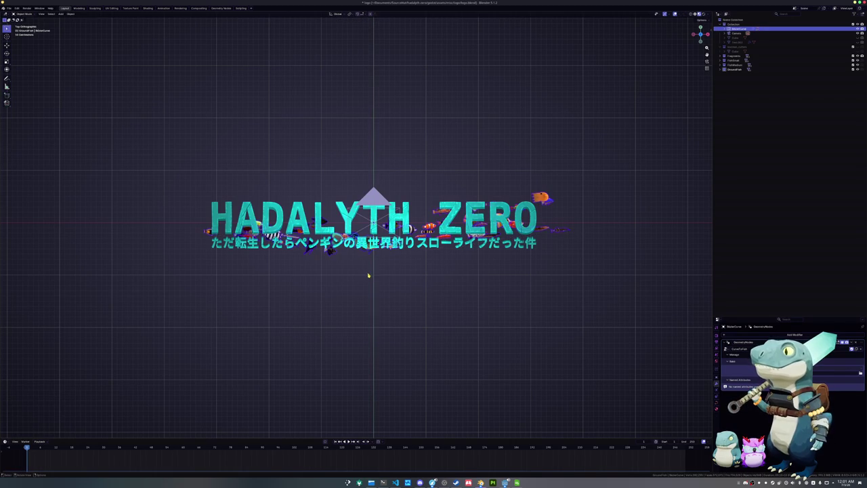
Step: Move the whole fish path object along Y to sit below the subtitle
{"action": "key", "text": "g"}
{"action": "key", "text": "y"}
{"action": "left_click", "coordinate": [382, 309]}
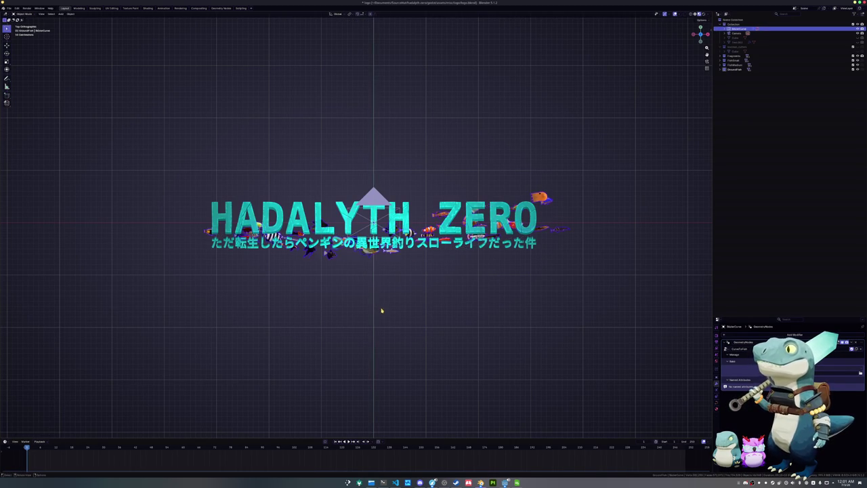
{"action": "middle_click_drag", "start_coordinate": [360, 289], "coordinate": [391, 296], "text": "shift"}
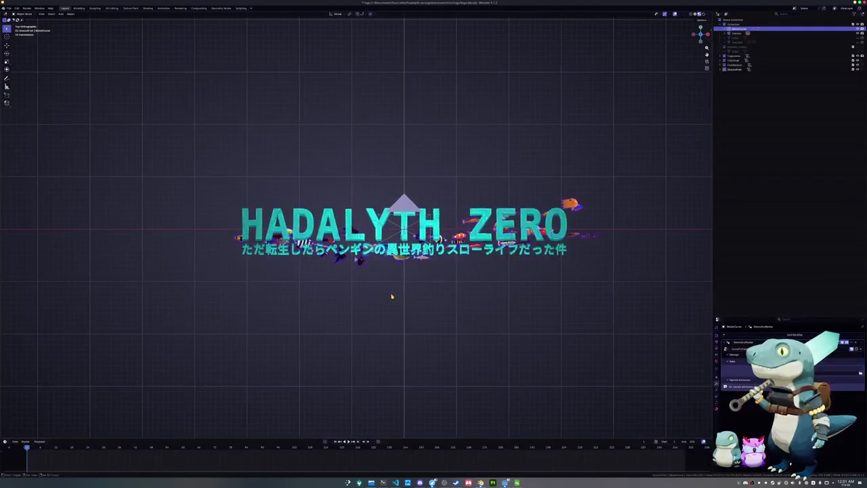
{"action": "key", "text": "Tab"}
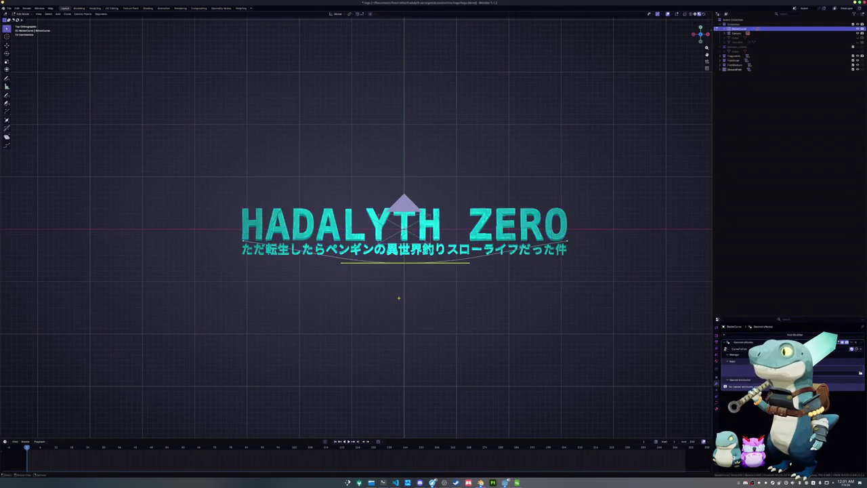
Step: Slide the fish path curve sideways along X twice and preview the fish
{"action": "scroll", "coordinate": [396, 296], "scroll_direction": "up", "scroll_amount": 2}
{"action": "scroll", "coordinate": [406, 302], "scroll_direction": "up", "scroll_amount": 3}
{"action": "key", "text": "g"}
{"action": "key", "text": "x"}
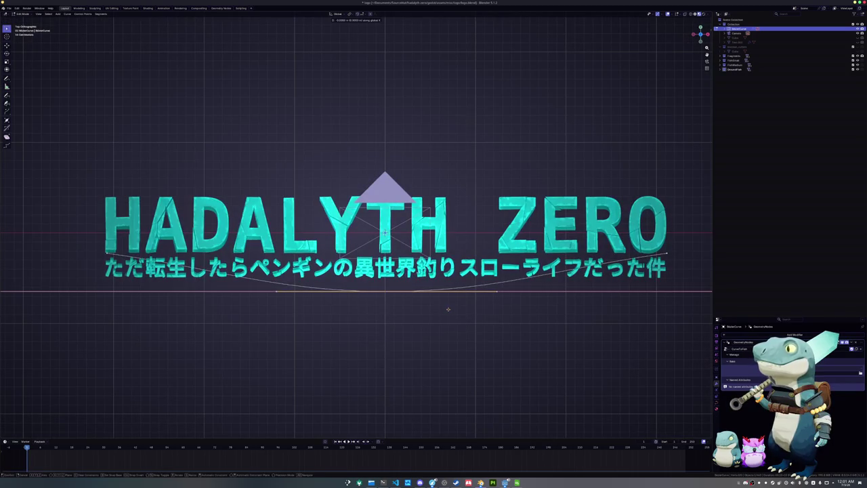
{"action": "left_click", "coordinate": [446, 310]}
{"action": "key", "text": "g"}
{"action": "key", "text": "x"}
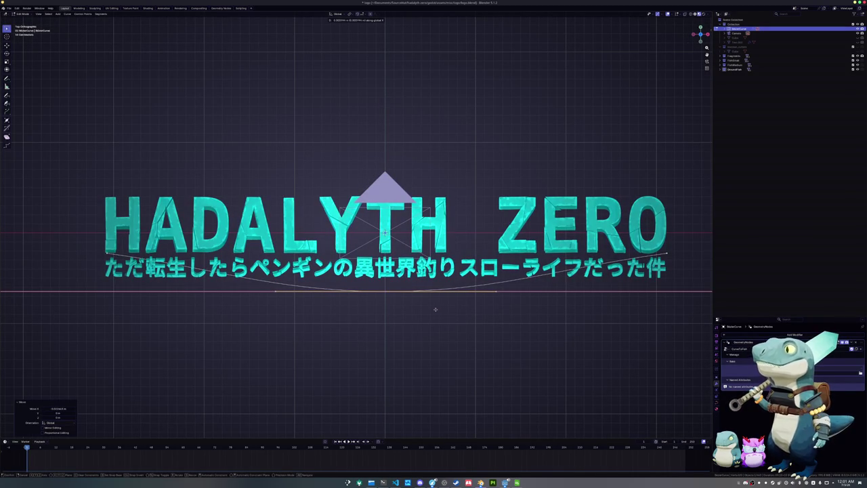
{"action": "left_click", "coordinate": [434, 310]}
{"action": "key", "text": "Tab"}
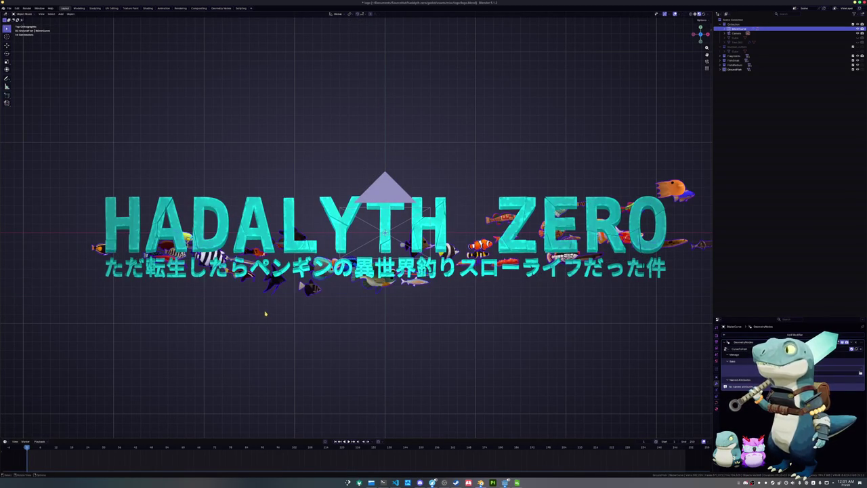
Step: Box-select a left curve handle and shift it along X
{"action": "scroll", "coordinate": [265, 313], "scroll_direction": "down", "scroll_amount": 1}
{"action": "key", "text": "Tab"}
{"action": "left_click_drag", "start_coordinate": [199, 298], "coordinate": [117, 228]}
{"action": "key", "text": "g"}
{"action": "key", "text": "x"}
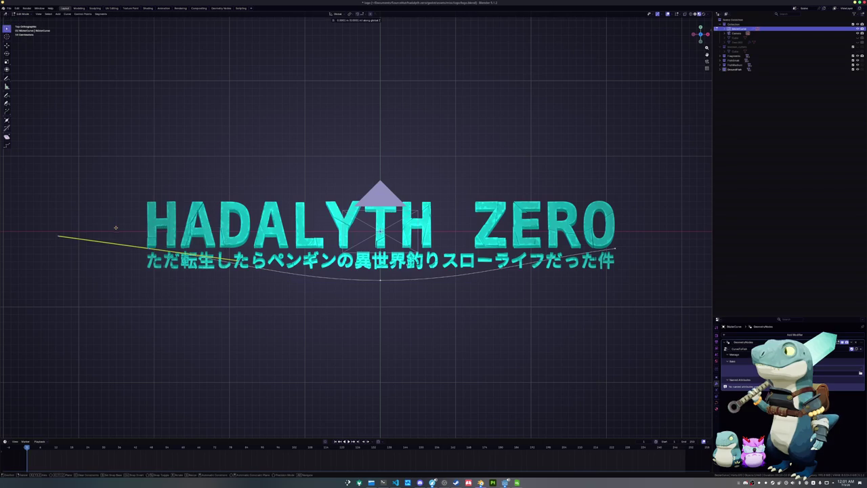
{"action": "left_click", "coordinate": [126, 252]}
{"action": "key", "text": "Tab"}
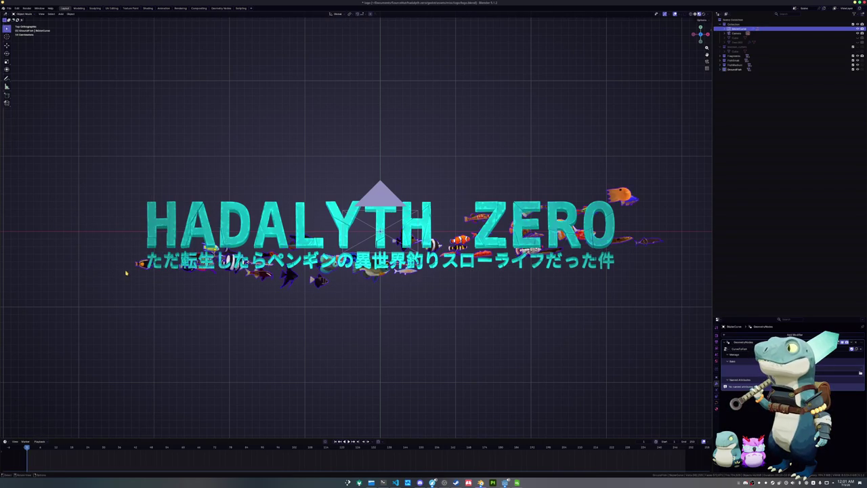
Step: Raise and rotate the left handle so the path rises above the H
{"action": "key", "text": "Tab"}
{"action": "key", "text": "g"}
{"action": "key", "text": "y"}
{"action": "left_click", "coordinate": [161, 184]}
{"action": "key", "text": "g"}
{"action": "left_click", "coordinate": [212, 194]}
{"action": "key", "text": "g"}
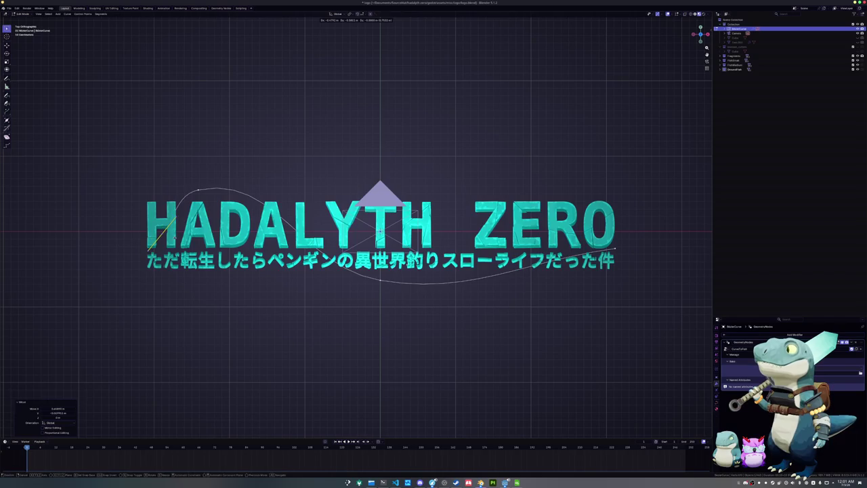
{"action": "left_click", "coordinate": [158, 232]}
{"action": "key", "text": "Tab"}
{"action": "key", "text": "Tab"}
{"action": "key", "text": "r"}
{"action": "left_click", "coordinate": [207, 212]}
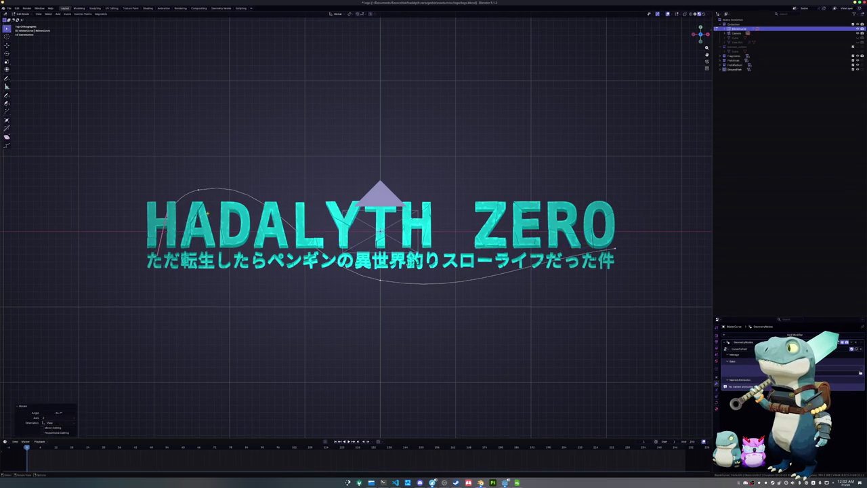
{"action": "key", "text": "Tab"}
{"action": "key", "text": "Tab"}
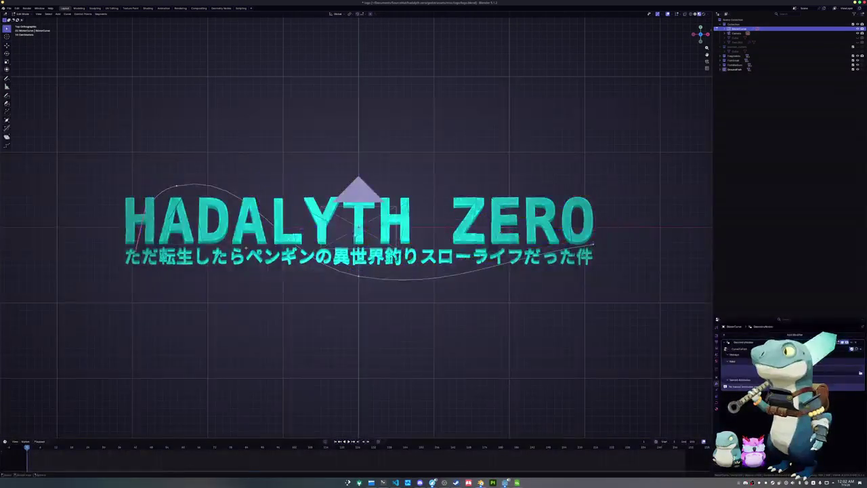
Step: Nudge a handle, then Subdivide the segment between two selected curve points
{"action": "key", "text": "g"}
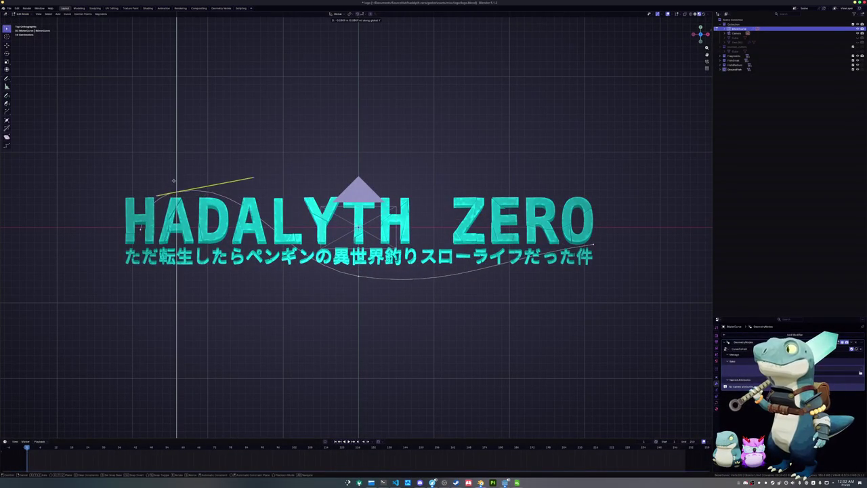
{"action": "left_click", "coordinate": [229, 275]}
{"action": "key", "text": "Tab"}
{"action": "key", "text": "Tab"}
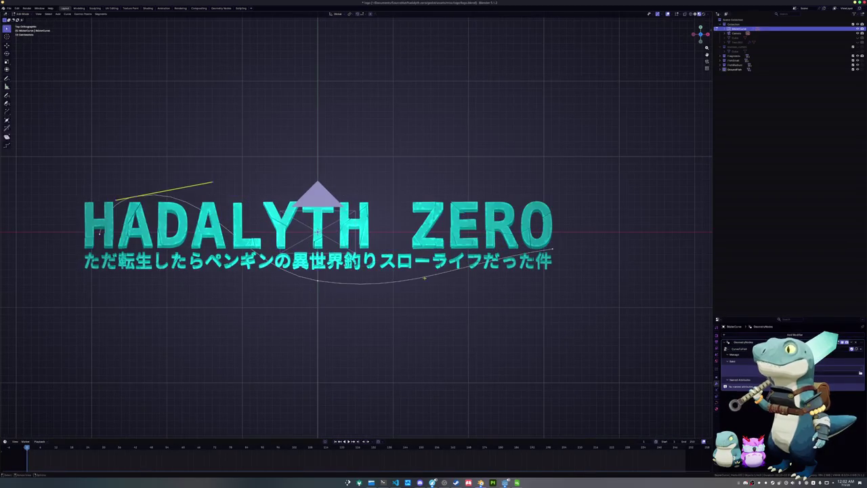
{"action": "left_click", "coordinate": [319, 282]}
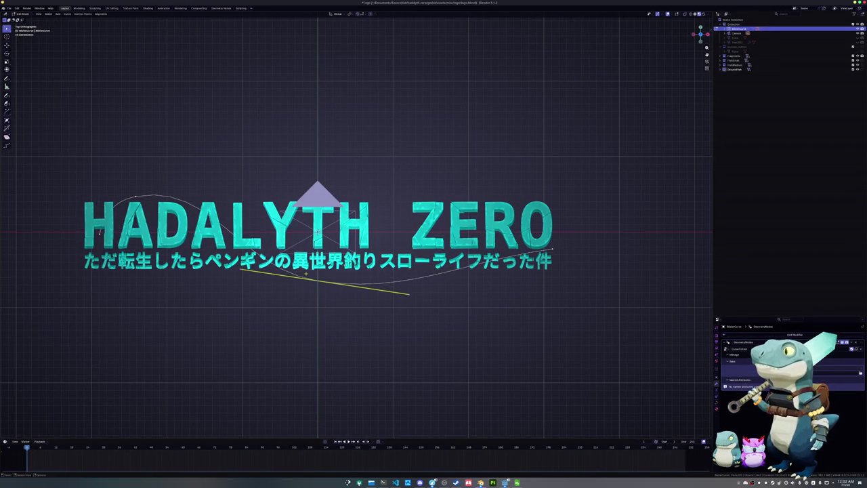
{"action": "left_click", "coordinate": [553, 249], "text": "shift"}
{"action": "right_click", "coordinate": [504, 230]}
{"action": "left_click", "coordinate": [504, 231]}
Step: Lower the new middle point along Y and adjust the handle near ZERO's end
{"action": "left_click_drag", "start_coordinate": [406, 261], "coordinate": [465, 296]}
{"action": "key", "text": "g"}
{"action": "key", "text": "y"}
{"action": "left_click", "coordinate": [408, 268]}
{"action": "key", "text": "g"}
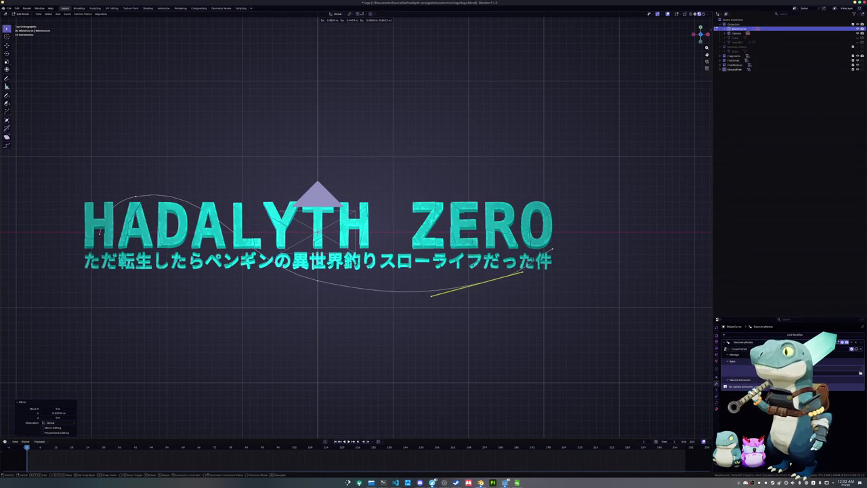
{"action": "left_click", "coordinate": [556, 247]}
{"action": "key", "text": "g"}
{"action": "key", "text": "y"}
{"action": "left_click", "coordinate": [545, 236]}
{"action": "key", "text": "Tab"}
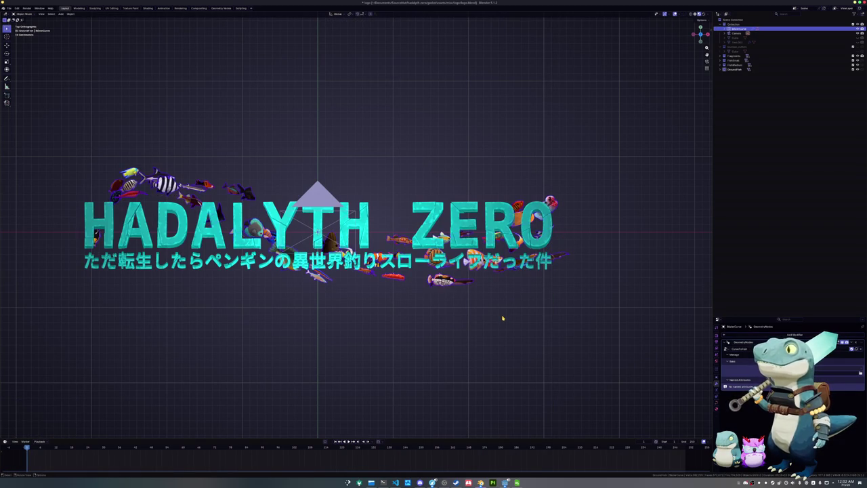
Step: Reposition the handle at the curve's bottom, previewing the fish after each move
{"action": "key", "text": "Tab"}
{"action": "left_click_drag", "start_coordinate": [495, 321], "coordinate": [420, 273]}
{"action": "key", "text": "g"}
{"action": "left_click", "coordinate": [445, 308]}
{"action": "key", "text": "Tab"}
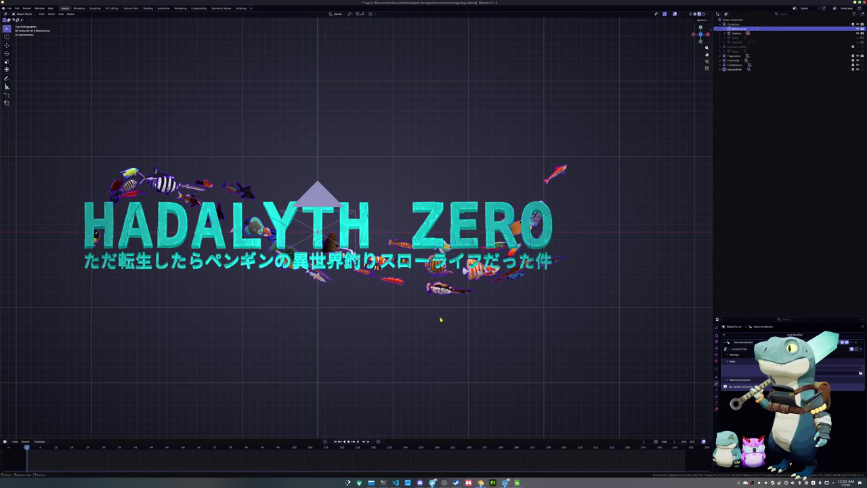
{"action": "key", "text": "Tab"}
{"action": "key", "text": "g"}
{"action": "left_click", "coordinate": [434, 313]}
{"action": "key", "text": "Tab"}
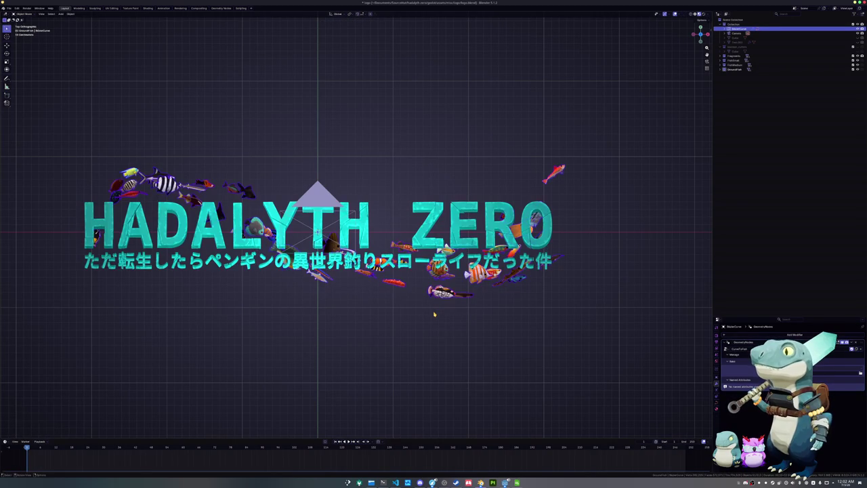
{"action": "scroll", "coordinate": [434, 314], "scroll_direction": "down", "scroll_amount": 1}
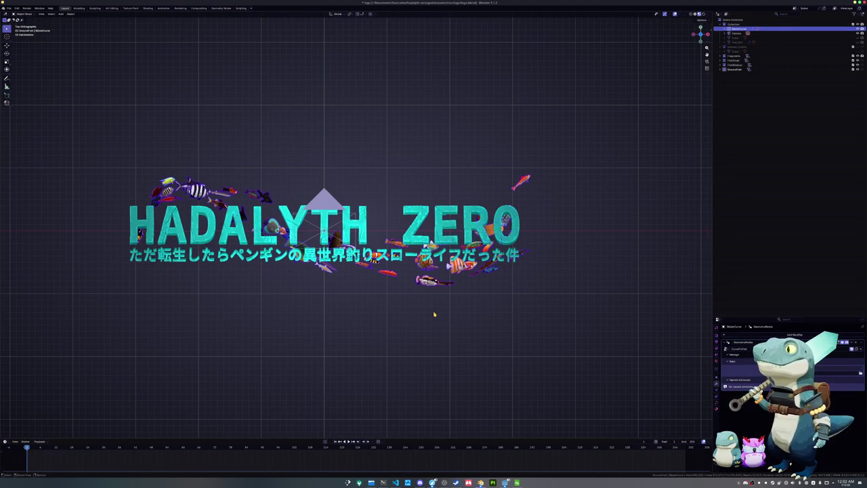
{"action": "scroll", "coordinate": [434, 314], "scroll_direction": "up", "scroll_amount": 1}
Step: Rotate the right endpoint's handle to lift the path past ZERO, then view through the camera
{"action": "key", "text": "Tab"}
{"action": "key", "text": "g"}
{"action": "key", "text": "y"}
{"action": "left_click", "coordinate": [431, 313]}
{"action": "left_click", "coordinate": [105, 166]}
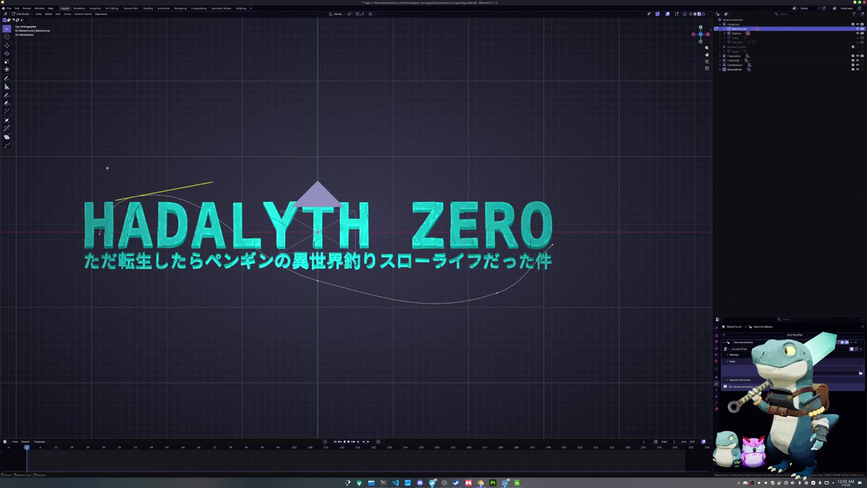
{"action": "left_click", "coordinate": [552, 245]}
{"action": "key", "text": "r"}
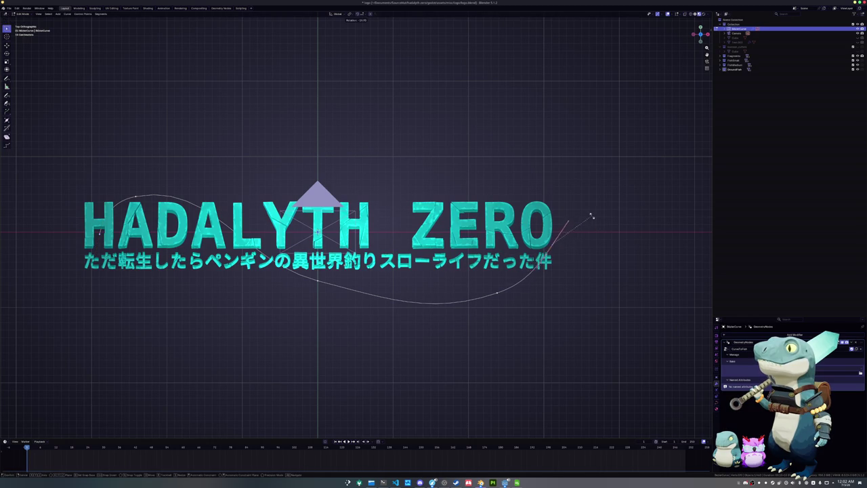
{"action": "left_click", "coordinate": [579, 209]}
{"action": "key", "text": "Tab"}
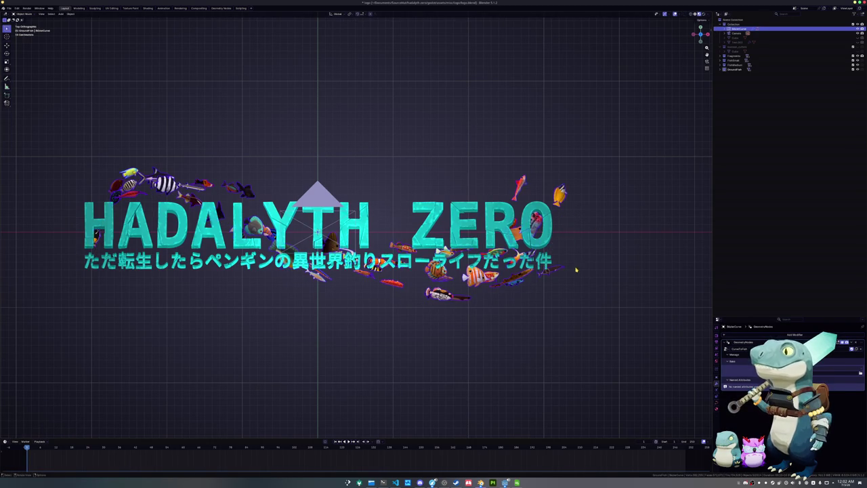
{"action": "scroll", "coordinate": [514, 281], "scroll_direction": "down", "scroll_amount": 2}
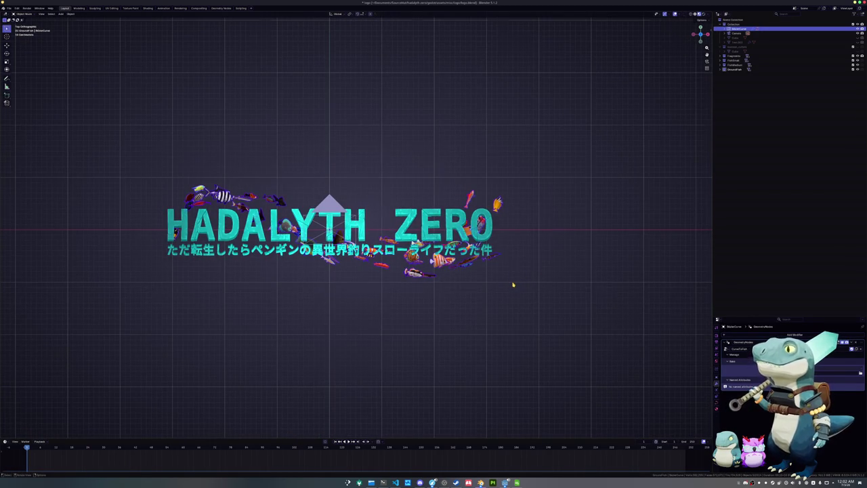
{"action": "key", "text": "KP_0"}
{"action": "scroll", "coordinate": [491, 315], "scroll_direction": "down", "scroll_amount": 2}
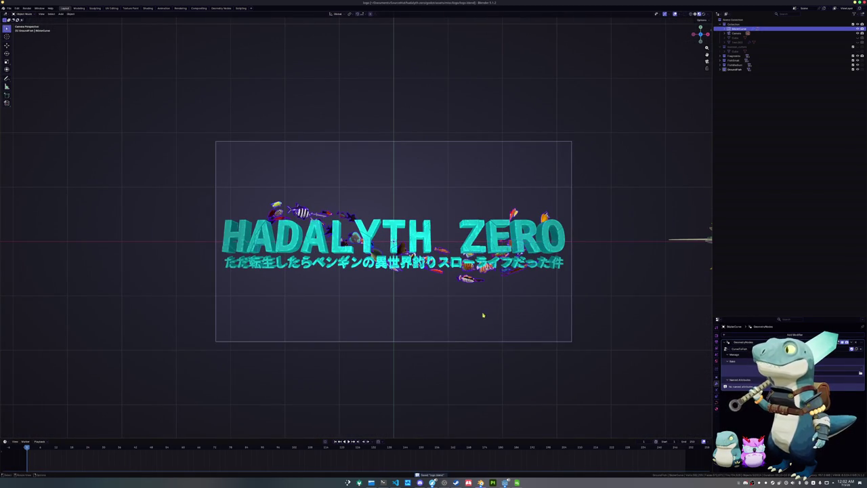
Step: Select the BezierCurve fish path and enter Edit Mode
{"action": "left_click", "coordinate": [437, 318]}
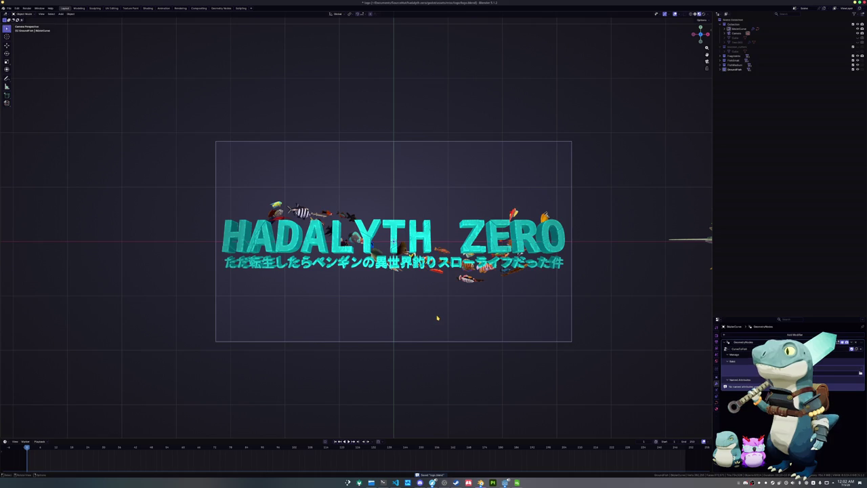
{"action": "left_click", "coordinate": [738, 29]}
{"action": "scroll", "coordinate": [262, 314], "scroll_direction": "up", "scroll_amount": 1}
{"action": "key", "text": "Tab"}
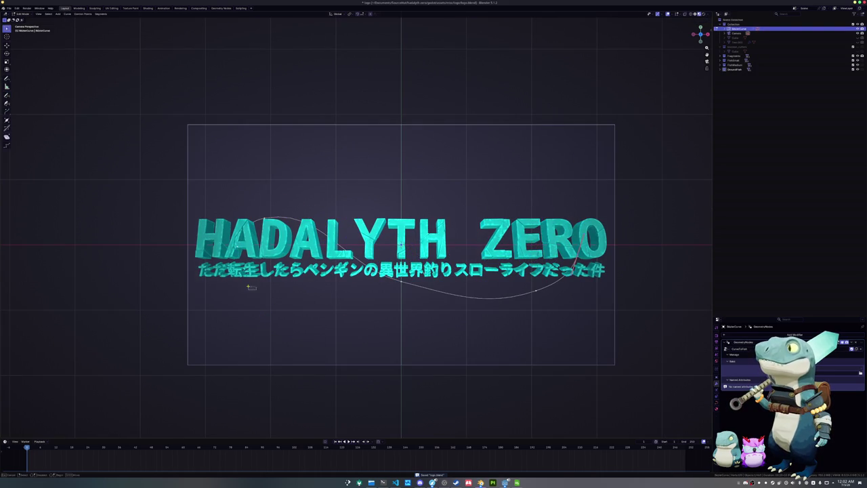
Step: Box-select a left control point and shift it along Y and X
{"action": "left_click_drag", "start_coordinate": [291, 296], "coordinate": [181, 182]}
{"action": "key", "text": "g"}
{"action": "key", "text": "y"}
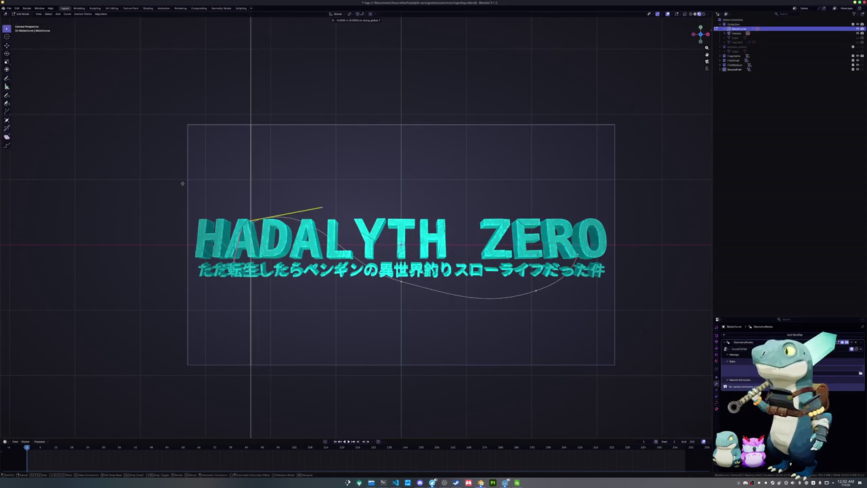
{"action": "left_click", "coordinate": [267, 316]}
{"action": "key", "text": "g"}
{"action": "key", "text": "z"}
{"action": "key", "text": "x"}
{"action": "left_click", "coordinate": [296, 350]}
{"action": "key", "text": "Tab"}
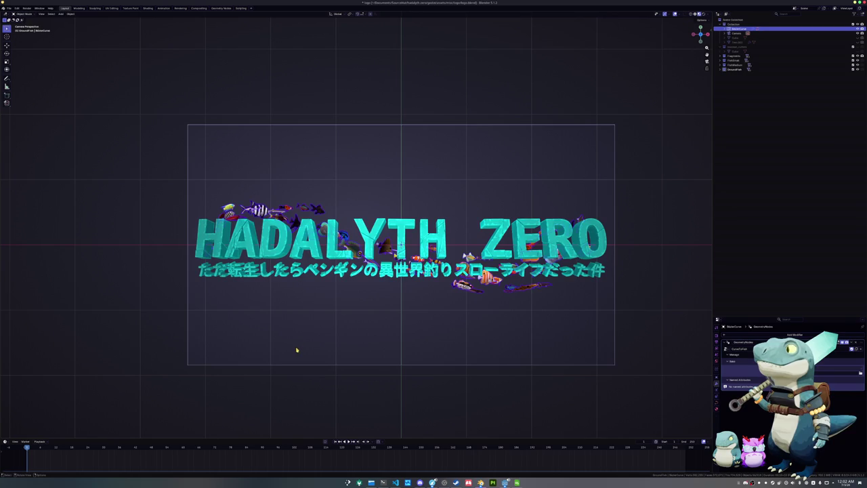
Step: Move the right-side curve point along Y and preview the fish
{"action": "key", "text": "Tab"}
{"action": "left_click", "coordinate": [569, 284]}
{"action": "key", "text": "g"}
{"action": "key", "text": "y"}
{"action": "left_click", "coordinate": [515, 291]}
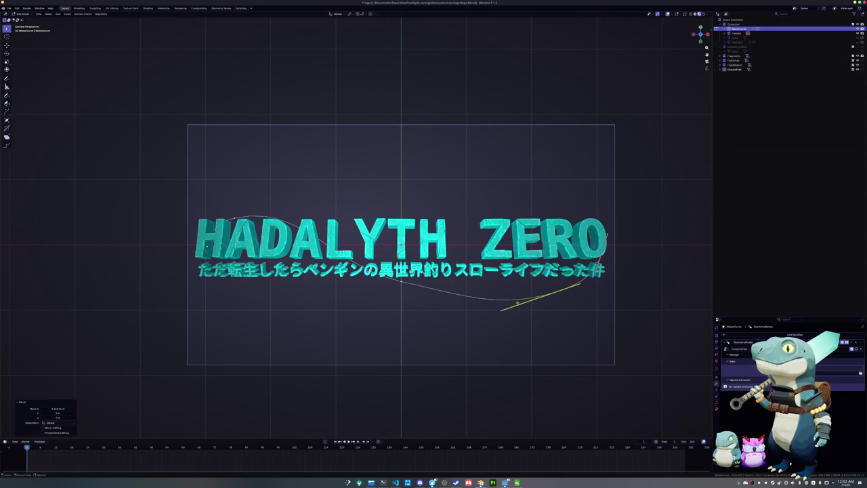
{"action": "key", "text": "Tab"}
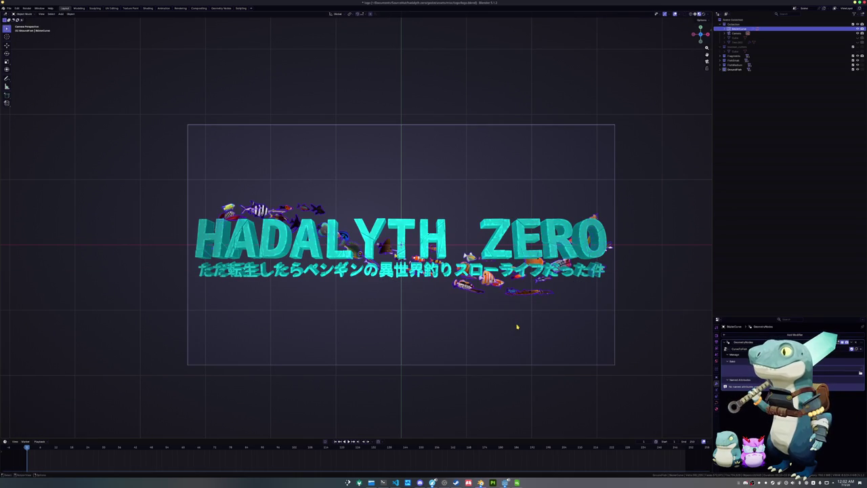
Step: Shift the right-end handle 0.13475 m along X
{"action": "key", "text": "Tab"}
{"action": "key", "text": "g"}
{"action": "key", "text": "z"}
{"action": "key", "text": "x"}
{"action": "left_click", "coordinate": [585, 294]}
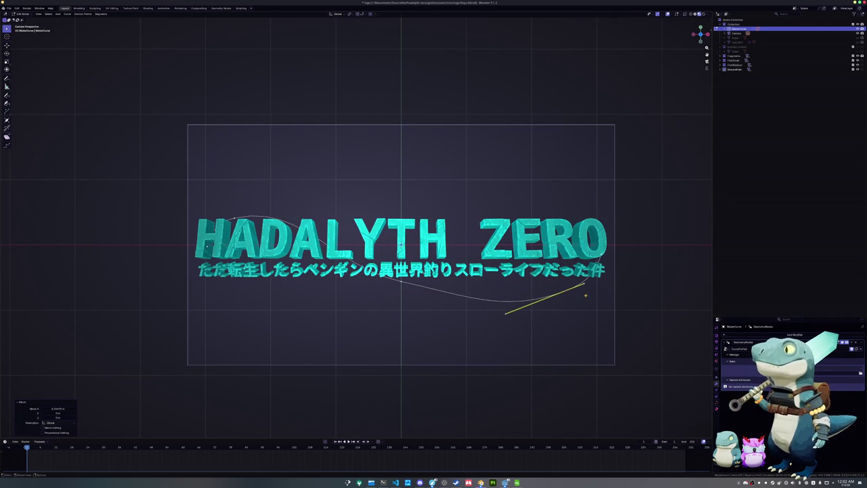
{"action": "key", "text": "Tab"}
Step: Nudge the right-end handle along Y twice, then deselect everything
{"action": "key", "text": "Tab"}
{"action": "key", "text": "g"}
{"action": "key", "text": "y"}
{"action": "left_click", "coordinate": [581, 290]}
{"action": "key", "text": "Tab"}
{"action": "key", "text": "Tab"}
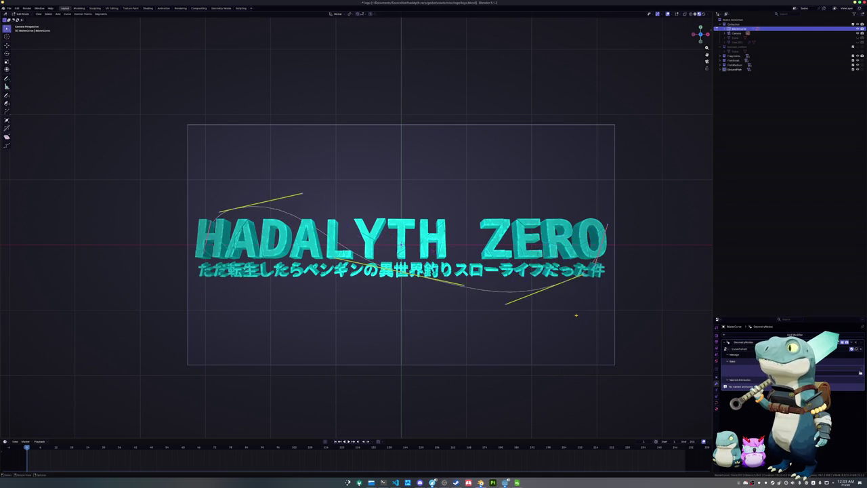
{"action": "key", "text": "g"}
{"action": "key", "text": "y"}
{"action": "left_click", "coordinate": [575, 321]}
{"action": "key", "text": "Tab"}
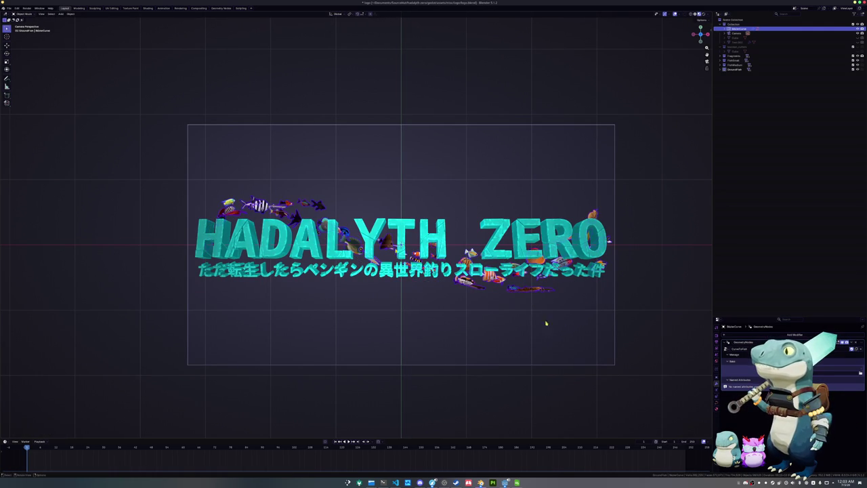
{"action": "left_click", "coordinate": [509, 325]}
Step: Expand Fishfood in the Outliner and select brown_tang, frogfish and man_of_war_fish
{"action": "mouse_move", "coordinate": [510, 325]}
{"action": "middle_mouse_down"}
{"action": "mouse_move", "coordinate": [511, 312]}
{"action": "mouse_move", "coordinate": [438, 295]}
{"action": "middle_mouse_up"}
{"action": "left_click", "coordinate": [501, 315]}
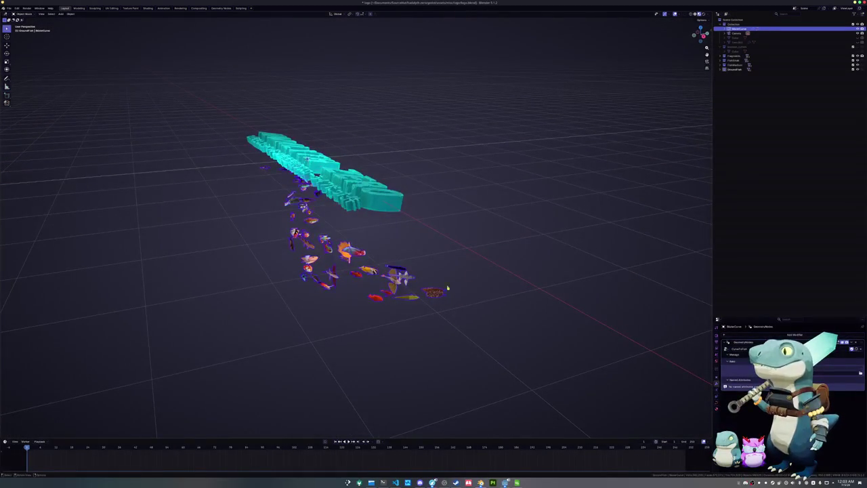
{"action": "left_click", "coordinate": [722, 59]}
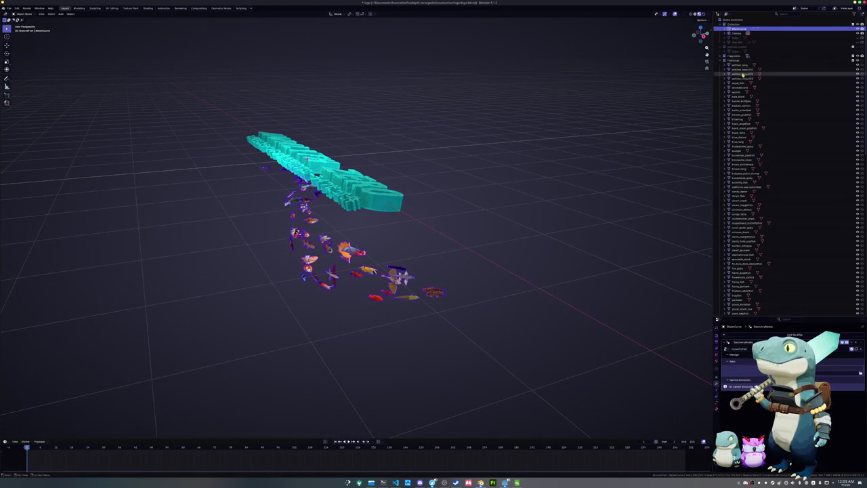
{"action": "left_click", "coordinate": [740, 168]}
{"action": "scroll", "coordinate": [739, 204], "scroll_direction": "down", "scroll_amount": 2}
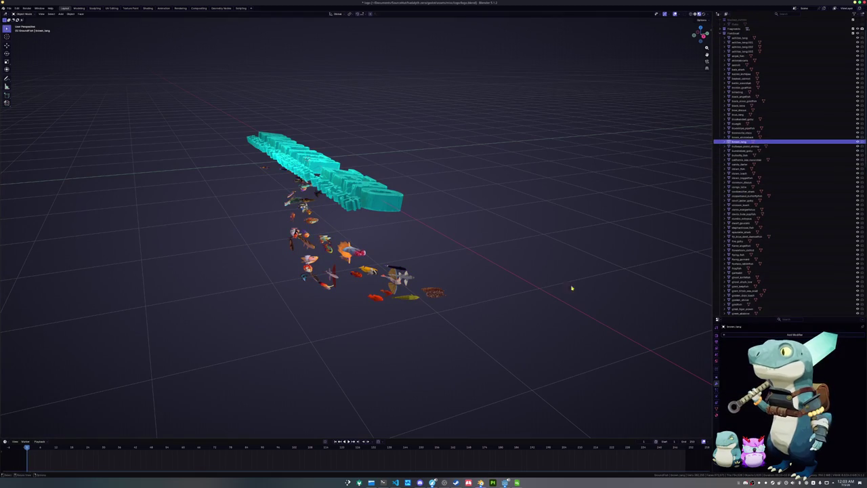
{"action": "left_click", "coordinate": [738, 269]}
{"action": "scroll", "coordinate": [739, 272], "scroll_direction": "down", "scroll_amount": 1}
{"action": "scroll", "coordinate": [739, 274], "scroll_direction": "down", "scroll_amount": 2}
{"action": "scroll", "coordinate": [739, 277], "scroll_direction": "down", "scroll_amount": 1}
{"action": "scroll", "coordinate": [739, 281], "scroll_direction": "down", "scroll_amount": 1}
{"action": "left_click", "coordinate": [740, 236]}
{"action": "mouse_move", "coordinate": [575, 287]}
{"action": "middle_mouse_down"}
{"action": "mouse_move", "coordinate": [504, 253]}
{"action": "mouse_move", "coordinate": [442, 288]}
{"action": "mouse_move", "coordinate": [518, 115]}
{"action": "mouse_move", "coordinate": [443, 248]}
{"action": "mouse_move", "coordinate": [433, 246]}
{"action": "middle_mouse_up"}
{"action": "scroll", "coordinate": [442, 288], "scroll_direction": "up", "scroll_amount": 2}
{"action": "scroll", "coordinate": [479, 240], "scroll_direction": "down", "scroll_amount": 3}
{"action": "scroll", "coordinate": [484, 241], "scroll_direction": "up", "scroll_amount": 4}
{"action": "left_click", "coordinate": [741, 259]}
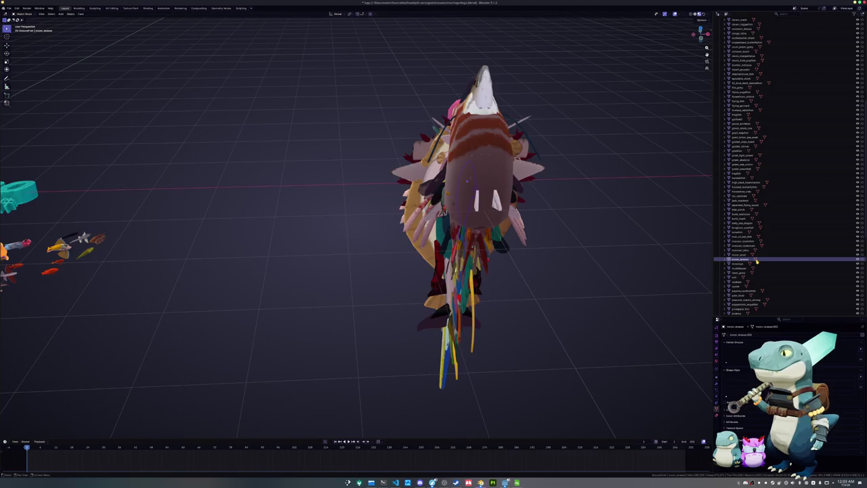
{"action": "key", "text": "a"}
{"action": "double_click", "coordinate": [757, 260]}
{"action": "type", "text": "c"}
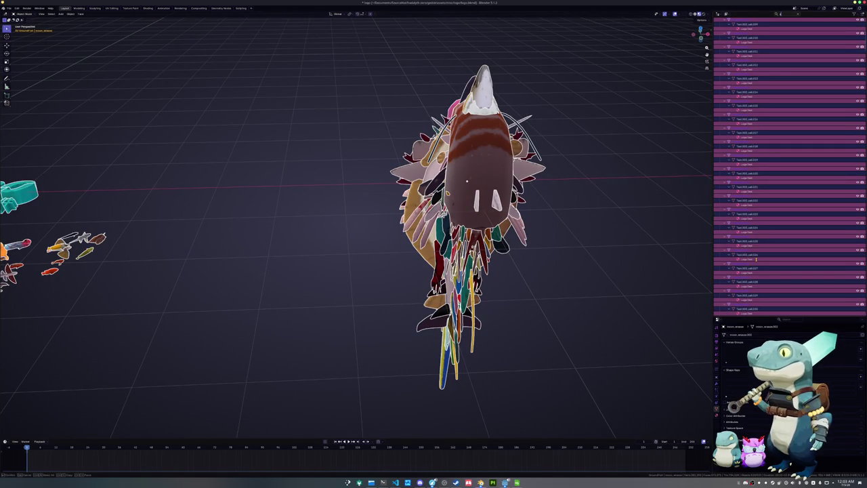
{"action": "type", "text": "gem"}
{"action": "key", "text": "Return"}
{"action": "left_click", "coordinate": [745, 57]}
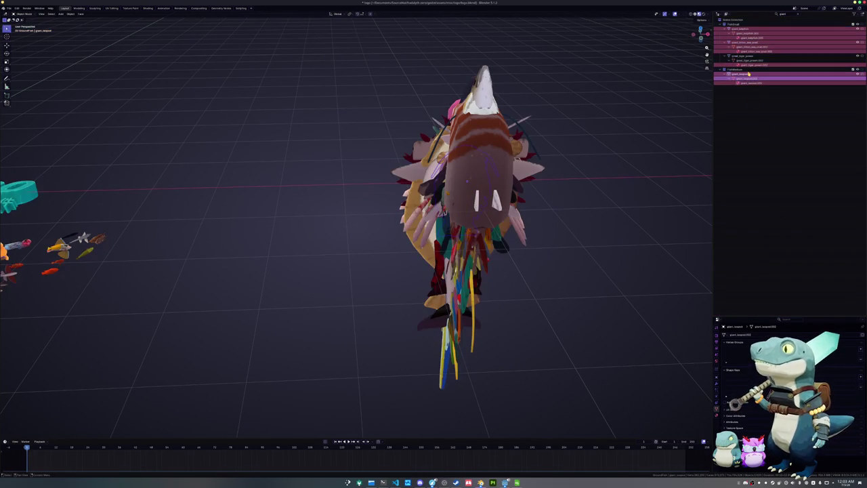
{"action": "left_click", "coordinate": [745, 29]}
{"action": "left_click", "coordinate": [741, 42]}
{"action": "key", "text": "m"}
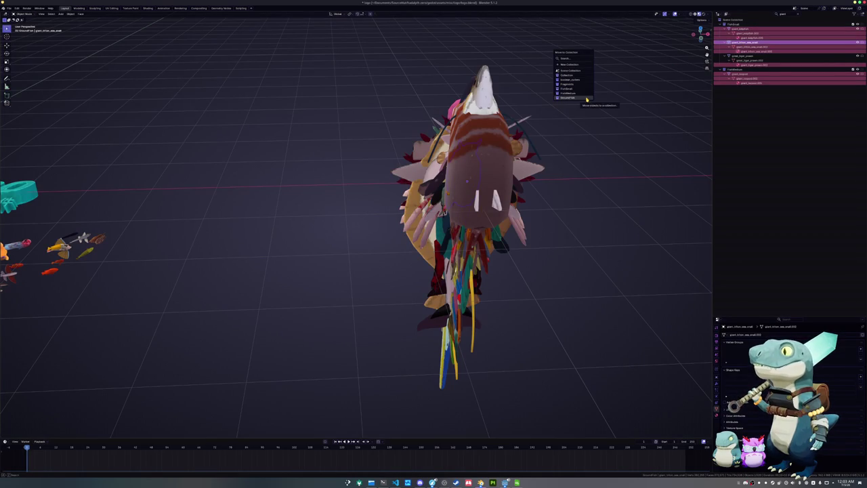
{"action": "left_click", "coordinate": [567, 98]}
{"action": "key", "text": "Home"}
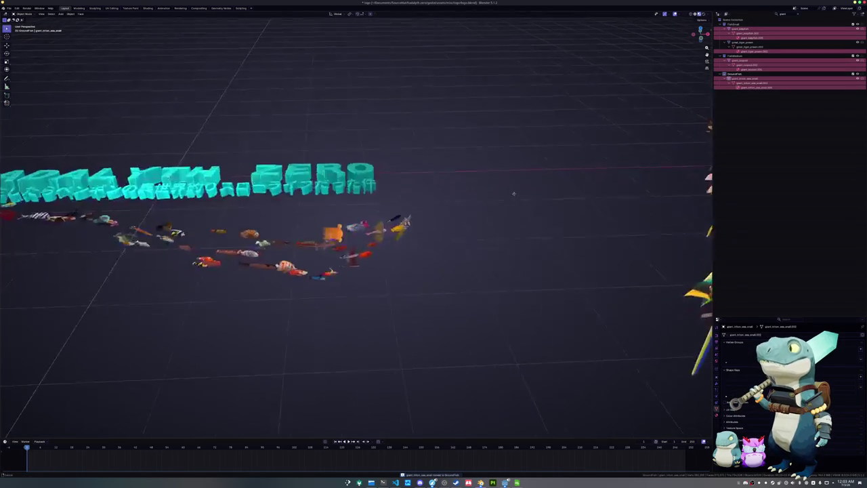
{"action": "scroll", "coordinate": [344, 193], "scroll_direction": "up", "scroll_amount": 3}
{"action": "scroll", "coordinate": [344, 194], "scroll_direction": "up", "scroll_amount": 3}
{"action": "middle_click_drag", "start_coordinate": [344, 194], "coordinate": [318, 190]}
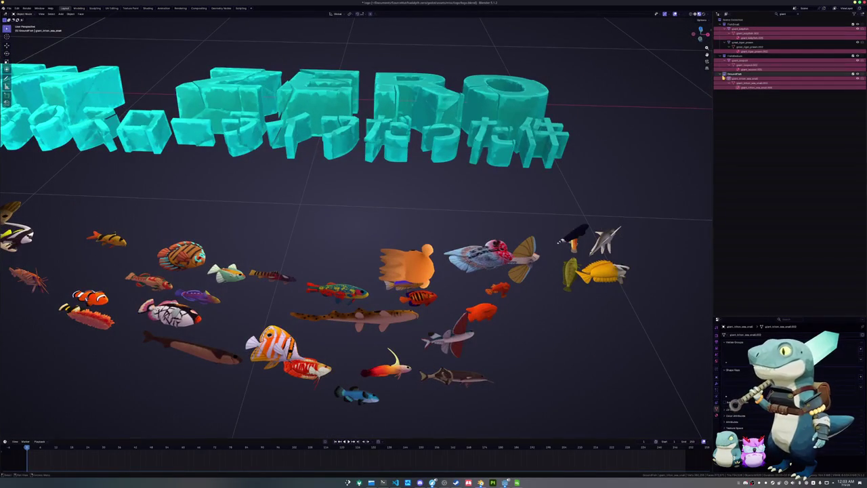
{"action": "left_click", "coordinate": [782, 14]}
Step: Filter the outliner by 'frog' and move Frogfish into the GroundFish collection
{"action": "type", "text": "frog"}
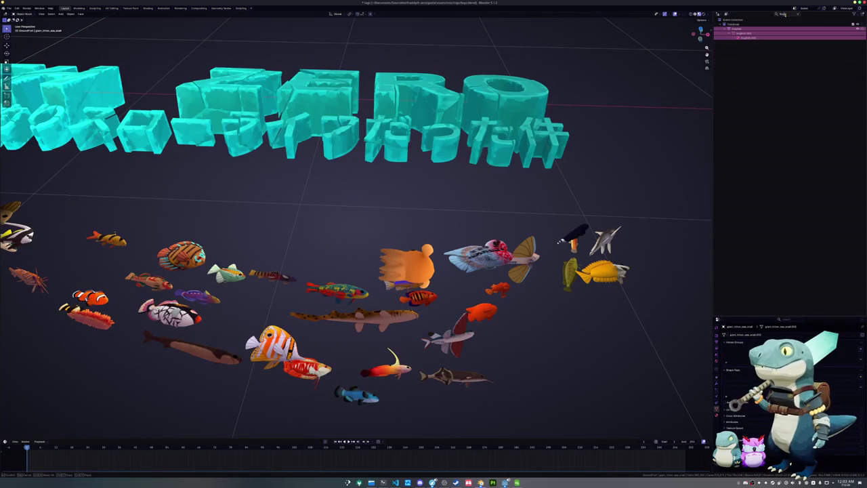
{"action": "left_click", "coordinate": [741, 28]}
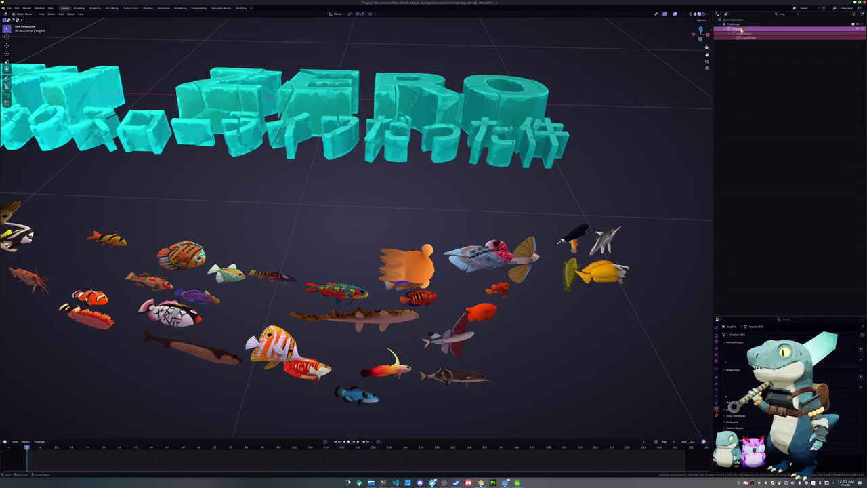
{"action": "key", "text": "m"}
{"action": "left_click", "coordinate": [630, 150]}
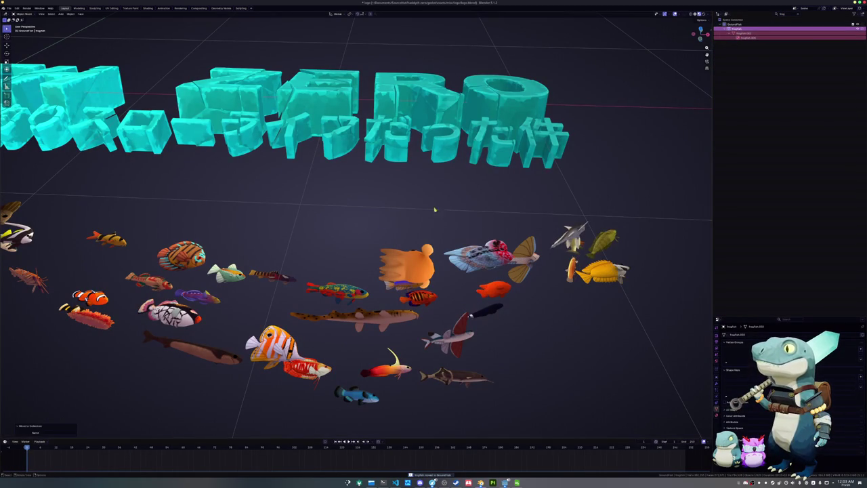
{"action": "middle_click_drag", "start_coordinate": [363, 226], "coordinate": [352, 222]}
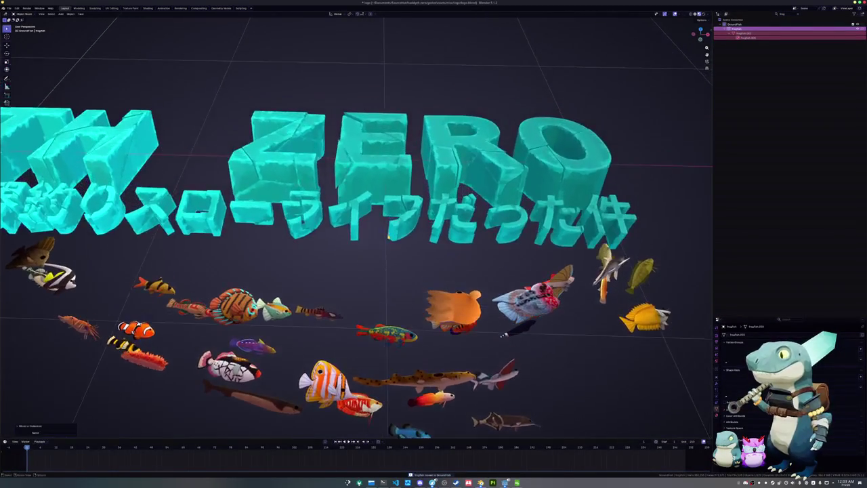
{"action": "scroll", "coordinate": [345, 220], "scroll_direction": "up", "scroll_amount": 3}
{"action": "scroll", "coordinate": [345, 221], "scroll_direction": "up", "scroll_amount": 1}
{"action": "scroll", "coordinate": [346, 237], "scroll_direction": "up", "scroll_amount": 2}
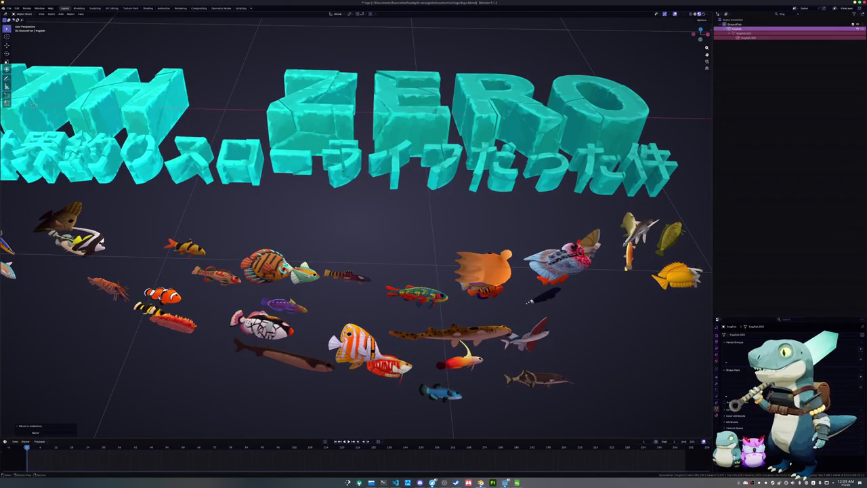
{"action": "middle_click_drag", "start_coordinate": [391, 276], "coordinate": [366, 268]}
{"action": "scroll", "coordinate": [366, 267], "scroll_direction": "up", "scroll_amount": 2}
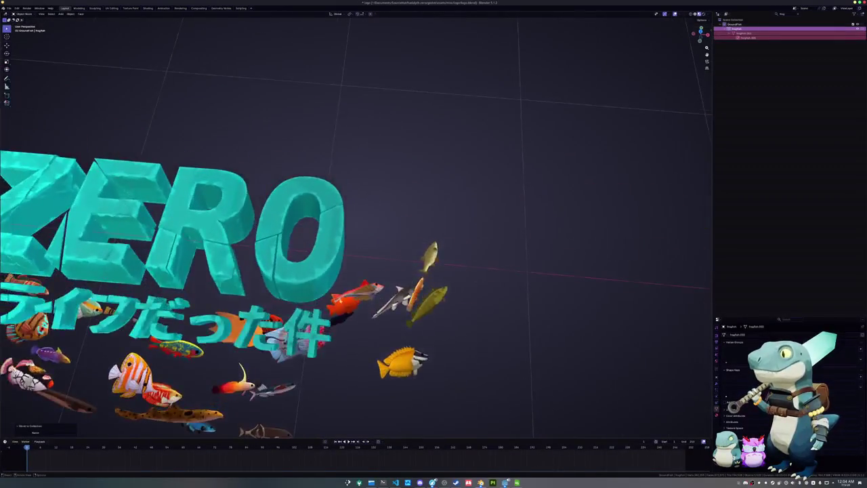
{"action": "scroll", "coordinate": [366, 268], "scroll_direction": "up", "scroll_amount": 3}
Step: Filter the outliner by 'ghost', select ghost_shark_low and pick a target collection
{"action": "left_click", "coordinate": [790, 15]}
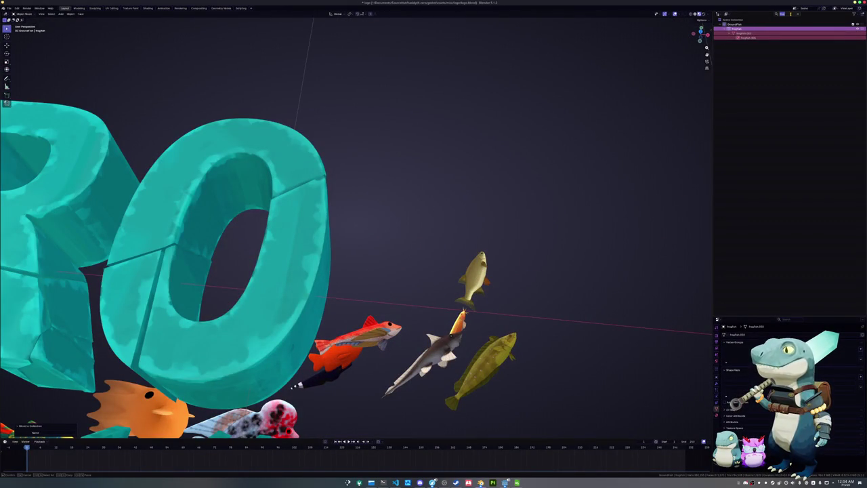
{"action": "type", "text": "ghost"}
{"action": "key", "text": "Return"}
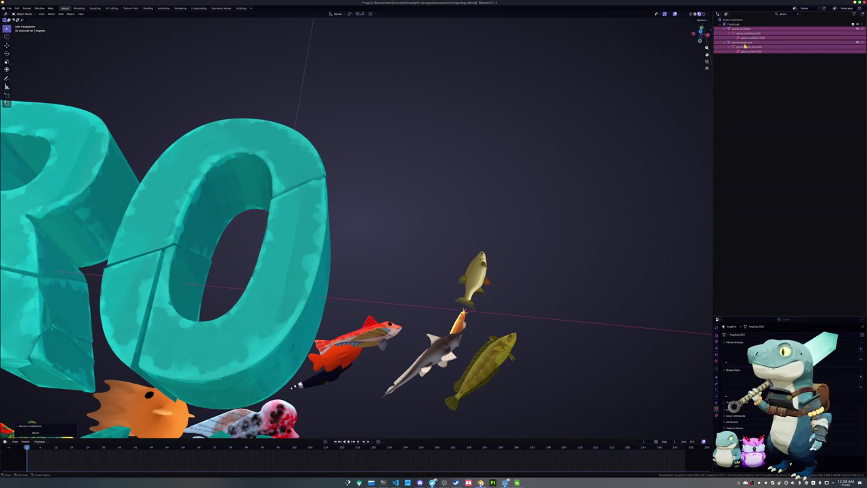
{"action": "left_click", "coordinate": [745, 43]}
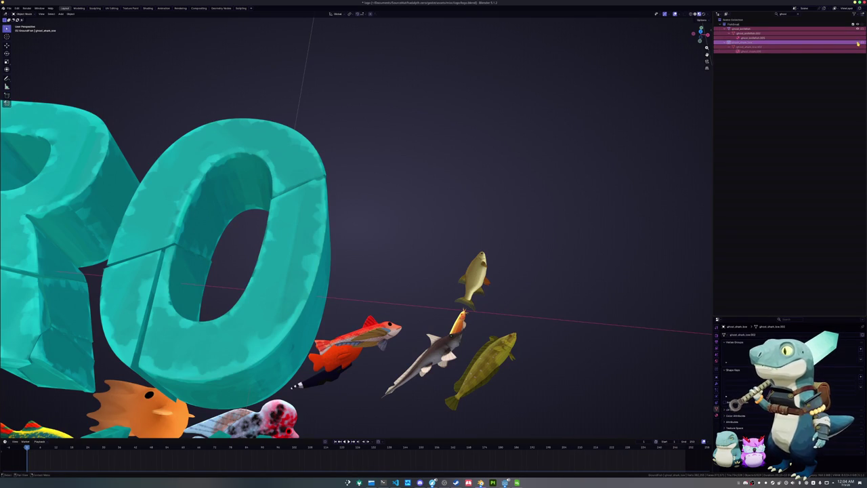
{"action": "key", "text": "m"}
{"action": "left_click", "coordinate": [518, 129]}
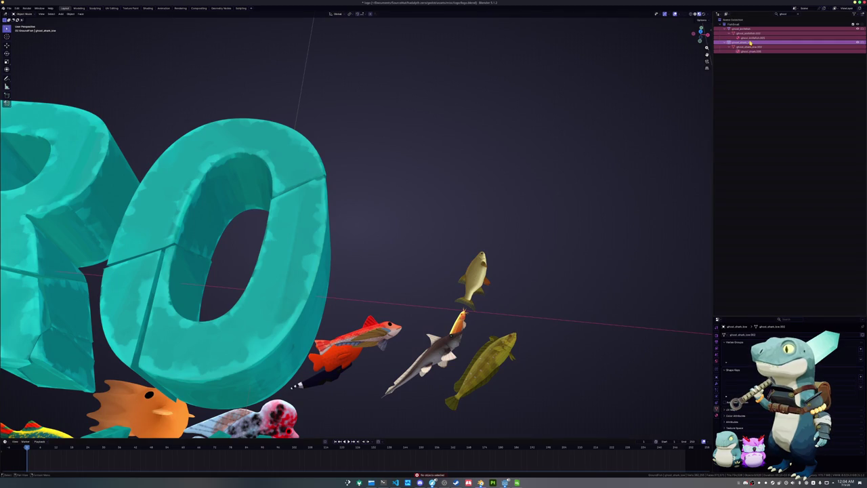
{"action": "scroll", "coordinate": [492, 246], "scroll_direction": "down", "scroll_amount": 5}
{"action": "scroll", "coordinate": [503, 246], "scroll_direction": "down", "scroll_amount": 4}
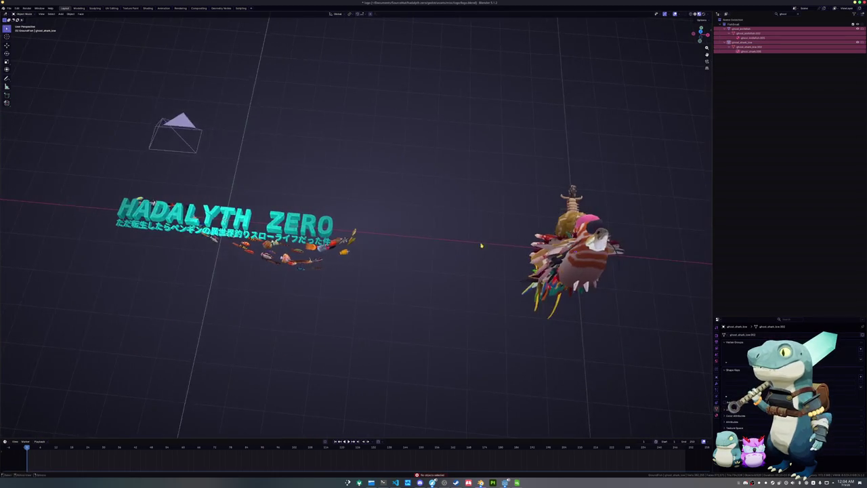
{"action": "scroll", "coordinate": [481, 245], "scroll_direction": "up", "scroll_amount": 1}
Step: Reselect the ghost shark and move it into the GroundFish collection
{"action": "left_click", "coordinate": [744, 43]}
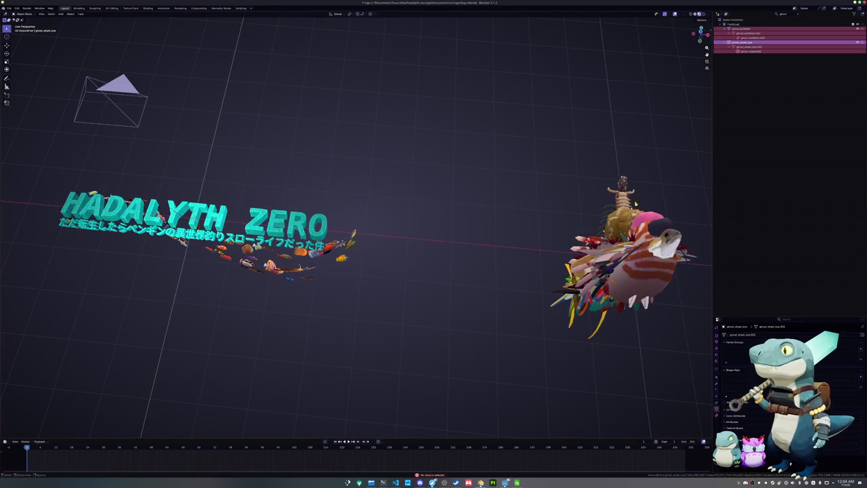
{"action": "key", "text": "g"}
{"action": "key", "text": "Escape"}
{"action": "key", "text": "m"}
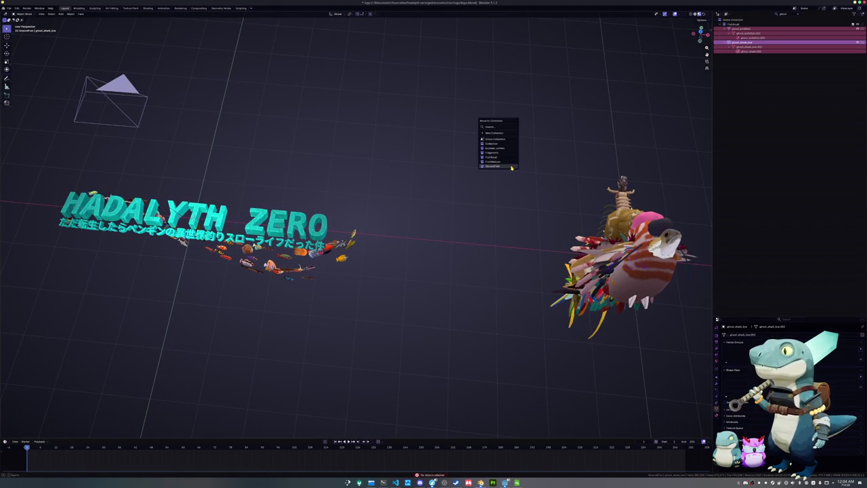
{"action": "left_click", "coordinate": [511, 167]}
{"action": "scroll", "coordinate": [404, 257], "scroll_direction": "up", "scroll_amount": 3}
{"action": "scroll", "coordinate": [404, 257], "scroll_direction": "up", "scroll_amount": 3}
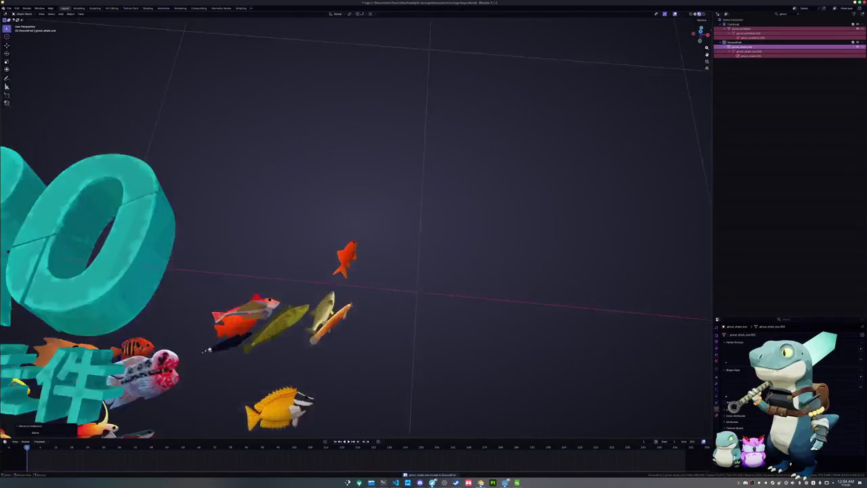
{"action": "scroll", "coordinate": [404, 258], "scroll_direction": "up", "scroll_amount": 3}
{"action": "scroll", "coordinate": [404, 257], "scroll_direction": "up", "scroll_amount": 2}
{"action": "mouse_move", "coordinate": [269, 287]}
{"action": "middle_mouse_down"}
{"action": "mouse_move", "coordinate": [360, 270]}
{"action": "mouse_move", "coordinate": [366, 289]}
{"action": "mouse_move", "coordinate": [449, 300]}
{"action": "middle_mouse_up"}
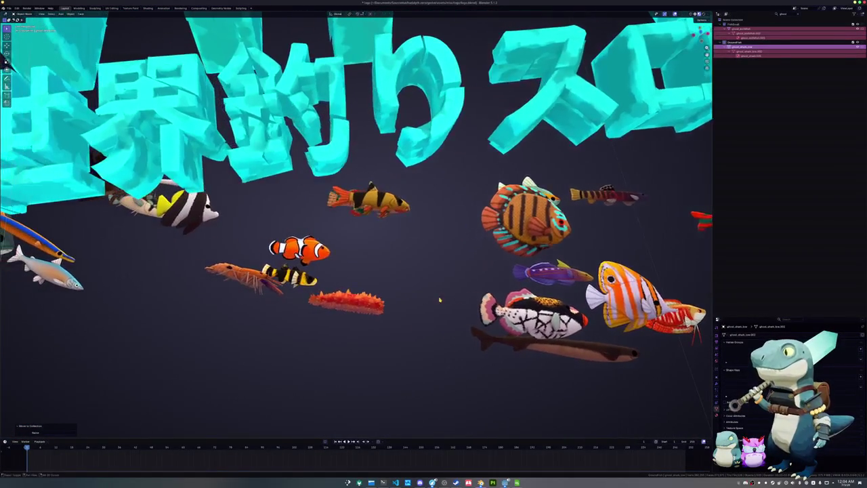
Step: Filter the outliner by 'sea' and move california_sea_cucumber into GroundFish
{"action": "left_click", "coordinate": [785, 14]}
{"action": "type", "text": "sea"}
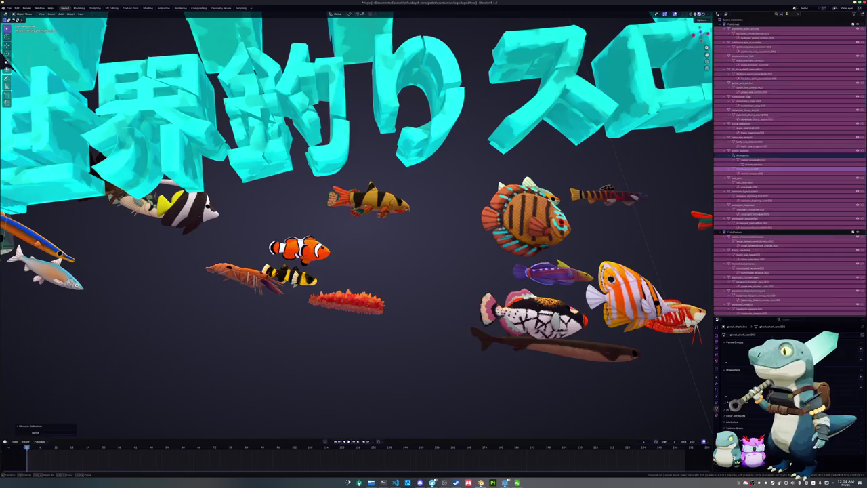
{"action": "key", "text": "Return"}
{"action": "key", "text": "ctrl+z"}
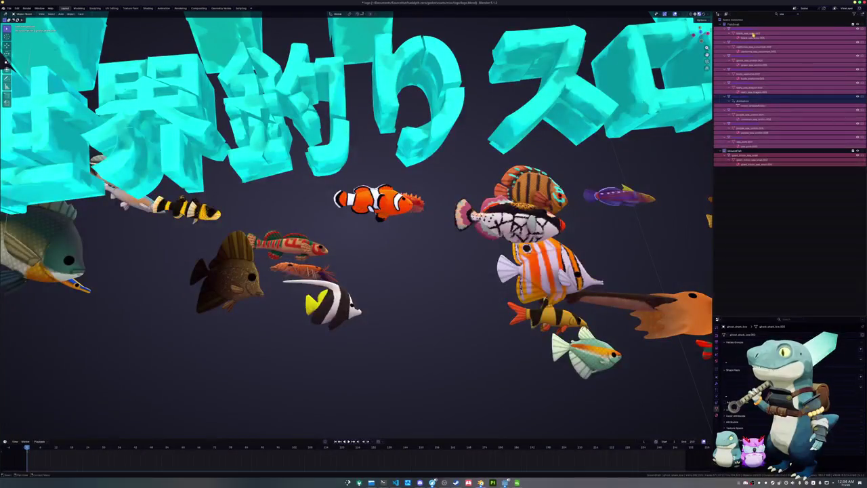
{"action": "key", "text": "ctrl+z"}
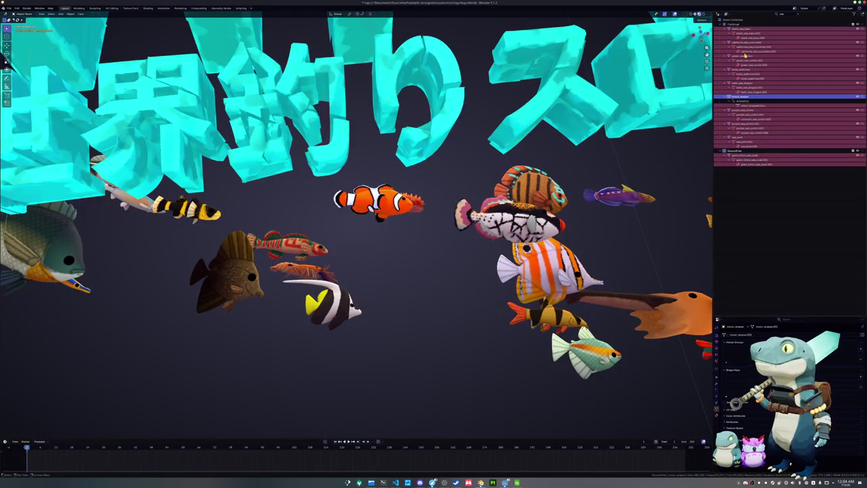
{"action": "left_click", "coordinate": [745, 53]}
{"action": "left_click", "coordinate": [748, 43]}
{"action": "key", "text": "m"}
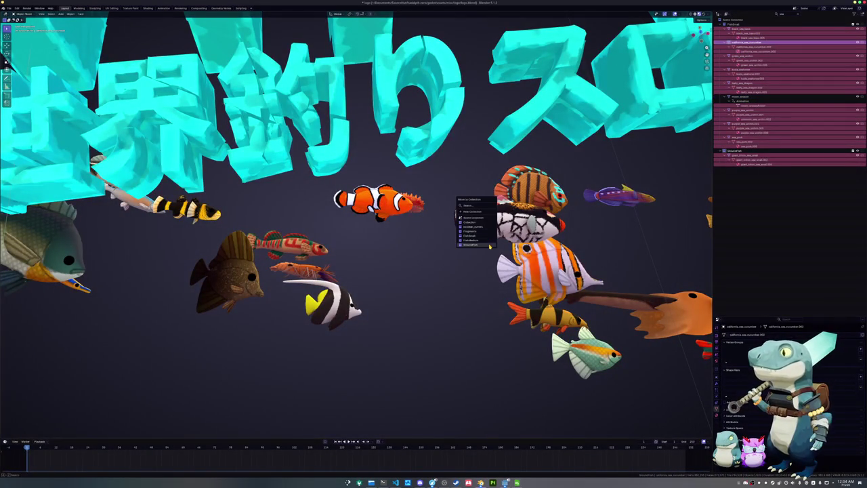
{"action": "left_click", "coordinate": [489, 245]}
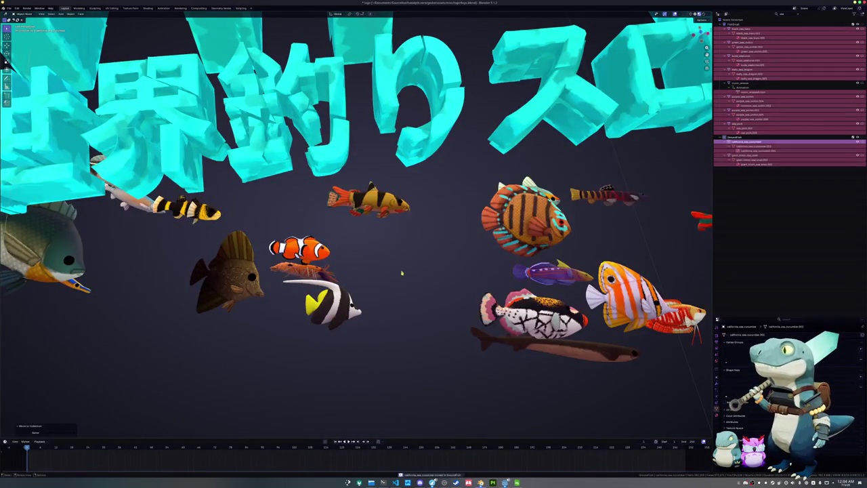
{"action": "mouse_move", "coordinate": [492, 273]}
{"action": "middle_mouse_down"}
{"action": "mouse_move", "coordinate": [373, 275]}
{"action": "mouse_move", "coordinate": [523, 300]}
{"action": "mouse_move", "coordinate": [313, 293]}
{"action": "mouse_move", "coordinate": [299, 267]}
{"action": "mouse_move", "coordinate": [497, 275]}
{"action": "mouse_move", "coordinate": [505, 306]}
{"action": "mouse_move", "coordinate": [509, 298]}
{"action": "middle_mouse_up"}
Step: Inspect the fish row around the letters, ending in the camera view
{"action": "mouse_move", "coordinate": [411, 244]}
{"action": "middle_mouse_down"}
{"action": "mouse_move", "coordinate": [440, 260]}
{"action": "mouse_move", "coordinate": [455, 254]}
{"action": "middle_mouse_up"}
{"action": "scroll", "coordinate": [440, 260], "scroll_direction": "up", "scroll_amount": 3}
{"action": "scroll", "coordinate": [440, 261], "scroll_direction": "up", "scroll_amount": 3}
{"action": "scroll", "coordinate": [363, 273], "scroll_direction": "down", "scroll_amount": 3}
{"action": "scroll", "coordinate": [362, 273], "scroll_direction": "down", "scroll_amount": 3}
{"action": "scroll", "coordinate": [363, 274], "scroll_direction": "down", "scroll_amount": 3}
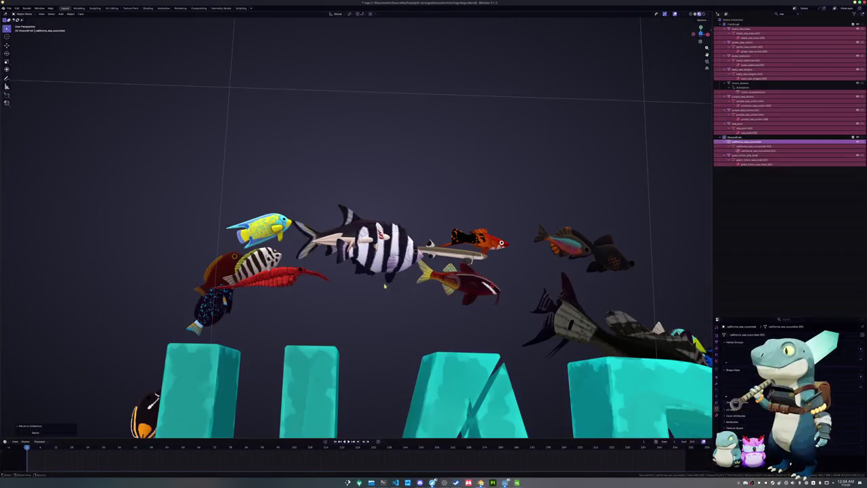
{"action": "mouse_move", "coordinate": [363, 273]}
{"action": "middle_mouse_down"}
{"action": "mouse_move", "coordinate": [431, 300]}
{"action": "mouse_move", "coordinate": [413, 298]}
{"action": "middle_mouse_up"}
{"action": "scroll", "coordinate": [432, 300], "scroll_direction": "down", "scroll_amount": 3}
{"action": "scroll", "coordinate": [413, 298], "scroll_direction": "up", "scroll_amount": 4}
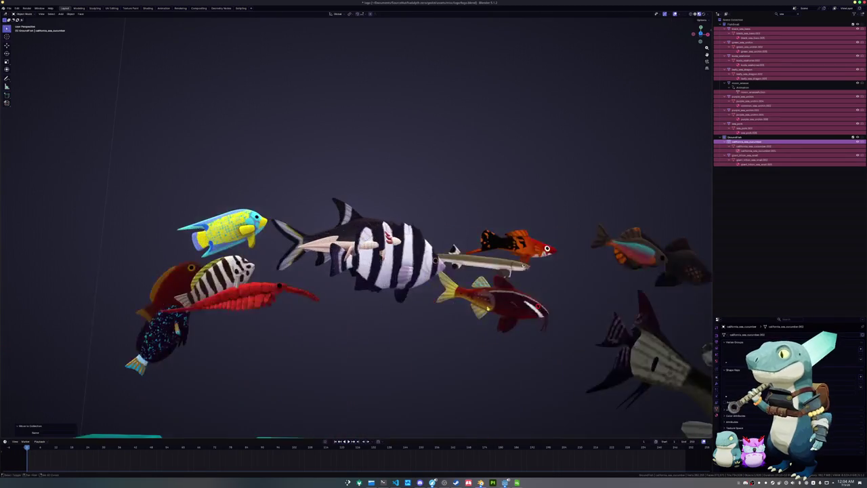
{"action": "scroll", "coordinate": [409, 298], "scroll_direction": "up", "scroll_amount": 2}
{"action": "scroll", "coordinate": [409, 297], "scroll_direction": "up", "scroll_amount": 2}
{"action": "scroll", "coordinate": [409, 298], "scroll_direction": "down", "scroll_amount": 5}
{"action": "scroll", "coordinate": [409, 302], "scroll_direction": "down", "scroll_amount": 3}
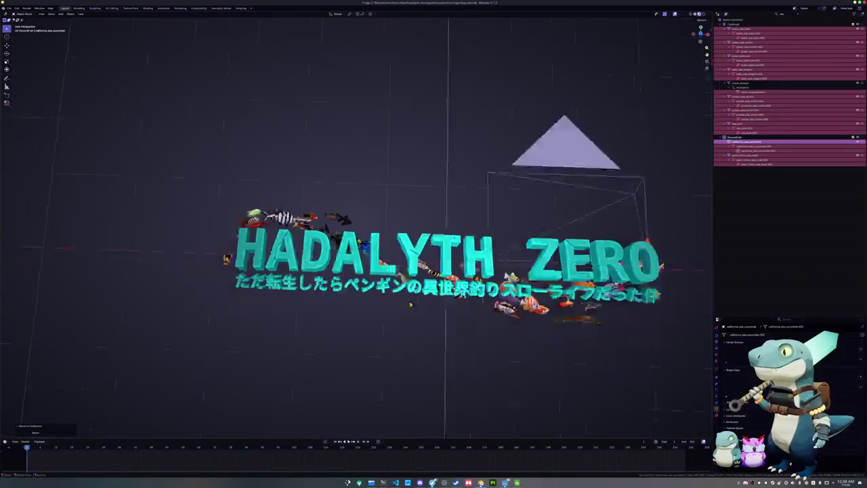
{"action": "key", "text": "KP_0"}
Step: Save logo.blend and show the BezierCurve's node tree in Geometry Nodes
{"action": "key", "text": "ctrl+s"}
{"action": "left_click", "coordinate": [471, 288]}
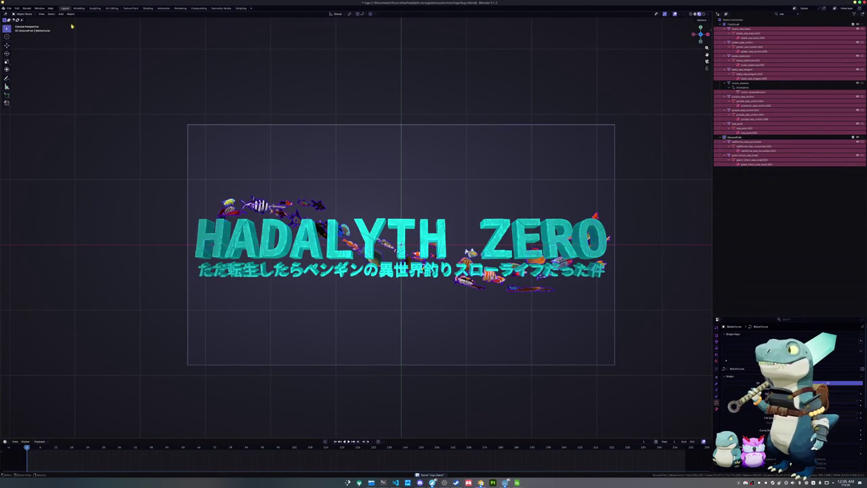
{"action": "left_click", "coordinate": [221, 9]}
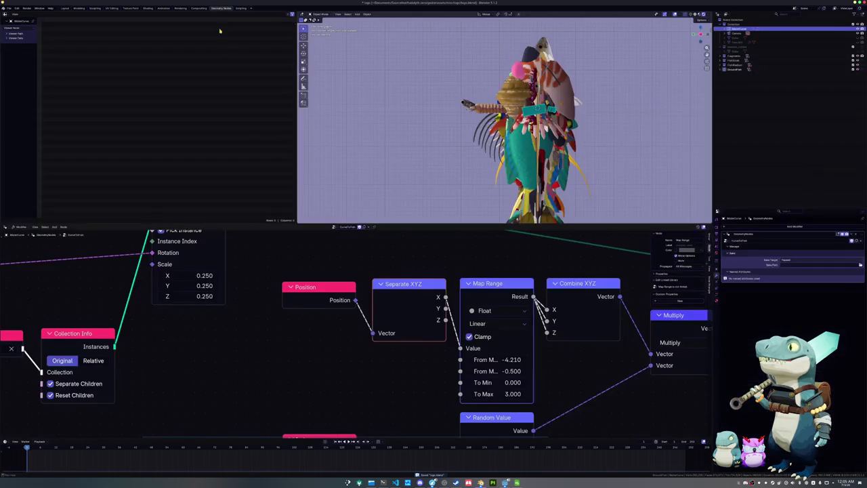
Step: Frame the Map Range, Random Value, Multiply and Index nodes beside the camera view
{"action": "key", "text": "KP_0"}
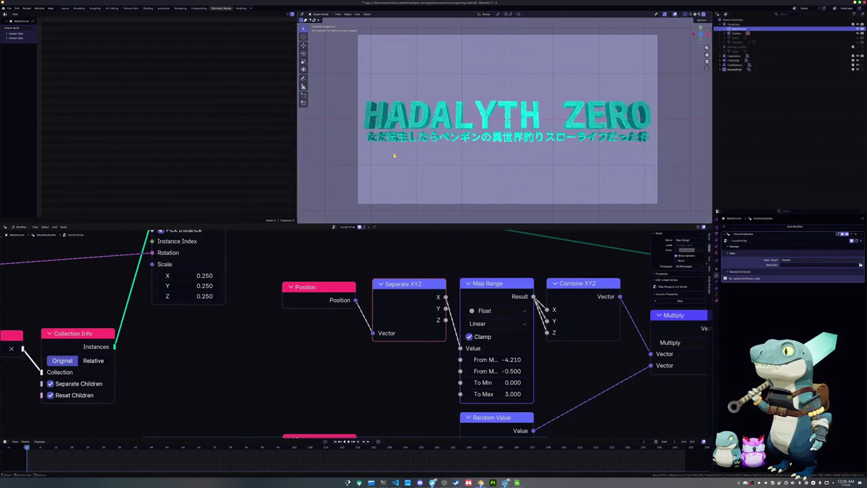
{"action": "scroll", "coordinate": [399, 152], "scroll_direction": "up", "scroll_amount": 5}
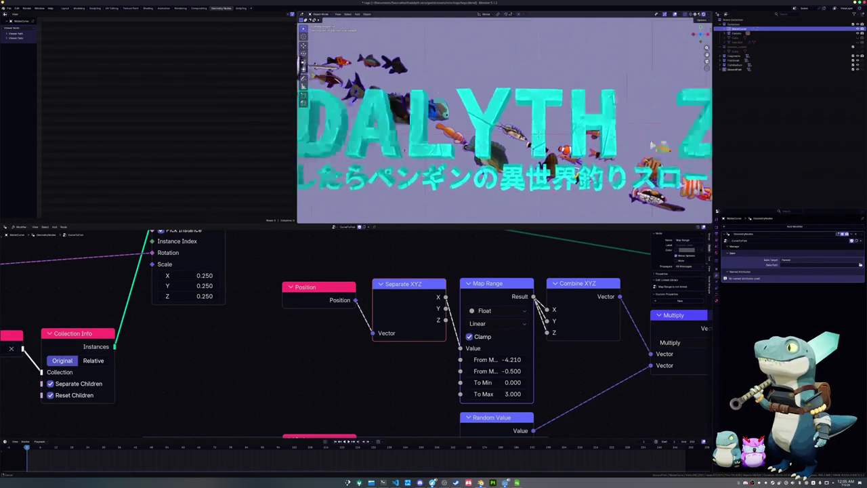
{"action": "middle_click_drag", "start_coordinate": [404, 149], "coordinate": [573, 196], "text": "shift"}
{"action": "middle_click_drag", "start_coordinate": [75, 281], "coordinate": [407, 382]}
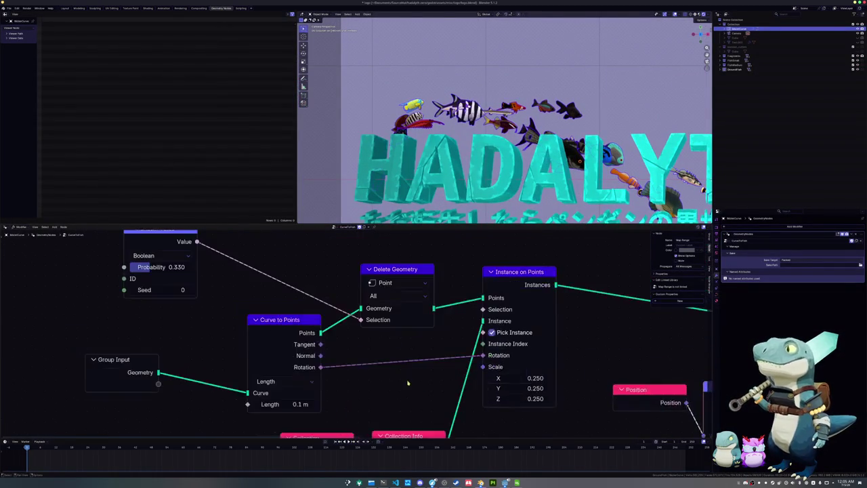
{"action": "middle_click_drag", "start_coordinate": [248, 290], "coordinate": [54, 203]}
{"action": "middle_click_drag", "start_coordinate": [474, 433], "coordinate": [427, 335]}
{"action": "scroll", "coordinate": [428, 335], "scroll_direction": "down", "scroll_amount": 4}
{"action": "scroll", "coordinate": [454, 390], "scroll_direction": "up", "scroll_amount": 4}
{"action": "scroll", "coordinate": [453, 360], "scroll_direction": "up", "scroll_amount": 3}
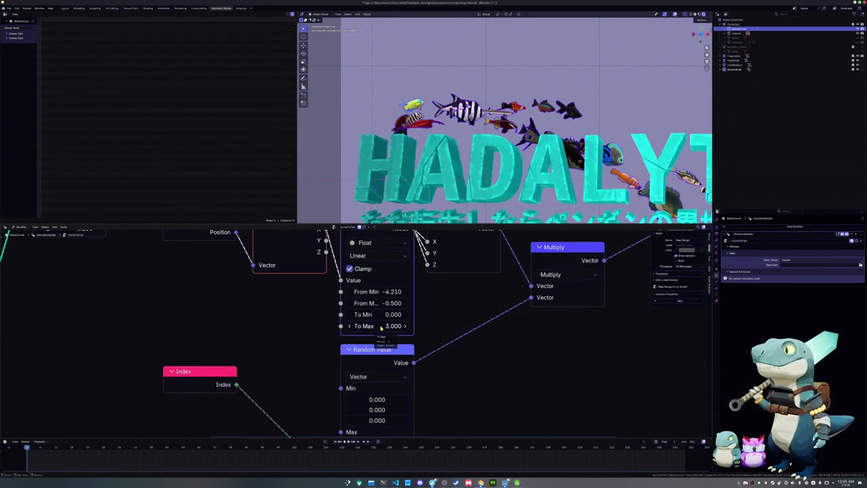
Step: Set the Map Range node's To Min to 0.5 and To Max to 3.5
{"action": "mouse_move", "coordinate": [388, 293]}
{"action": "left_mouse_down"}
{"action": "mouse_move", "coordinate": [413, 292]}
{"action": "mouse_move", "coordinate": [291, 292]}
{"action": "mouse_move", "coordinate": [439, 291]}
{"action": "mouse_move", "coordinate": [365, 292]}
{"action": "mouse_move", "coordinate": [448, 308]}
{"action": "left_mouse_up"}
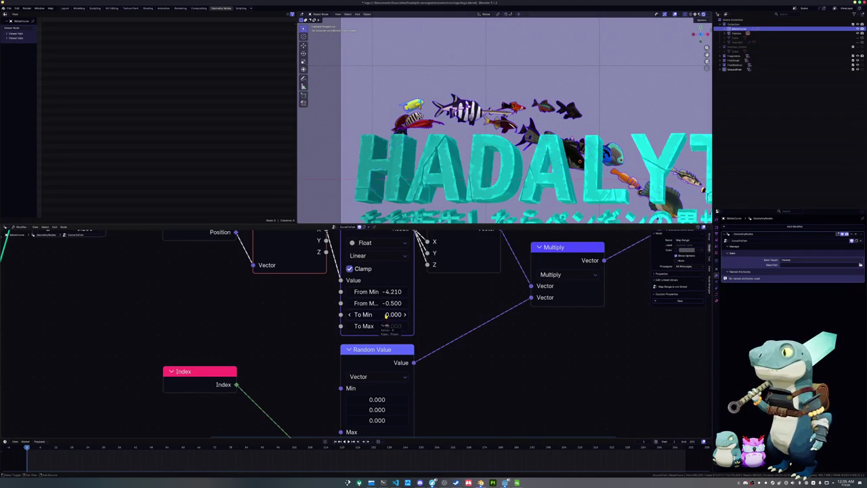
{"action": "mouse_move", "coordinate": [386, 315]}
{"action": "left_mouse_down"}
{"action": "mouse_move", "coordinate": [416, 314]}
{"action": "mouse_move", "coordinate": [387, 315]}
{"action": "left_mouse_up"}
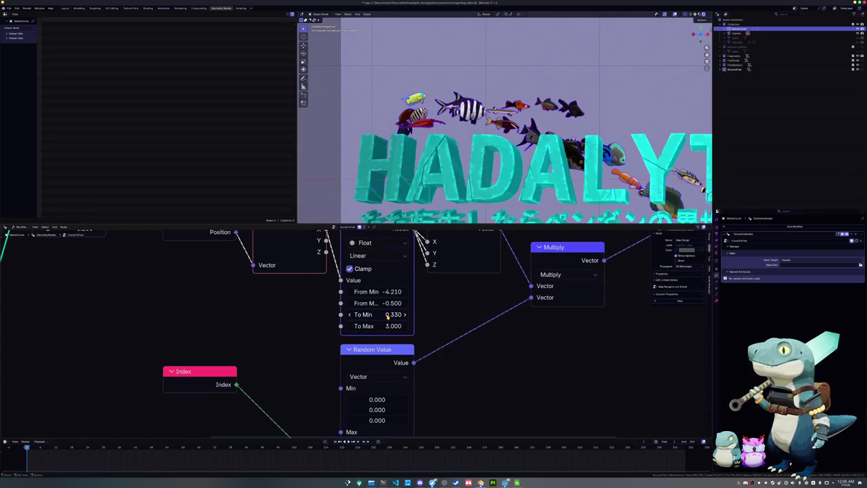
{"action": "left_click", "coordinate": [388, 314]}
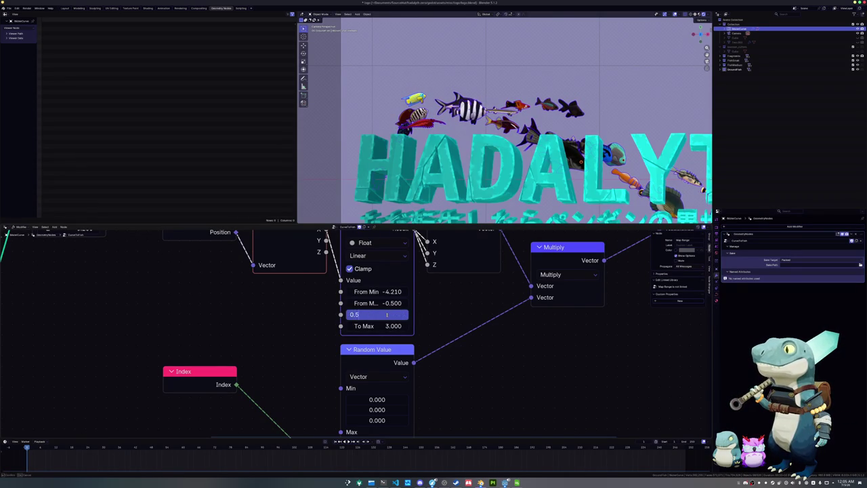
{"action": "type", "text": "5"}
{"action": "key", "text": "Return"}
{"action": "scroll", "coordinate": [420, 301], "scroll_direction": "down", "scroll_amount": 2}
{"action": "scroll", "coordinate": [445, 288], "scroll_direction": "down", "scroll_amount": 2}
{"action": "scroll", "coordinate": [415, 157], "scroll_direction": "down", "scroll_amount": 2}
{"action": "scroll", "coordinate": [414, 157], "scroll_direction": "down", "scroll_amount": 2}
{"action": "scroll", "coordinate": [415, 157], "scroll_direction": "up", "scroll_amount": 3}
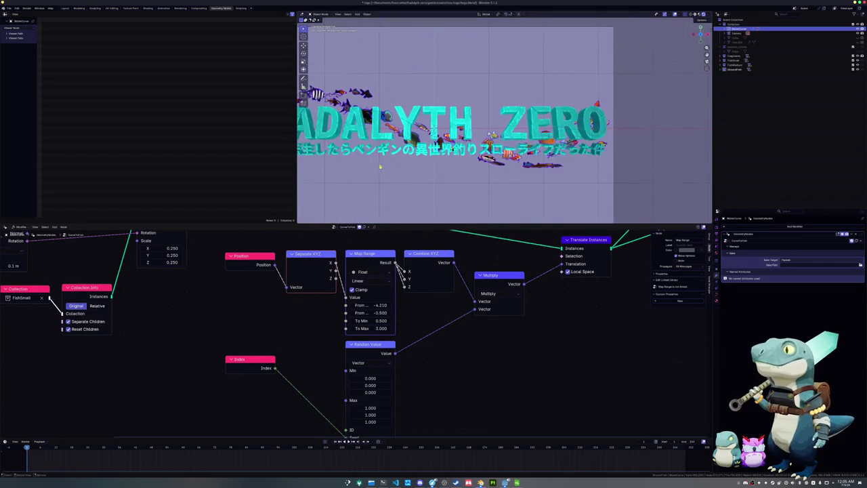
{"action": "left_click", "coordinate": [374, 328]}
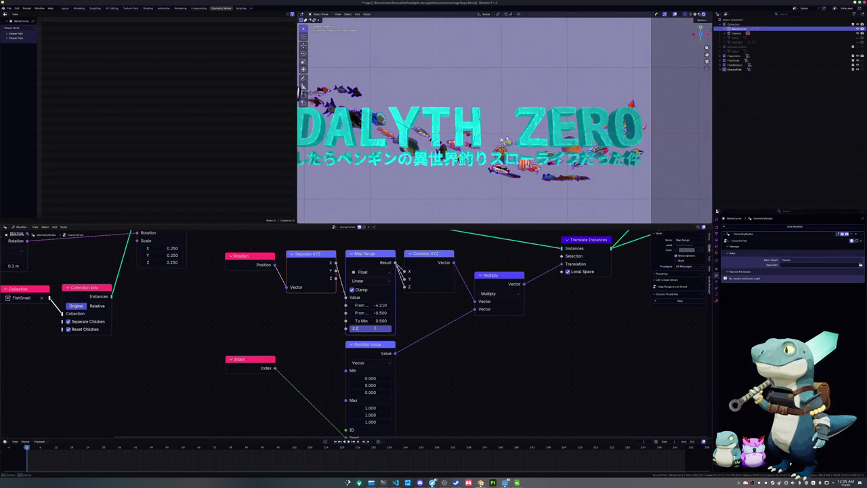
{"action": "type", "text": "5"}
{"action": "key", "text": "Return"}
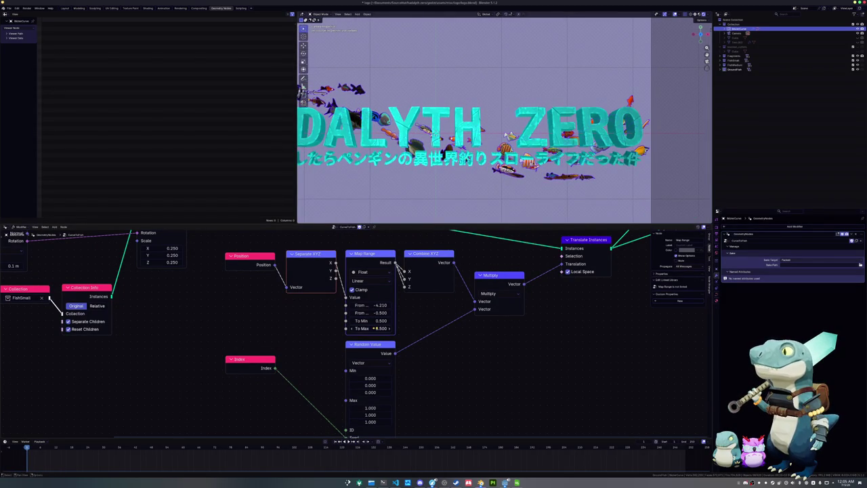
{"action": "scroll", "coordinate": [455, 190], "scroll_direction": "up", "scroll_amount": 2}
{"action": "mouse_move", "coordinate": [75, 249]}
{"action": "middle_mouse_down"}
{"action": "mouse_move", "coordinate": [322, 322]}
{"action": "mouse_move", "coordinate": [334, 351]}
{"action": "middle_mouse_up"}
Step: Step the Random Value seed up with its arrows, then back down to 17
{"action": "left_click", "coordinate": [221, 302]}
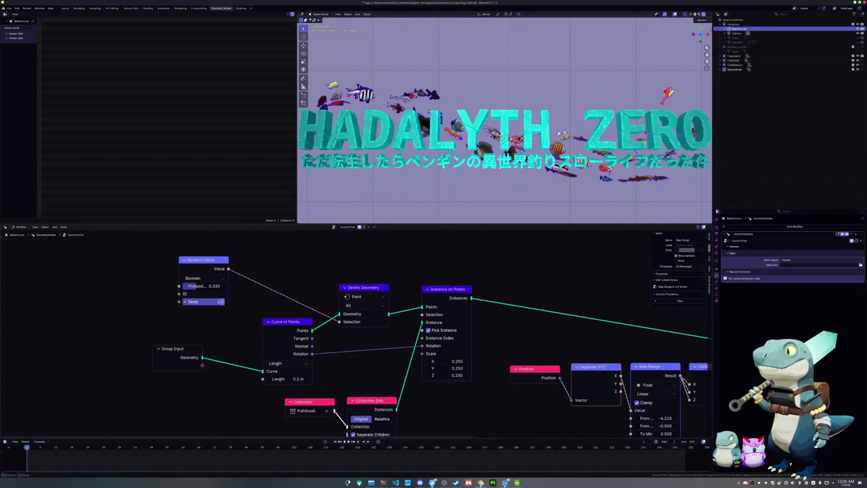
{"action": "left_click", "coordinate": [221, 302]}
{"action": "left_click", "coordinate": [220, 302]}
{"action": "left_click", "coordinate": [221, 302]}
{"action": "left_click", "coordinate": [221, 302]}
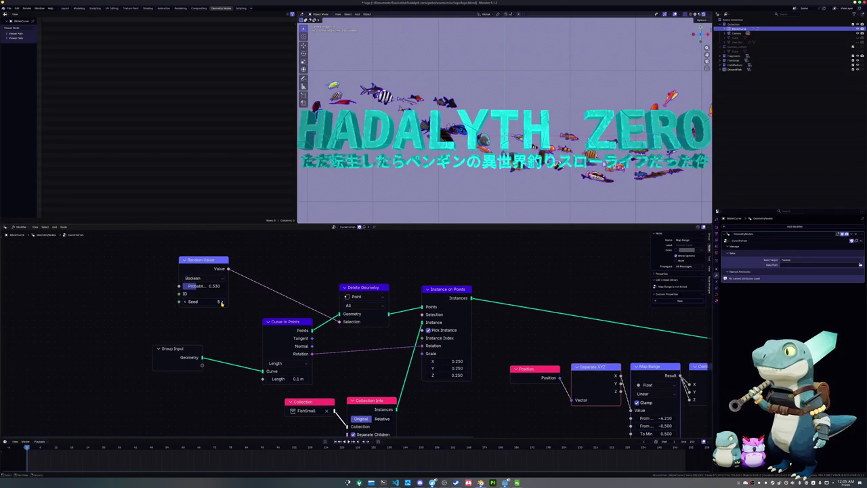
{"action": "left_click", "coordinate": [220, 302]}
{"action": "left_click", "coordinate": [221, 302]}
{"action": "left_click", "coordinate": [221, 302]}
{"action": "left_click", "coordinate": [220, 302]}
{"action": "left_click", "coordinate": [221, 302]}
{"action": "left_click", "coordinate": [221, 302]}
{"action": "left_click", "coordinate": [221, 302]}
{"action": "left_click", "coordinate": [221, 302]}
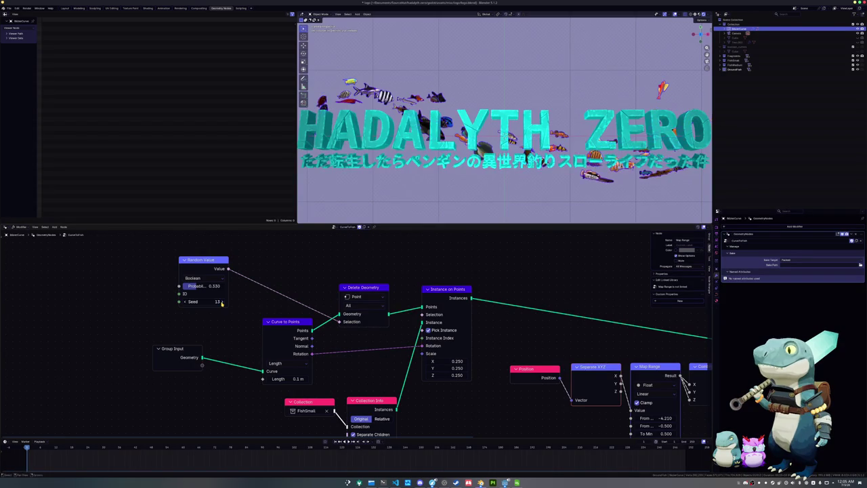
{"action": "left_click", "coordinate": [220, 302]}
{"action": "left_click", "coordinate": [221, 302]}
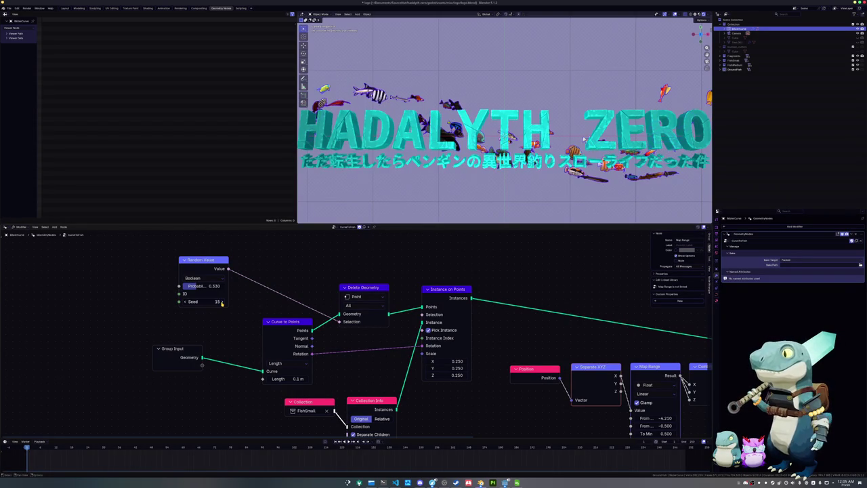
{"action": "left_click", "coordinate": [220, 302]}
{"action": "left_click", "coordinate": [220, 302]}
{"action": "left_click", "coordinate": [220, 302]}
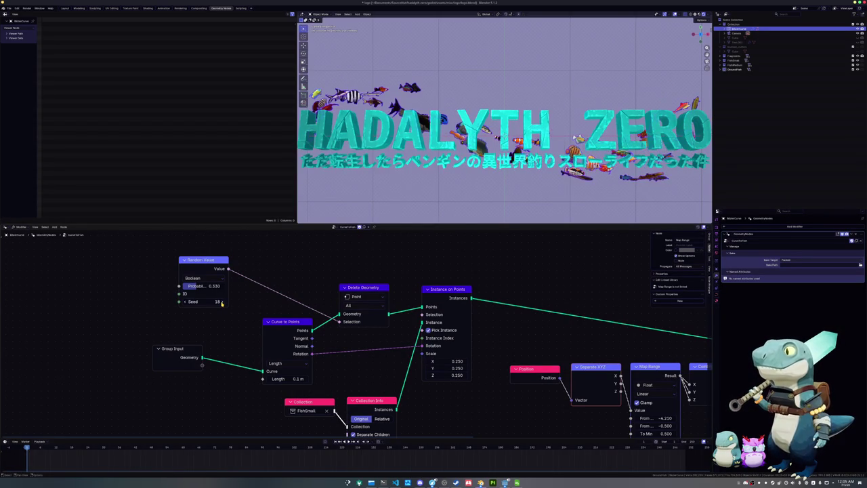
{"action": "left_click", "coordinate": [185, 302]}
Step: Keep the Random Value probability at 0.330
{"action": "scroll", "coordinate": [560, 189], "scroll_direction": "up", "scroll_amount": 3}
{"action": "scroll", "coordinate": [560, 189], "scroll_direction": "up", "scroll_amount": 3}
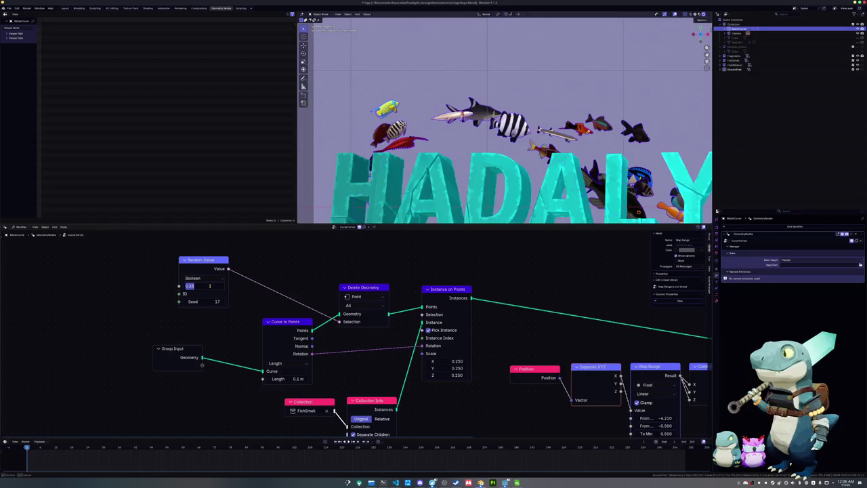
{"action": "left_click_drag", "start_coordinate": [210, 286], "coordinate": [212, 287]}
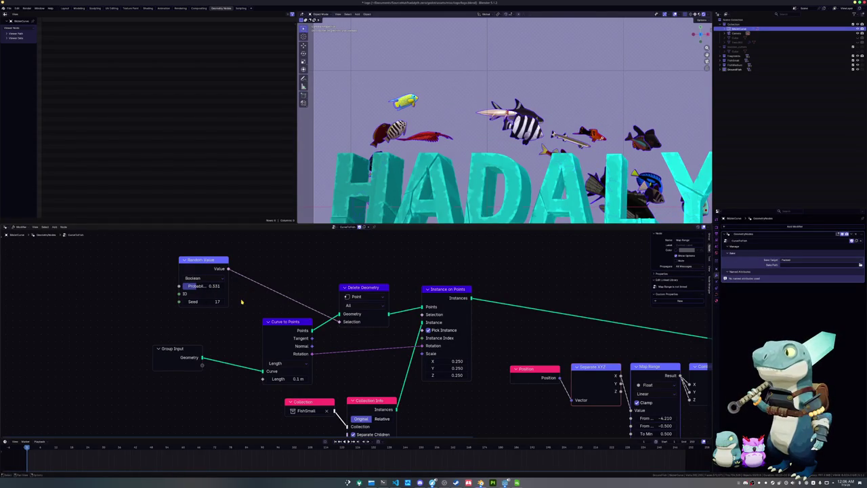
{"action": "left_click", "coordinate": [210, 286]}
{"action": "key", "text": "Return"}
Step: Drag the Random Value seed up to 476 and frame the ZERO end's fish
{"action": "scroll", "coordinate": [245, 306], "scroll_direction": "left", "scroll_amount": 2, "text": "ctrl"}
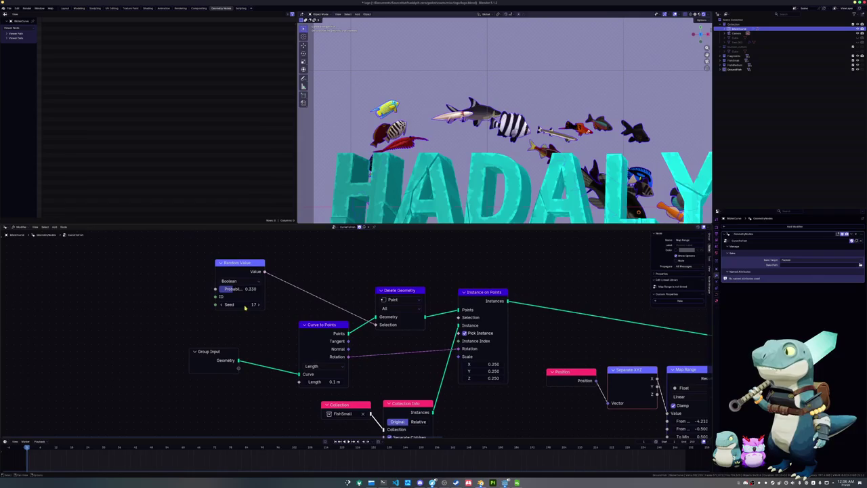
{"action": "left_click_drag", "start_coordinate": [258, 305], "coordinate": [280, 308]}
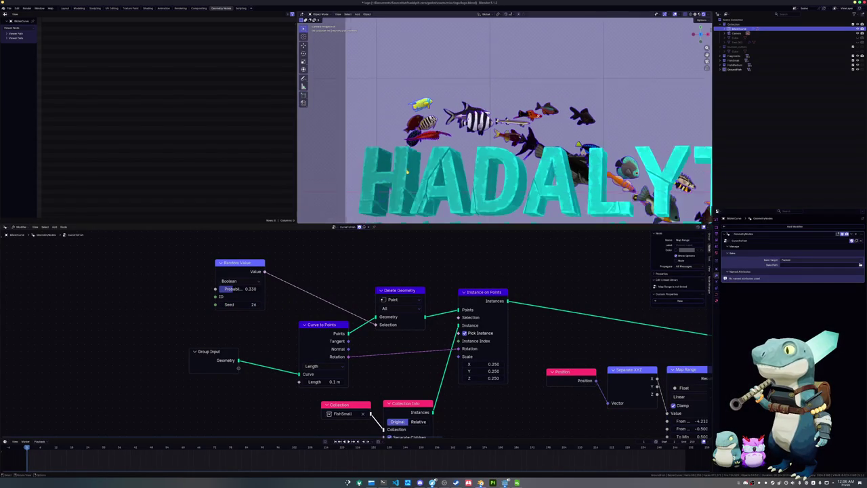
{"action": "scroll", "coordinate": [298, 291], "scroll_direction": "up", "scroll_amount": 1}
{"action": "scroll", "coordinate": [265, 322], "scroll_direction": "up", "scroll_amount": 1}
{"action": "mouse_move", "coordinate": [256, 313]}
{"action": "left_mouse_down"}
{"action": "mouse_move", "coordinate": [292, 313]}
{"action": "mouse_move", "coordinate": [251, 314]}
{"action": "left_mouse_up"}
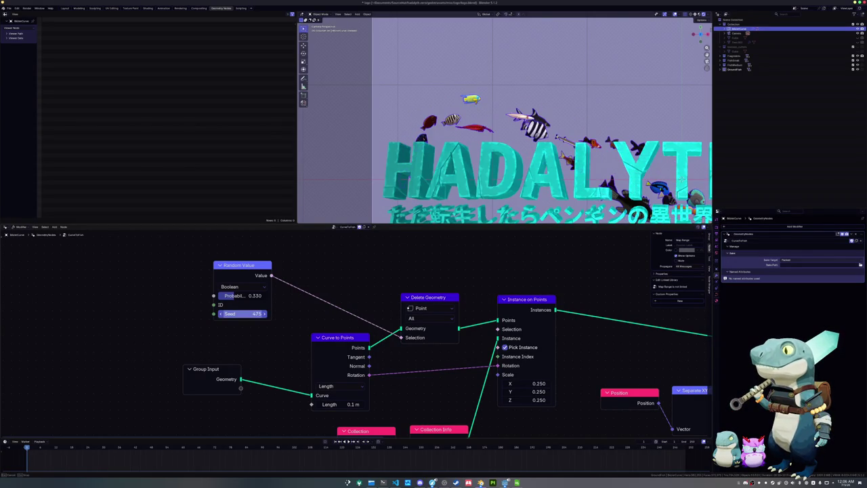
{"action": "scroll", "coordinate": [463, 178], "scroll_direction": "down", "scroll_amount": 3}
{"action": "scroll", "coordinate": [463, 178], "scroll_direction": "down", "scroll_amount": 2}
{"action": "scroll", "coordinate": [462, 178], "scroll_direction": "up", "scroll_amount": 2}
{"action": "middle_click_drag", "start_coordinate": [462, 179], "coordinate": [312, 119], "text": "shift"}
{"action": "scroll", "coordinate": [311, 119], "scroll_direction": "up", "scroll_amount": 2}
{"action": "scroll", "coordinate": [311, 119], "scroll_direction": "up", "scroll_amount": 2}
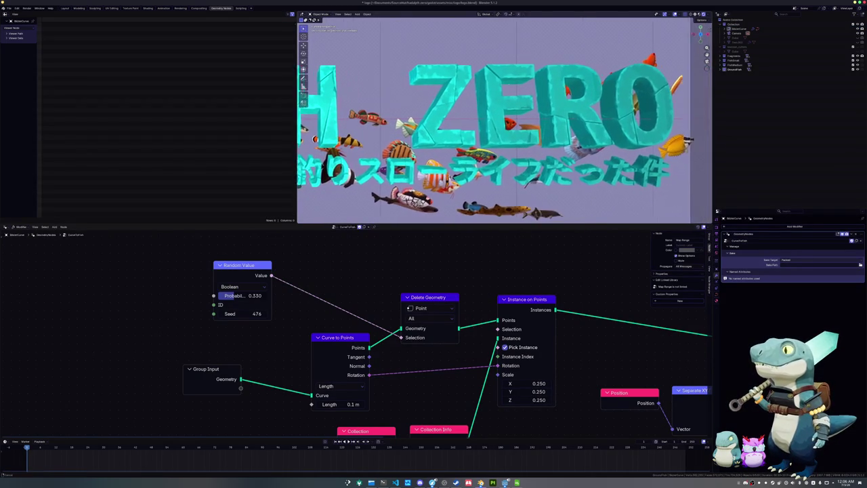
{"action": "scroll", "coordinate": [311, 119], "scroll_direction": "down", "scroll_amount": 3}
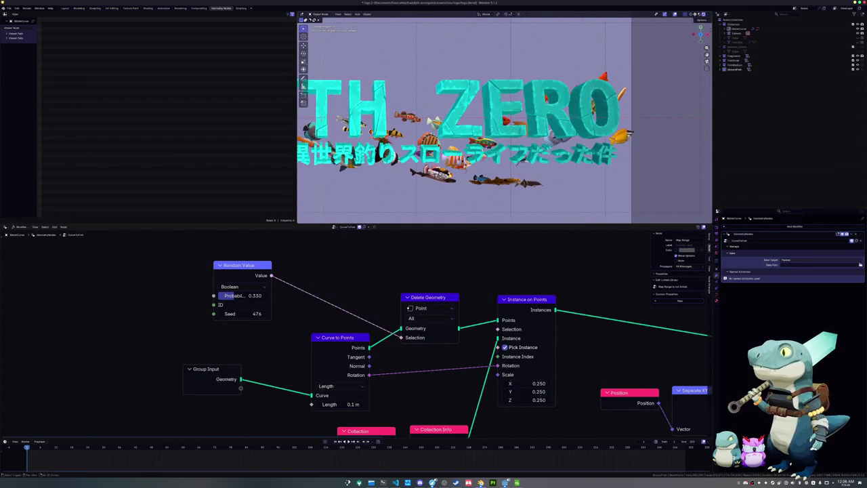
{"action": "middle_click_drag", "start_coordinate": [312, 119], "coordinate": [276, 130], "text": "shift"}
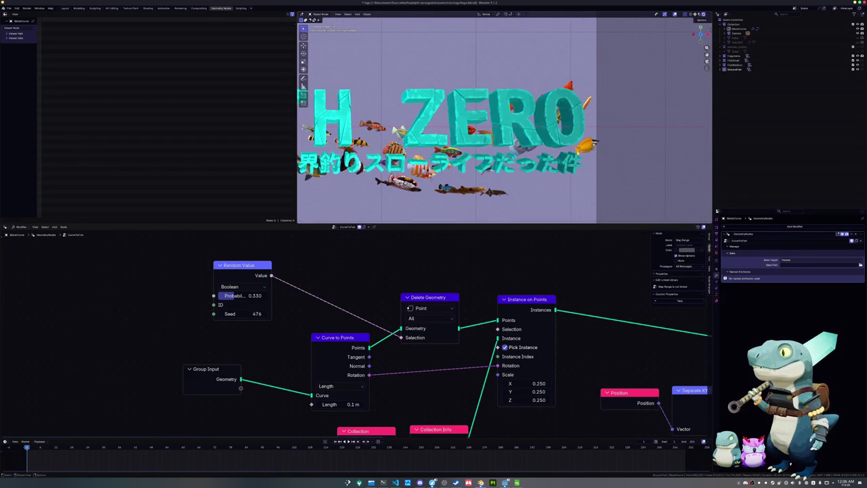
{"action": "scroll", "coordinate": [440, 126], "scroll_direction": "down", "scroll_amount": 3}
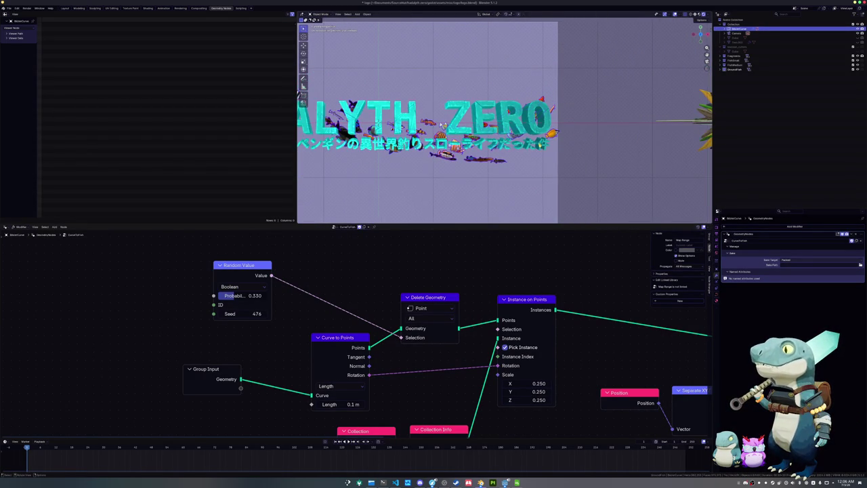
Step: In the Layout workspace, move a fish-path curve point along the Y axis
{"action": "left_click", "coordinate": [64, 8]}
{"action": "key", "text": "Tab"}
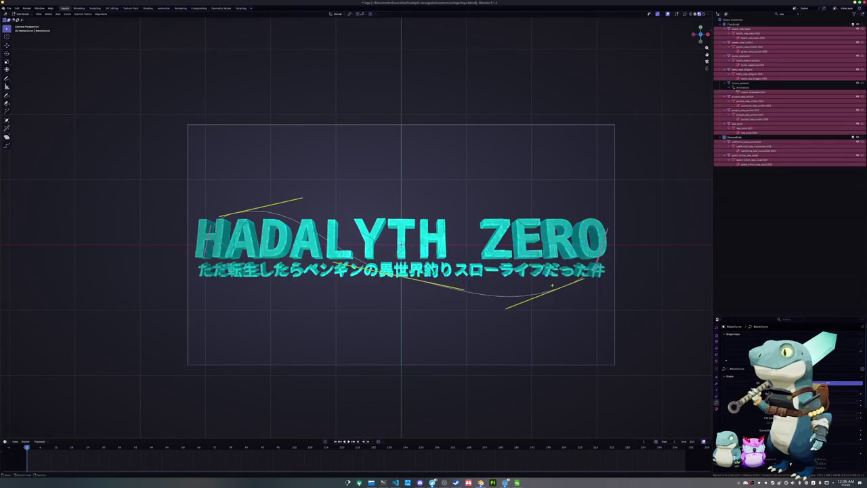
{"action": "key", "text": "g"}
{"action": "key", "text": "y"}
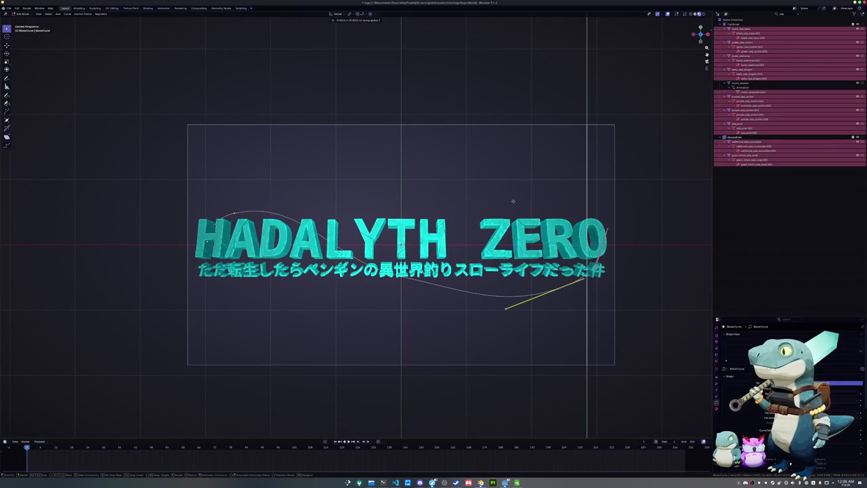
{"action": "left_click", "coordinate": [513, 202]}
{"action": "key", "text": "Tab"}
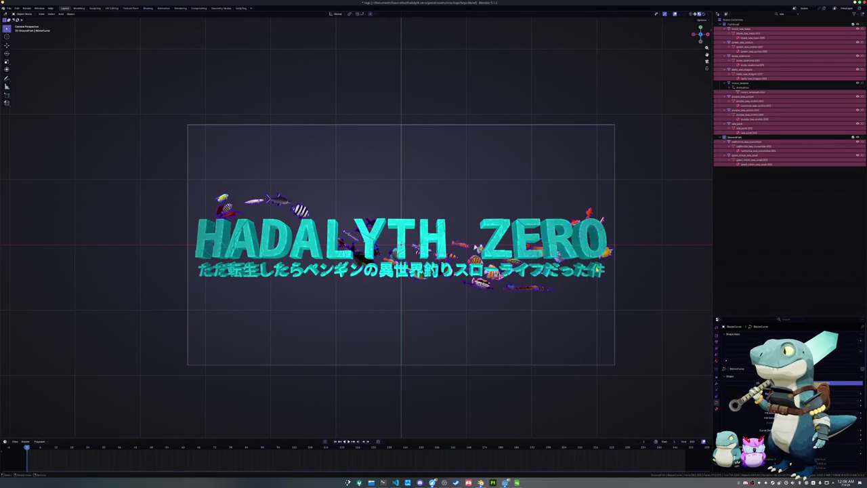
Step: Move another curve point and a handle along the X axis
{"action": "key", "text": "Tab"}
{"action": "key", "text": "g"}
{"action": "key", "text": "y"}
{"action": "key", "text": "x"}
{"action": "left_click", "coordinate": [585, 284]}
{"action": "key", "text": "Tab"}
{"action": "key", "text": "Tab"}
{"action": "key", "text": "g"}
{"action": "key", "text": "y"}
{"action": "key", "text": "x"}
{"action": "left_click", "coordinate": [587, 283]}
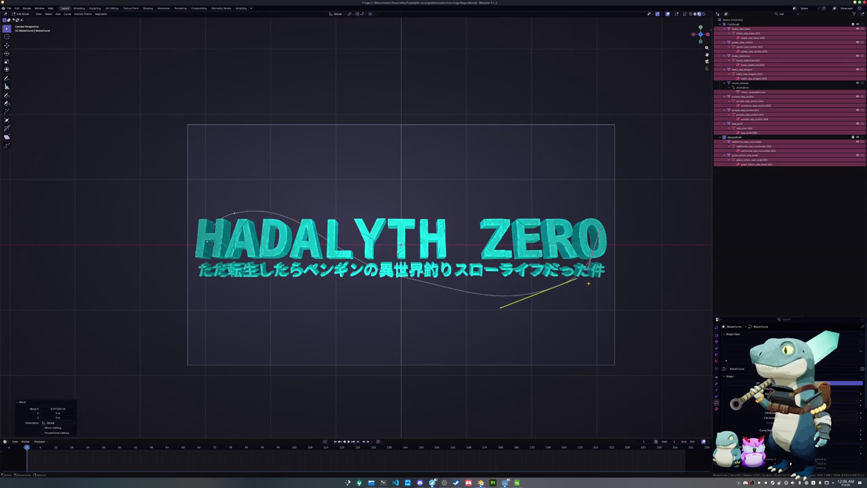
{"action": "key", "text": "Tab"}
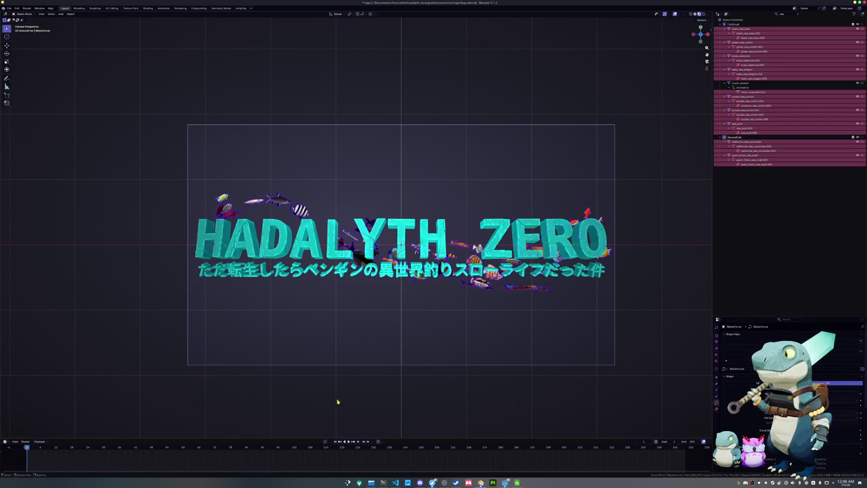
Step: Nudge the camera framing upward and return to the Geometry Nodes workspace
{"action": "scroll", "coordinate": [396, 378], "scroll_direction": "up", "scroll_amount": 2}
{"action": "scroll", "coordinate": [388, 339], "scroll_direction": "up", "scroll_amount": 1}
{"action": "scroll", "coordinate": [389, 339], "scroll_direction": "down", "scroll_amount": 2}
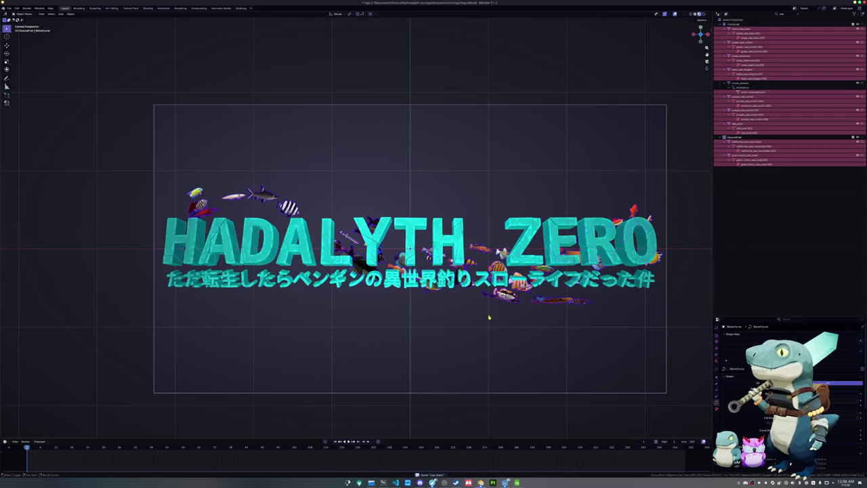
{"action": "middle_click_drag", "start_coordinate": [487, 318], "coordinate": [487, 312], "text": "shift"}
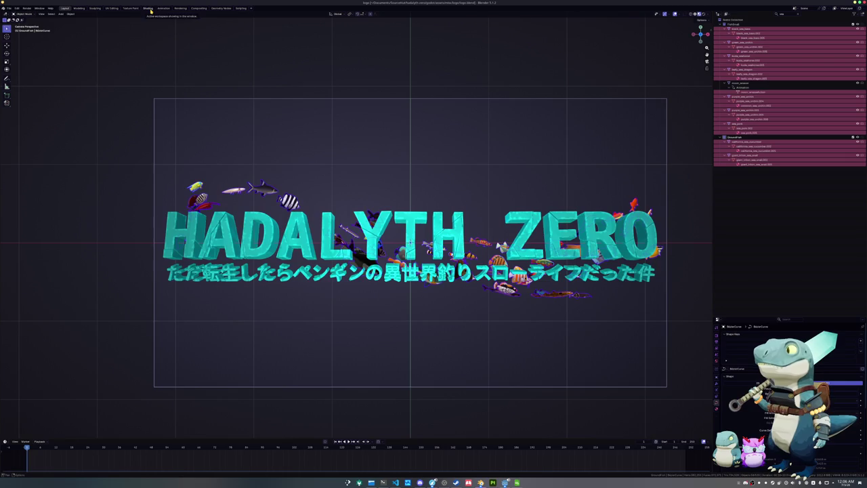
{"action": "left_click", "coordinate": [221, 8]}
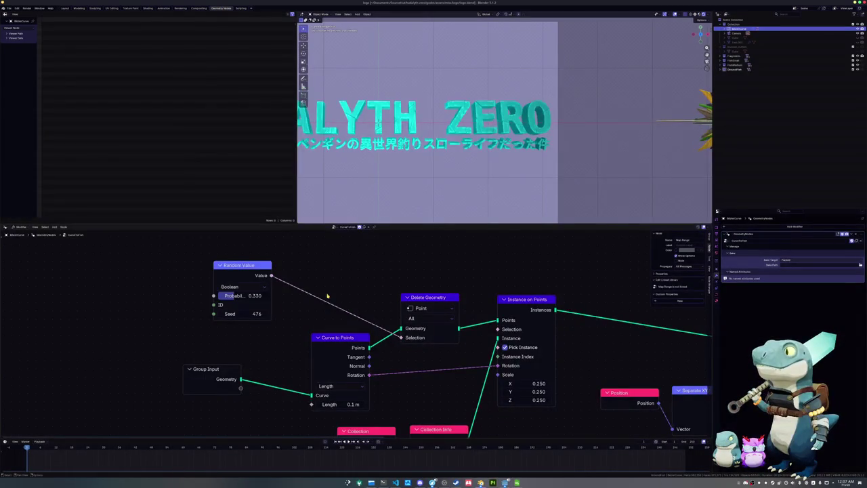
Step: Expose the Probability and fish Collection sockets as node group inputs
{"action": "mouse_move", "coordinate": [251, 330]}
{"action": "left_mouse_down"}
{"action": "mouse_move", "coordinate": [317, 391]}
{"action": "mouse_move", "coordinate": [201, 368]}
{"action": "left_mouse_up"}
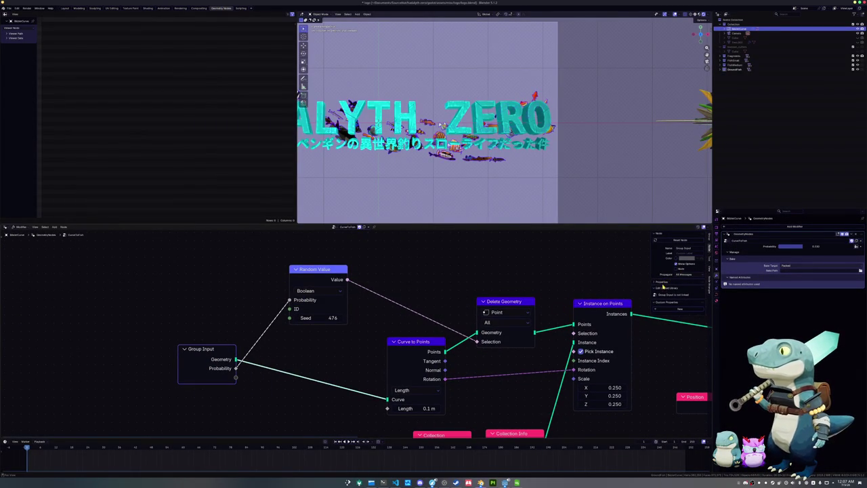
{"action": "scroll", "coordinate": [283, 352], "scroll_direction": "down", "scroll_amount": 3}
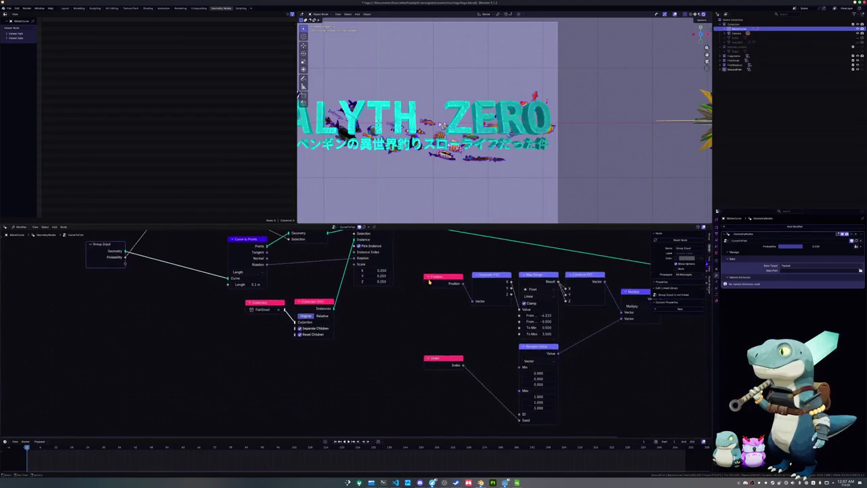
{"action": "mouse_move", "coordinate": [300, 346]}
{"action": "middle_mouse_down"}
{"action": "mouse_move", "coordinate": [283, 352]}
{"action": "mouse_move", "coordinate": [421, 313]}
{"action": "middle_mouse_up"}
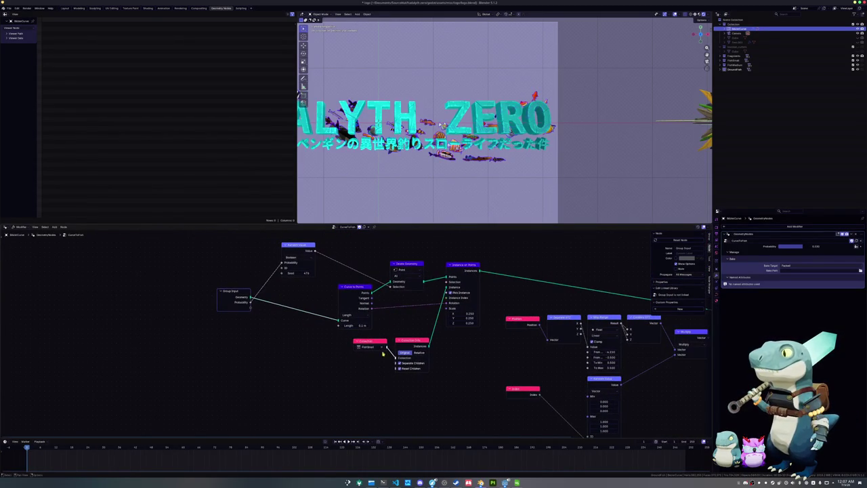
{"action": "left_click_drag", "start_coordinate": [355, 346], "coordinate": [251, 310]}
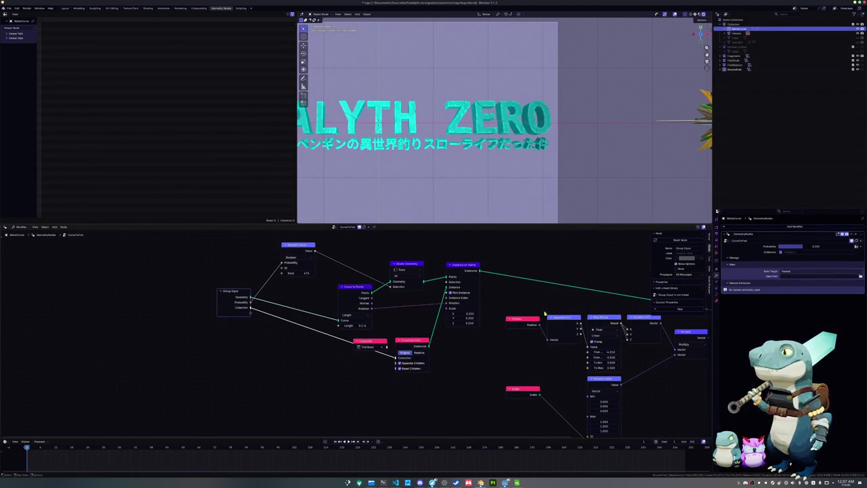
Step: Make Fishfood the default value of the group's Collection input
{"action": "left_click", "coordinate": [710, 233]}
{"action": "left_click", "coordinate": [669, 300]}
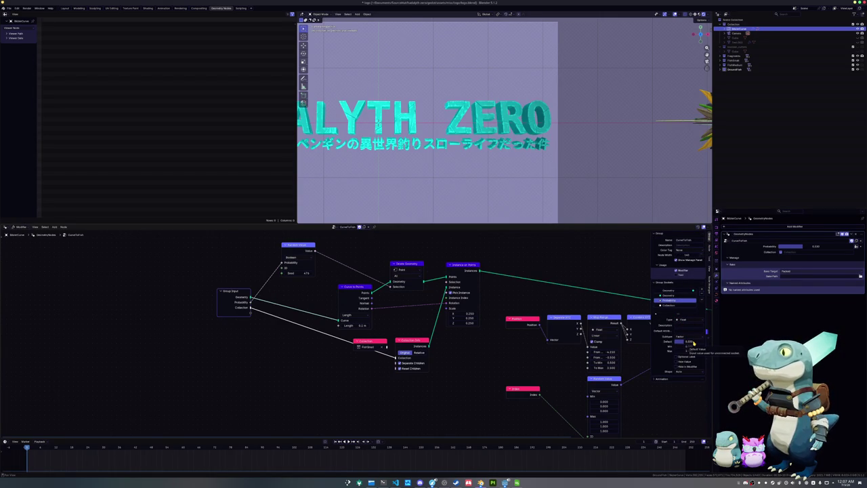
{"action": "middle_click_drag", "start_coordinate": [475, 197], "coordinate": [532, 202], "text": "shift"}
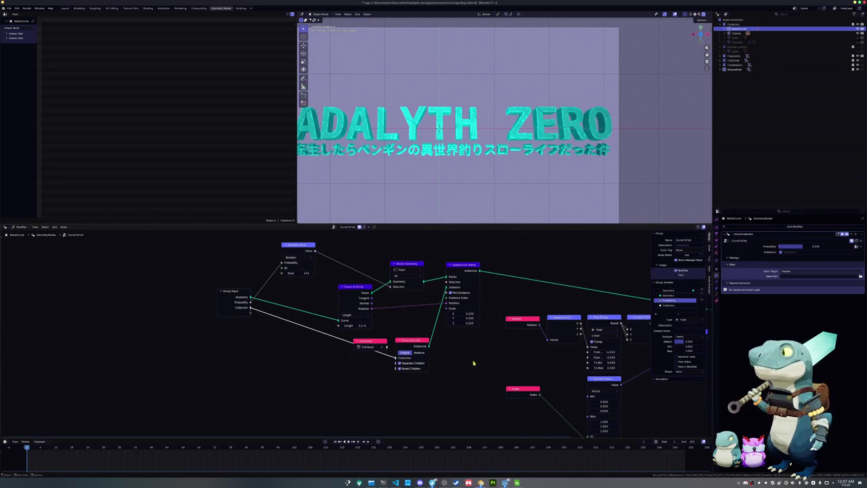
{"action": "left_click", "coordinate": [670, 307]}
{"action": "left_click", "coordinate": [684, 328]}
{"action": "left_click", "coordinate": [678, 342]}
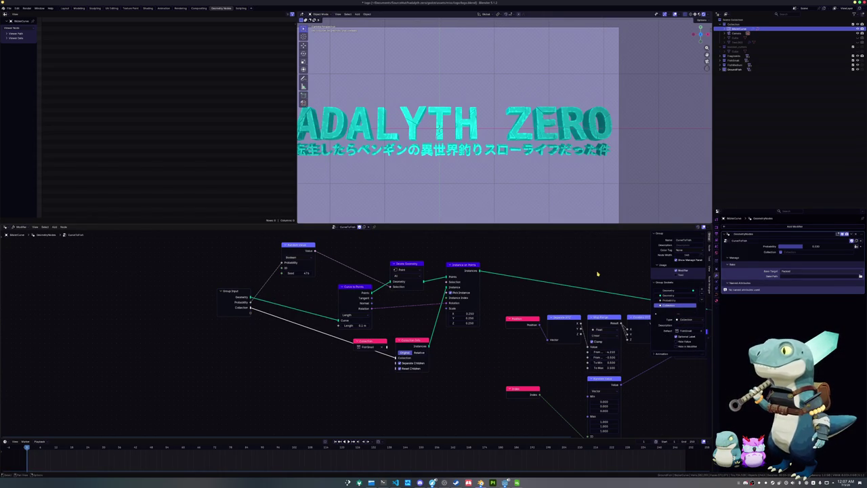
{"action": "key", "text": "Home"}
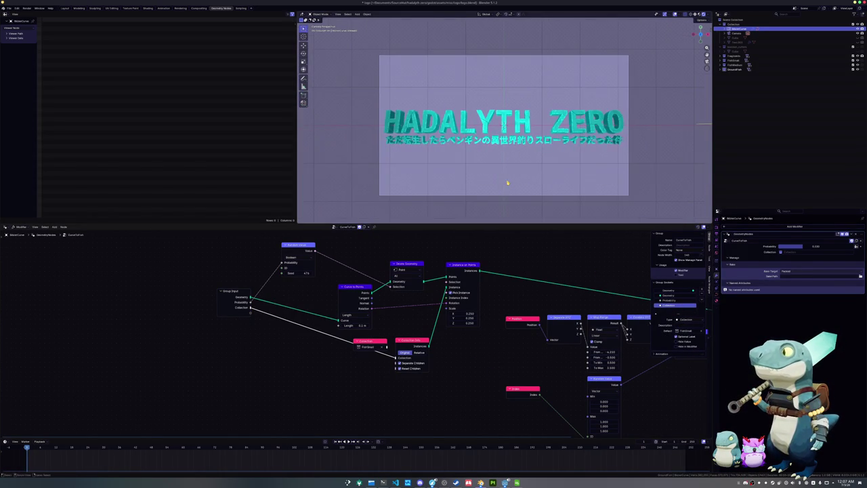
{"action": "left_click", "coordinate": [673, 301]}
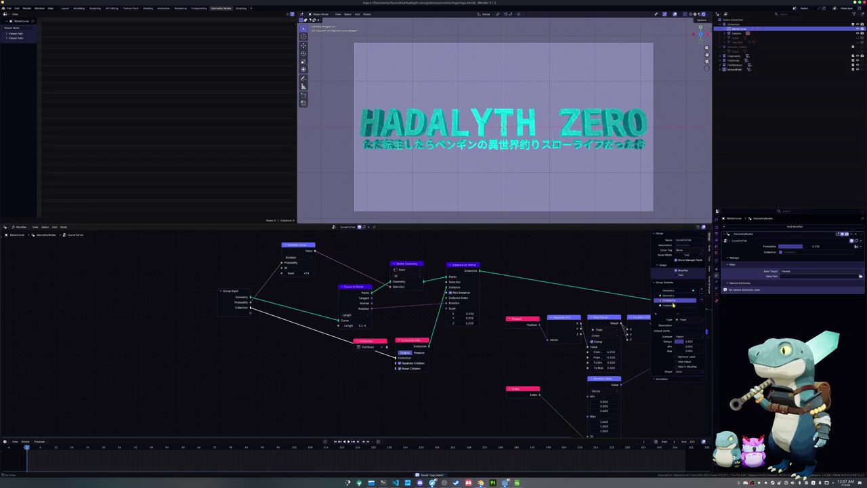
Step: Set the modifier's collection to FishSmall and duplicate the WaterCurve in place
{"action": "left_click", "coordinate": [790, 254]}
{"action": "left_click", "coordinate": [788, 288]}
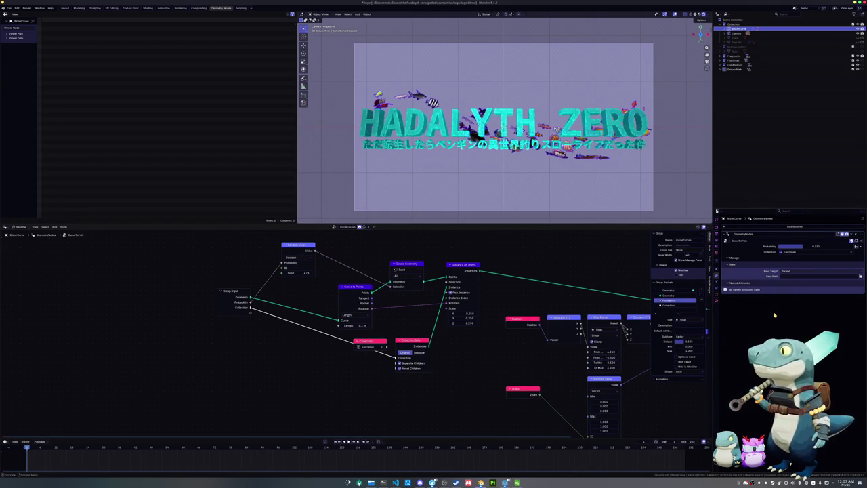
{"action": "left_click", "coordinate": [549, 197]}
{"action": "left_click", "coordinate": [555, 133]}
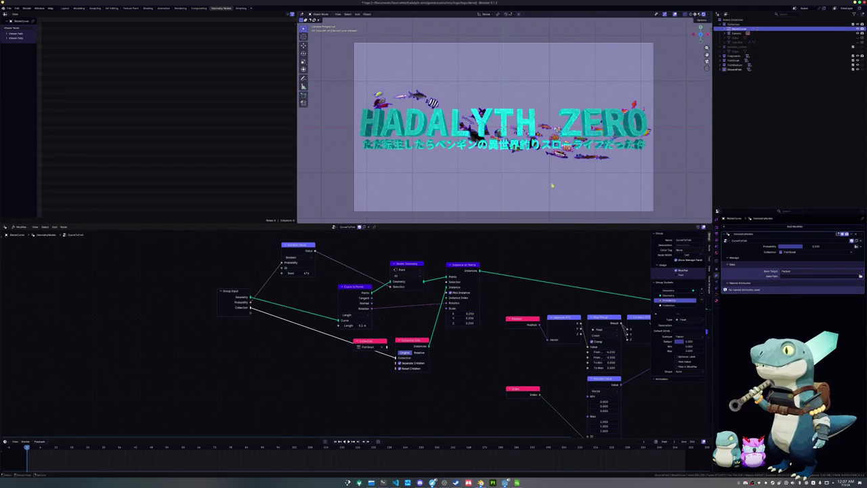
{"action": "key", "text": "shift+d"}
{"action": "key", "text": "Escape"}
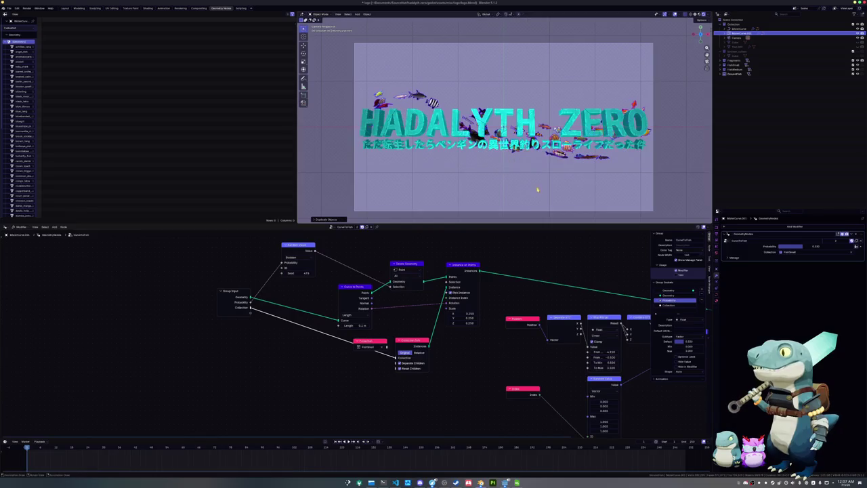
Step: Switch the duplicate curve's modifier to FishMedium and lower its Probability
{"action": "left_click", "coordinate": [785, 251]}
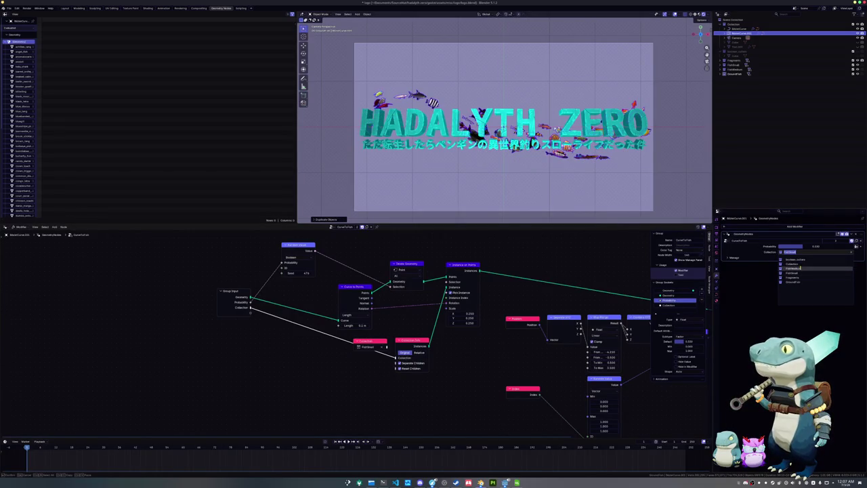
{"action": "left_click", "coordinate": [792, 267]}
{"action": "mouse_move", "coordinate": [816, 247]}
{"action": "left_mouse_down"}
{"action": "mouse_move", "coordinate": [799, 247]}
{"action": "mouse_move", "coordinate": [813, 247]}
{"action": "left_mouse_up"}
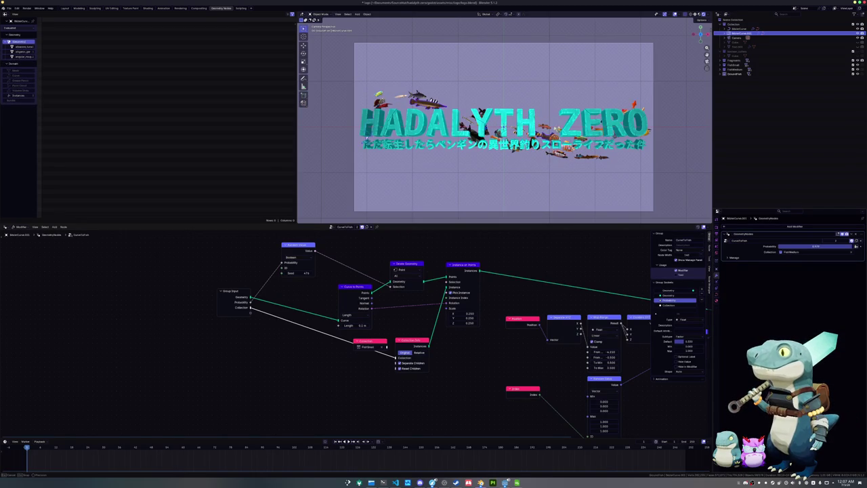
{"action": "left_click", "coordinate": [820, 247]}
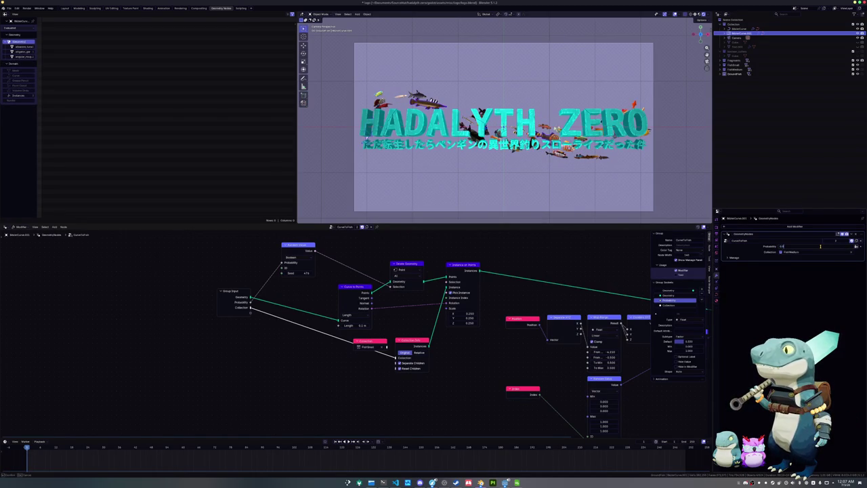
{"action": "key", "text": "Return"}
Step: Move the duplicate curve vertically along Z, then sideways along X
{"action": "middle_click_drag", "start_coordinate": [630, 199], "coordinate": [516, 121]}
{"action": "key", "text": "g"}
{"action": "key", "text": "z"}
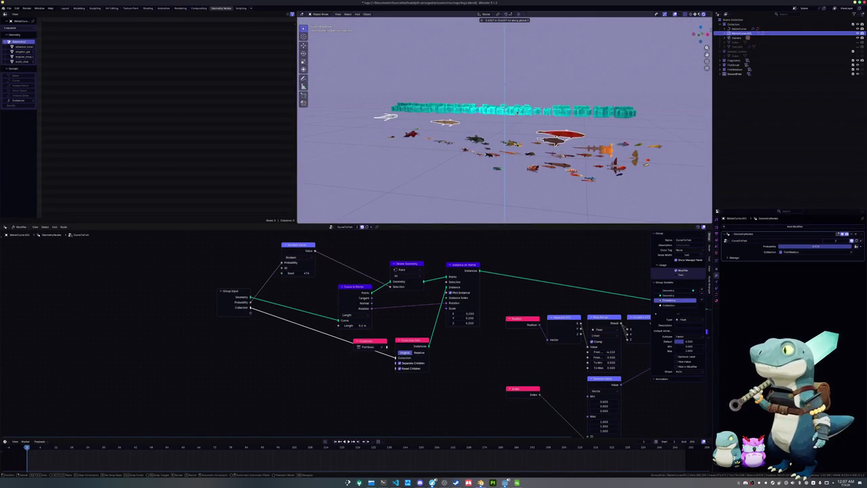
{"action": "left_click", "coordinate": [516, 121]}
{"action": "key", "text": "KP_0"}
{"action": "scroll", "coordinate": [504, 125], "scroll_direction": "up", "scroll_amount": 1}
{"action": "key", "text": "g"}
{"action": "key", "text": "x"}
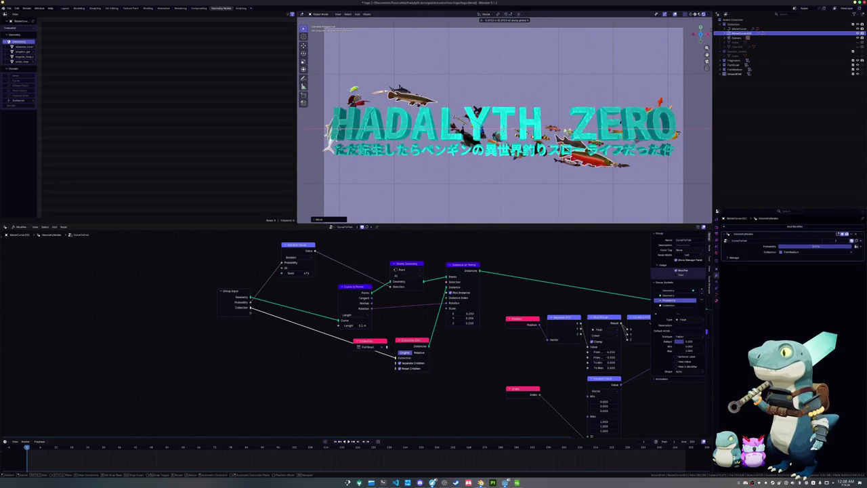
{"action": "key", "text": "Return"}
Step: In Edit Mode, shift the curve's points sideways along X
{"action": "key", "text": "Tab"}
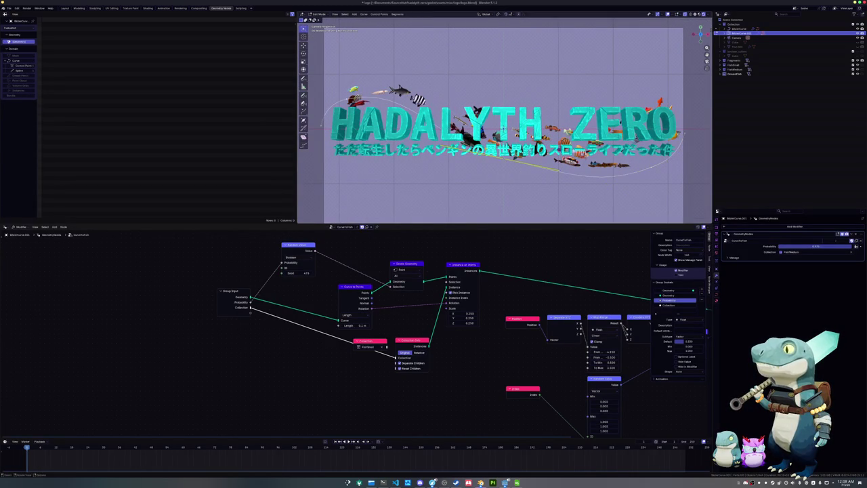
{"action": "scroll", "coordinate": [340, 107], "scroll_direction": "down", "scroll_amount": 1}
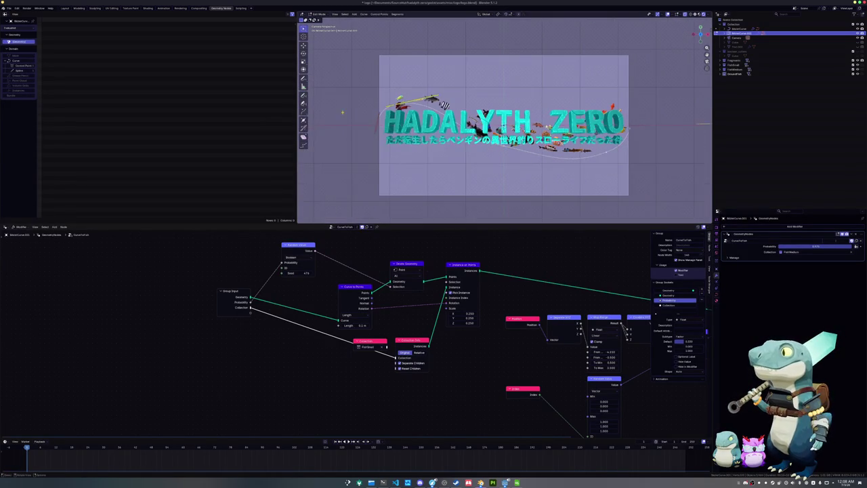
{"action": "key", "text": "g"}
{"action": "key", "text": "x"}
{"action": "key", "text": "Return"}
{"action": "left_click_drag", "start_coordinate": [673, 180], "coordinate": [628, 100]}
{"action": "key", "text": "Tab"}
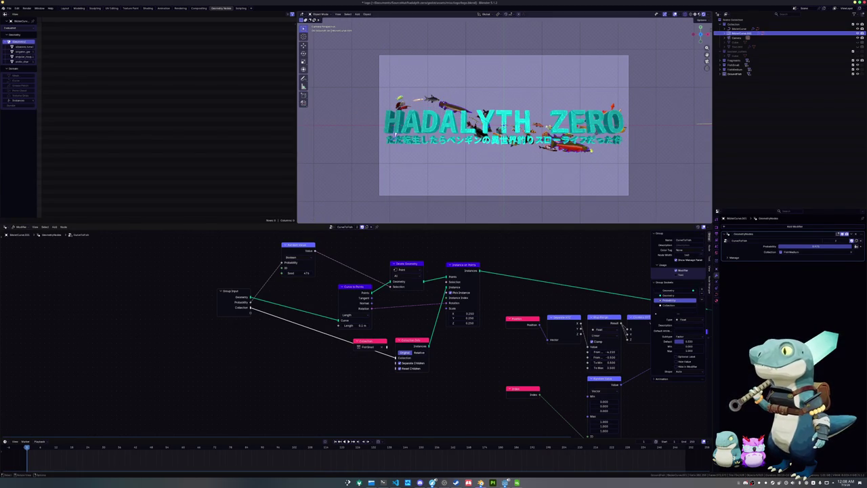
Step: Adjust the curve's height along Z so the medium fish sit around the logo
{"action": "scroll", "coordinate": [505, 125], "scroll_direction": "up", "scroll_amount": 1}
{"action": "scroll", "coordinate": [505, 125], "scroll_direction": "up", "scroll_amount": 1}
{"action": "middle_click_drag", "start_coordinate": [347, 143], "coordinate": [594, 121]}
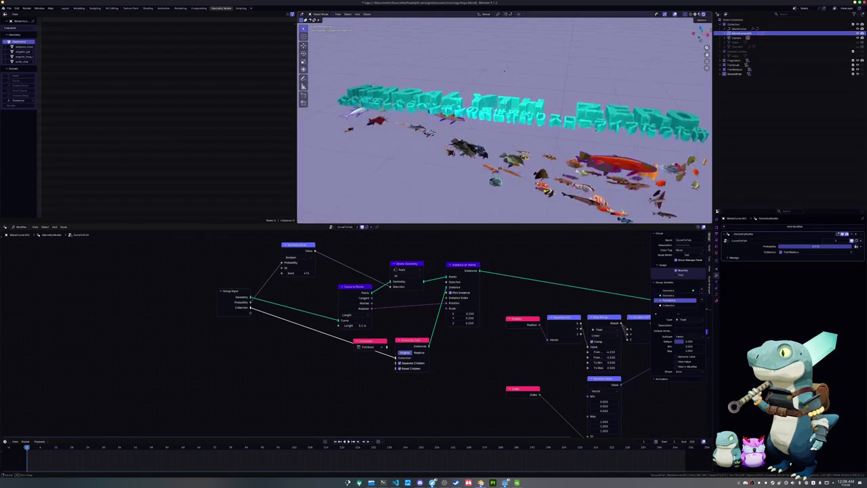
{"action": "key", "text": "g"}
{"action": "key", "text": "z"}
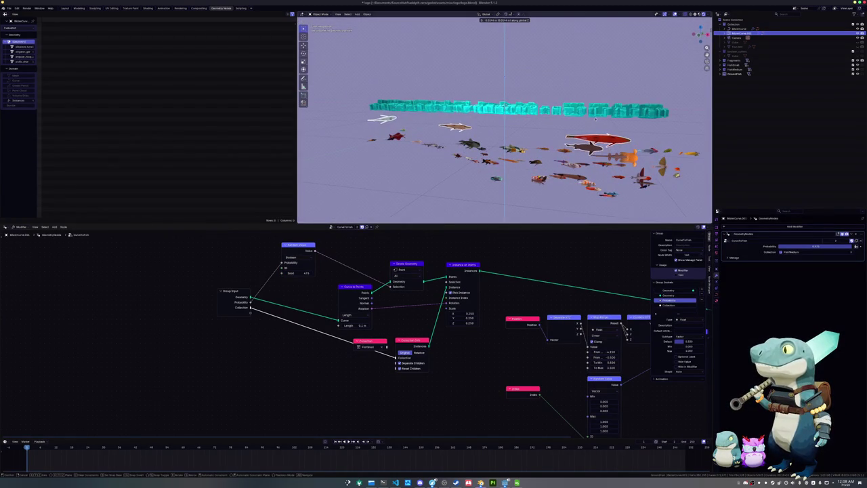
{"action": "key", "text": "Return"}
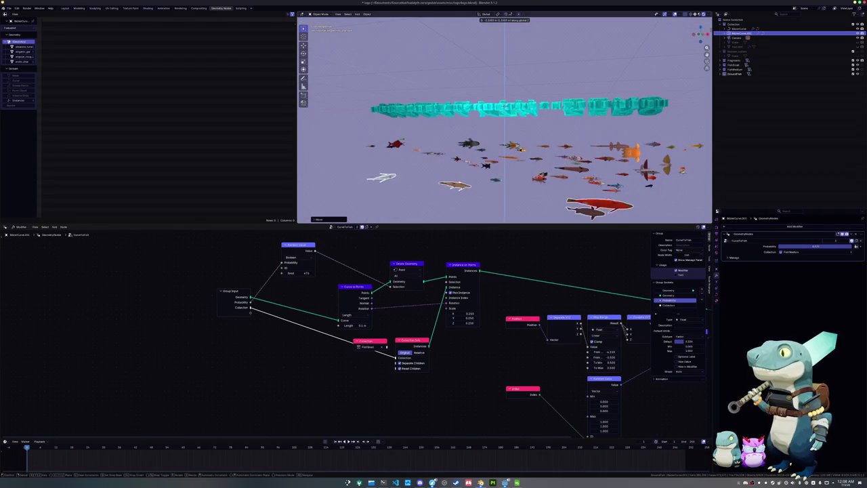
{"action": "key", "text": "KP_0"}
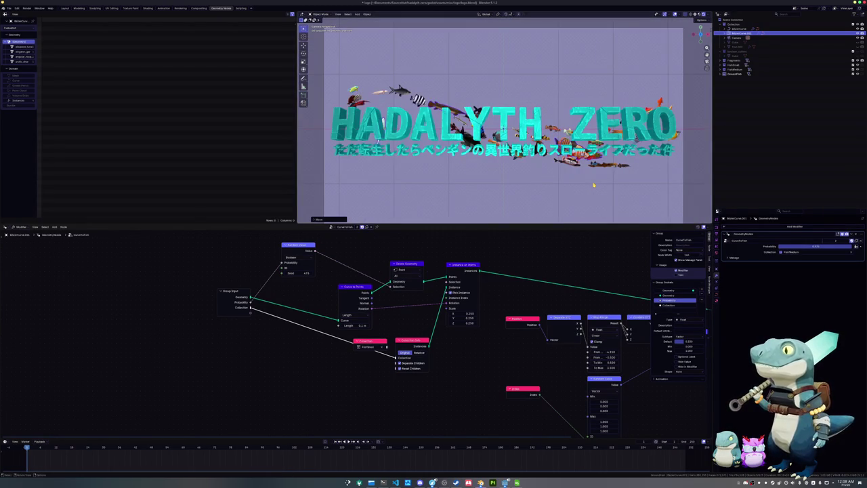
{"action": "scroll", "coordinate": [593, 184], "scroll_direction": "down", "scroll_amount": 1}
{"action": "scroll", "coordinate": [638, 163], "scroll_direction": "up", "scroll_amount": 1}
{"action": "scroll", "coordinate": [681, 175], "scroll_direction": "up", "scroll_amount": 1}
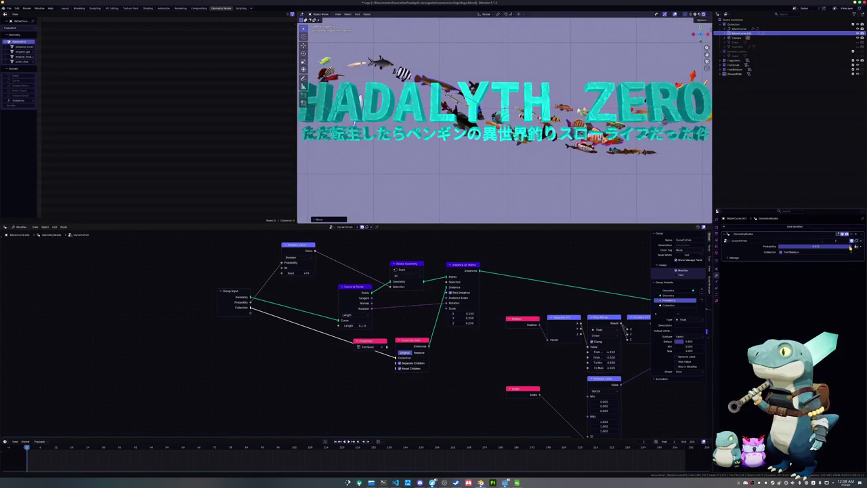
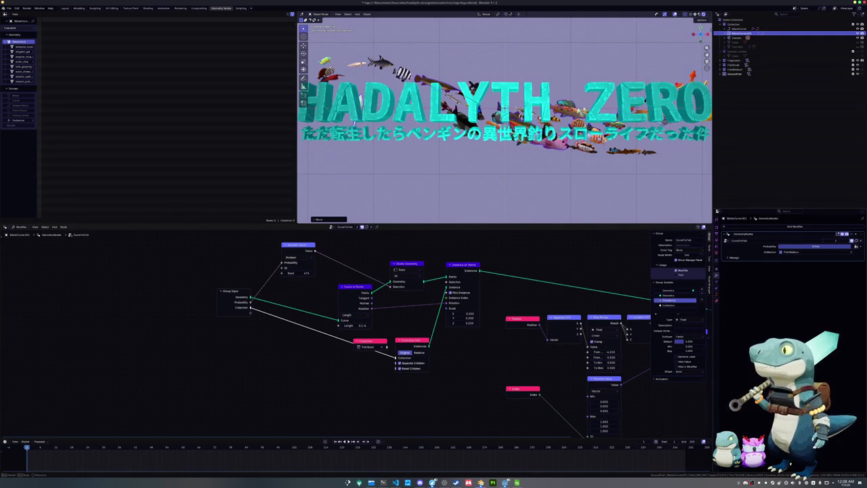
Step: Expand the FishMotion collection and enlarge the Outliner to list its fish
{"action": "middle_click_drag", "start_coordinate": [625, 173], "coordinate": [589, 142]}
{"action": "left_click", "coordinate": [721, 69]}
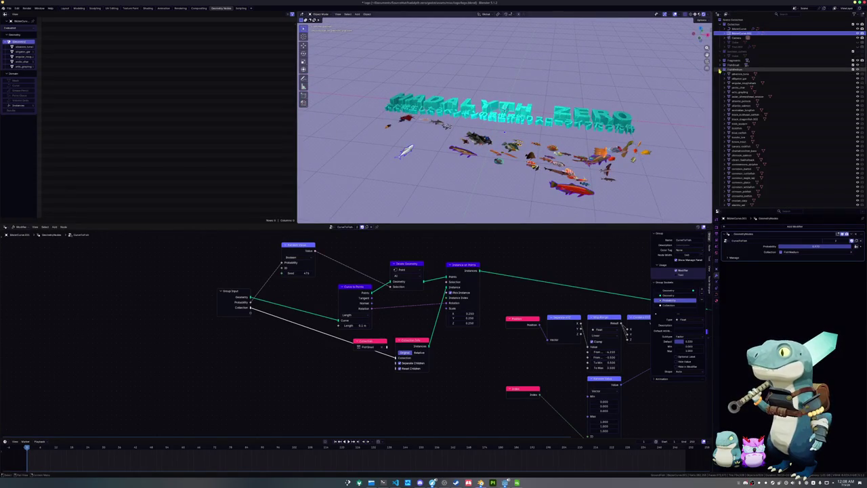
{"action": "left_click_drag", "start_coordinate": [733, 210], "coordinate": [734, 342]}
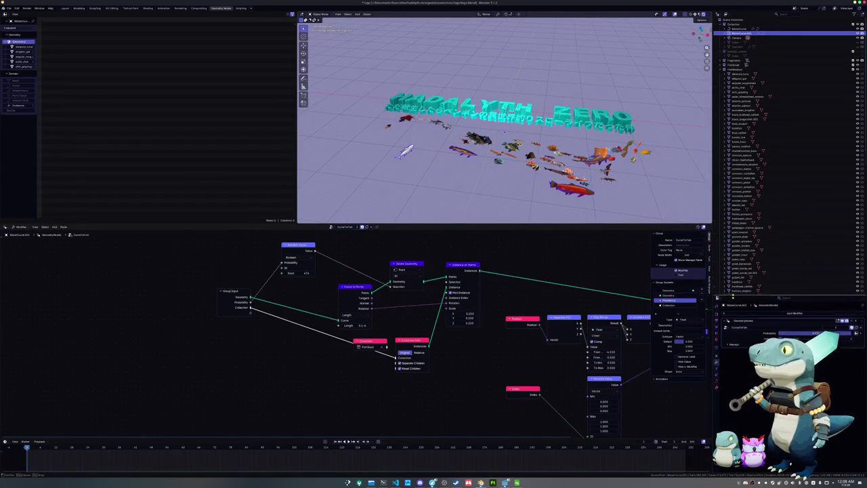
{"action": "scroll", "coordinate": [745, 312], "scroll_direction": "down", "scroll_amount": 3}
{"action": "scroll", "coordinate": [748, 308], "scroll_direction": "down", "scroll_amount": 5}
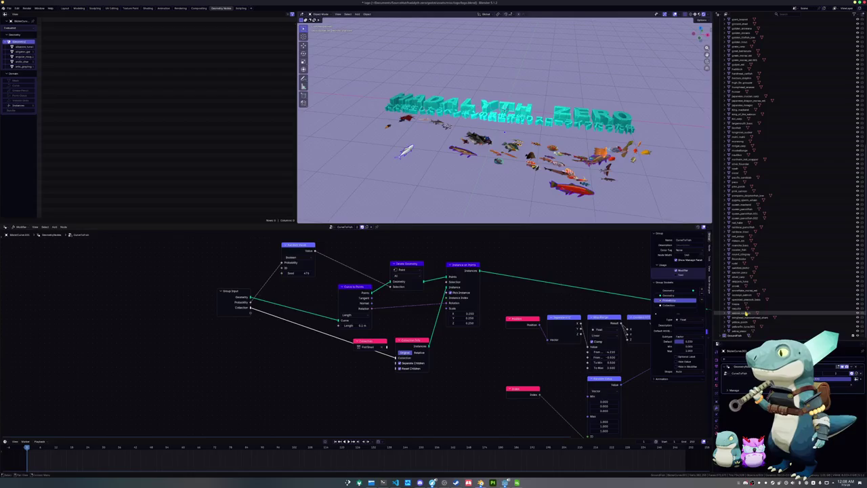
Step: Step through fish such as zebra_pleco, spotted_peacock_bass, tilapia and snowflake_moray_eel
{"action": "left_click", "coordinate": [742, 329]}
{"action": "left_click", "coordinate": [741, 326]}
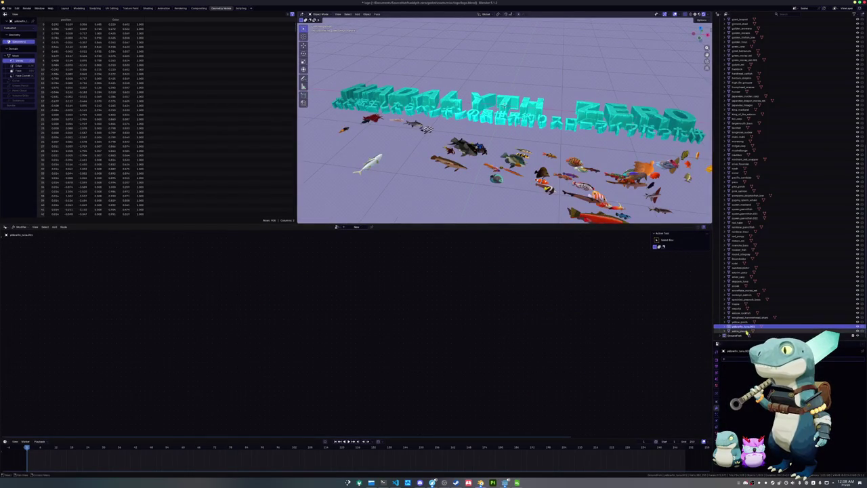
{"action": "left_click", "coordinate": [742, 313]}
{"action": "key", "text": "Up"}
{"action": "key", "text": "Up"}
{"action": "key", "text": "Up"}
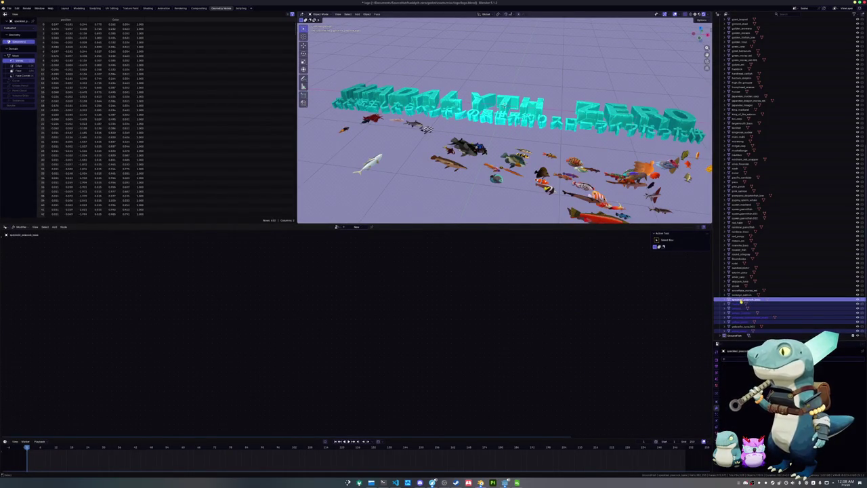
{"action": "key", "text": "Down"}
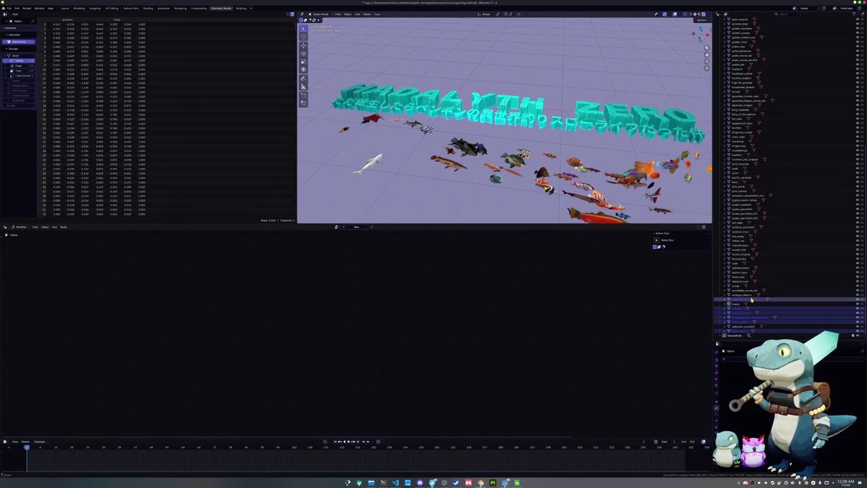
{"action": "key", "text": "Up"}
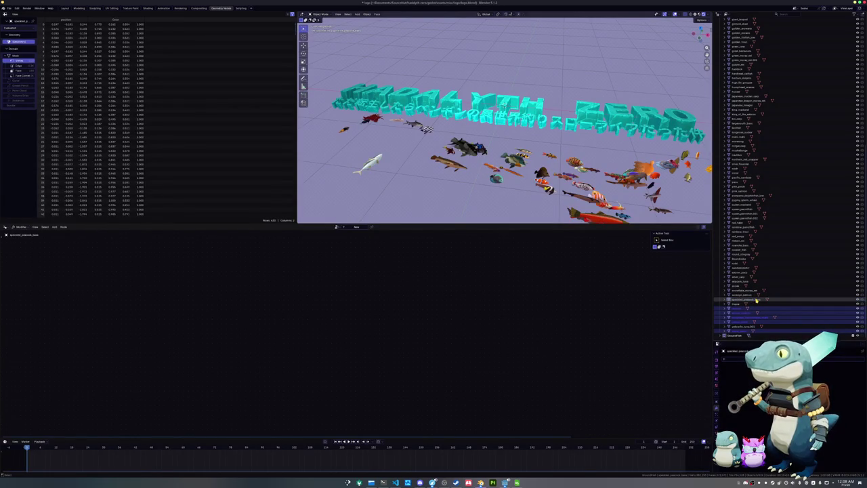
{"action": "left_click", "coordinate": [748, 290]}
Step: Select the fish rows from above snowflake_moray_eel to the top and move them to another collection
{"action": "mouse_move", "coordinate": [737, 287]}
{"action": "left_mouse_down"}
{"action": "mouse_move", "coordinate": [739, 146]}
{"action": "mouse_move", "coordinate": [741, 225]}
{"action": "mouse_move", "coordinate": [738, 196]}
{"action": "left_mouse_up"}
{"action": "scroll", "coordinate": [740, 196], "scroll_direction": "up", "scroll_amount": 2}
{"action": "key", "text": "shift+Up"}
{"action": "key", "text": "shift+Up"}
{"action": "key", "text": "shift+Up"}
{"action": "key", "text": "shift+Up"}
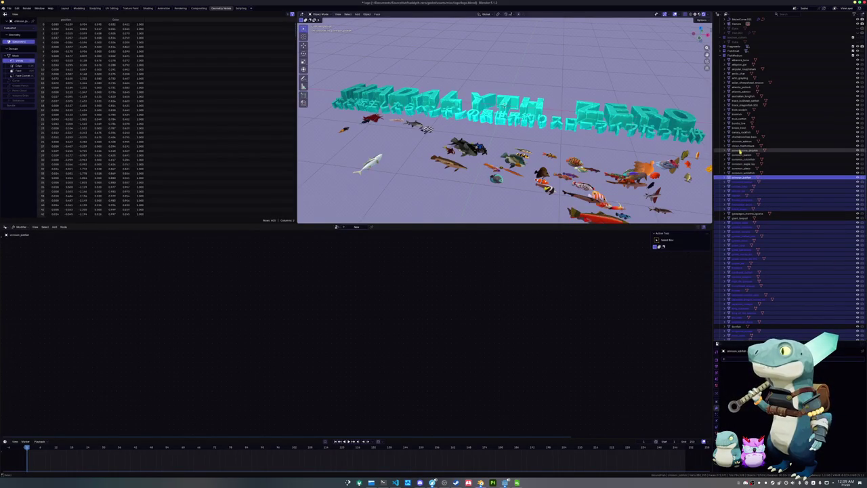
{"action": "left_click", "coordinate": [740, 151], "text": "shift"}
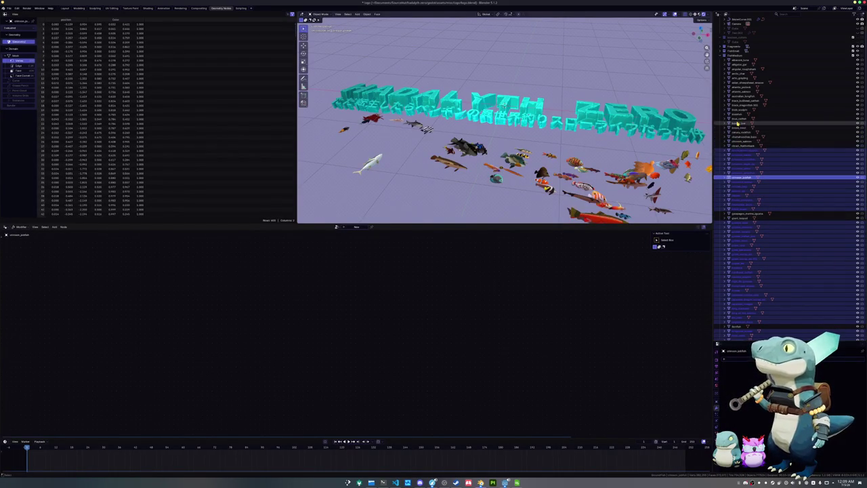
{"action": "left_click", "coordinate": [737, 123], "text": "shift"}
{"action": "left_click", "coordinate": [736, 118], "text": "shift"}
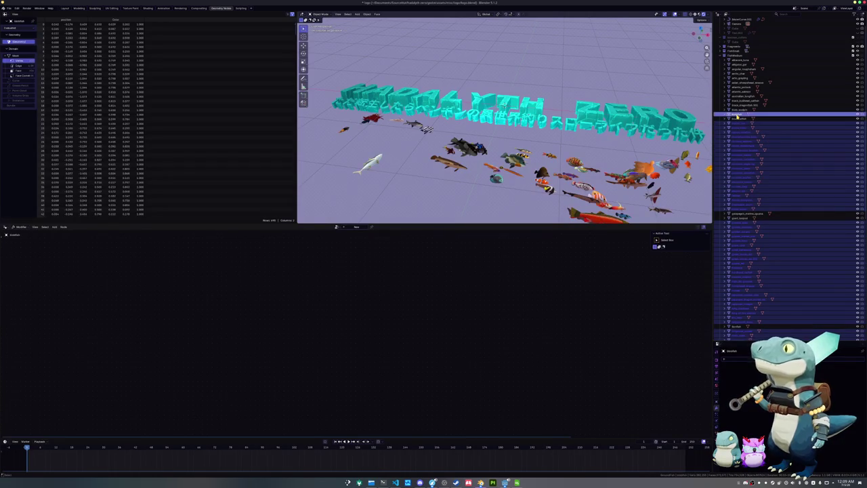
{"action": "left_click", "coordinate": [738, 61], "text": "shift"}
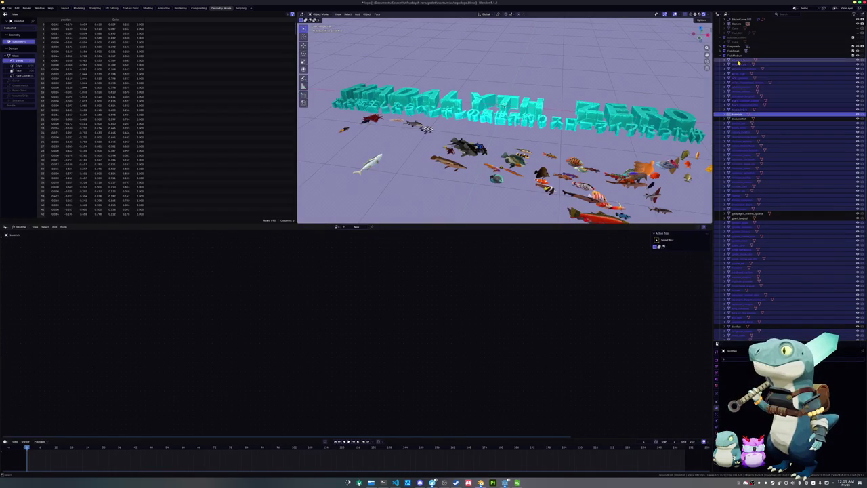
{"action": "key", "text": "m"}
{"action": "left_click", "coordinate": [591, 94]}
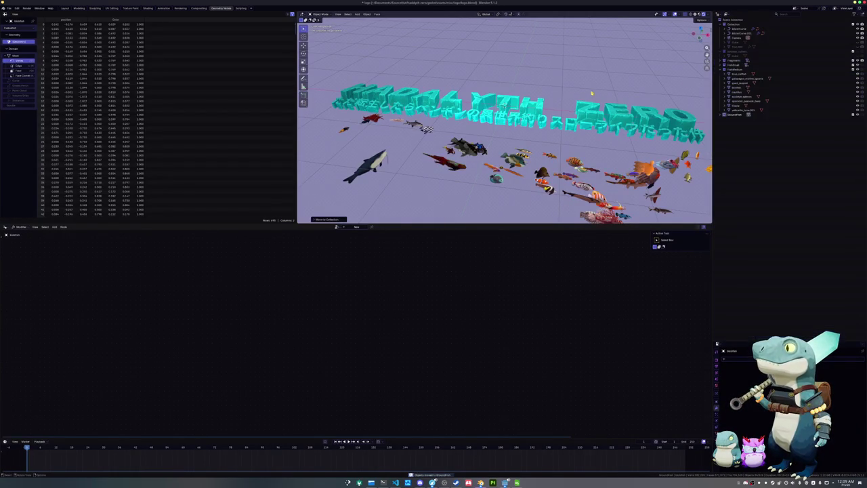
{"action": "middle_click_drag", "start_coordinate": [535, 169], "coordinate": [534, 183]}
Step: Switch to camera view and move galapagos_marine_iguana into another collection
{"action": "scroll", "coordinate": [534, 183], "scroll_direction": "up", "scroll_amount": 3}
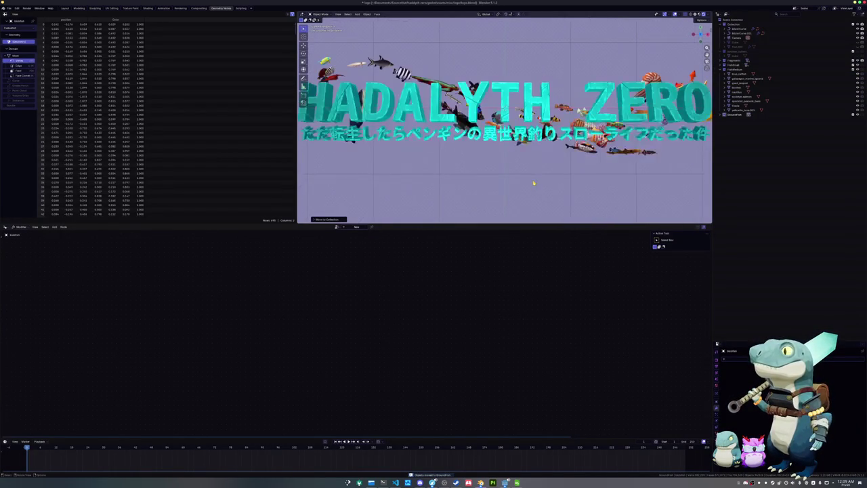
{"action": "key", "text": "KP_0"}
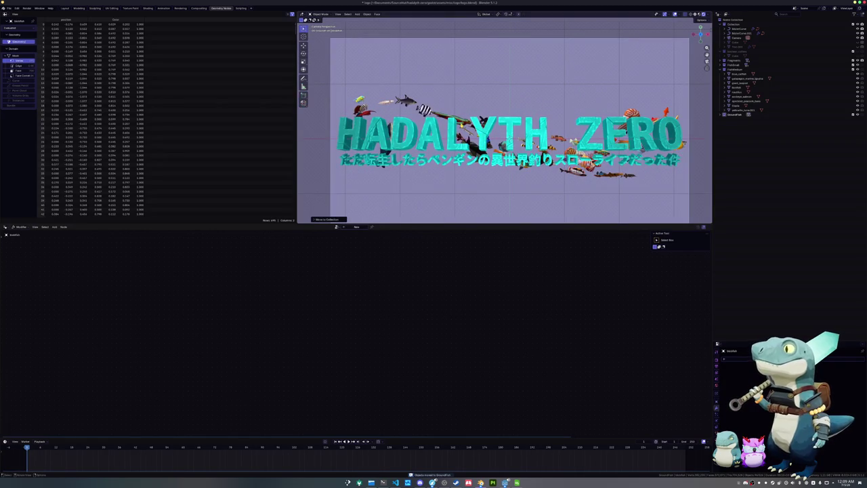
{"action": "left_click", "coordinate": [744, 79]}
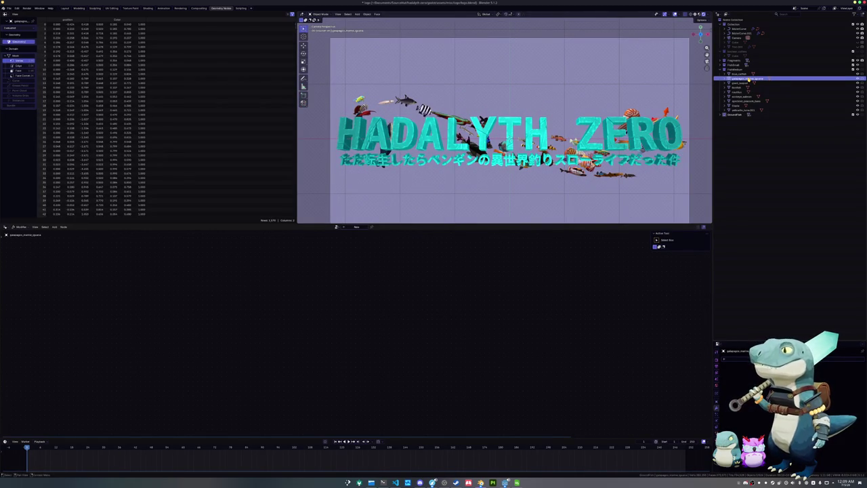
{"action": "key", "text": "m"}
{"action": "left_click", "coordinate": [748, 80]}
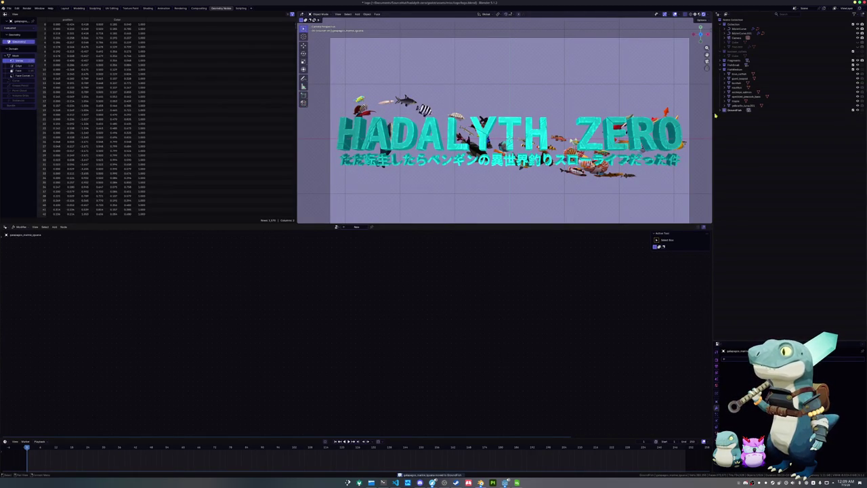
Step: Select MarineCurve to show its CurveToFish geometry node tree
{"action": "scroll", "coordinate": [516, 181], "scroll_direction": "up", "scroll_amount": 1}
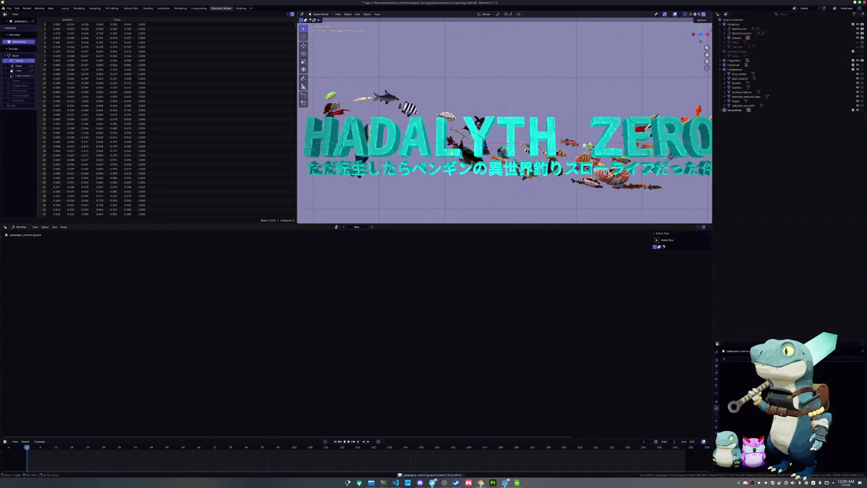
{"action": "left_click", "coordinate": [737, 29]}
{"action": "scroll", "coordinate": [580, 114], "scroll_direction": "up", "scroll_amount": 3}
{"action": "scroll", "coordinate": [580, 113], "scroll_direction": "down", "scroll_amount": 1}
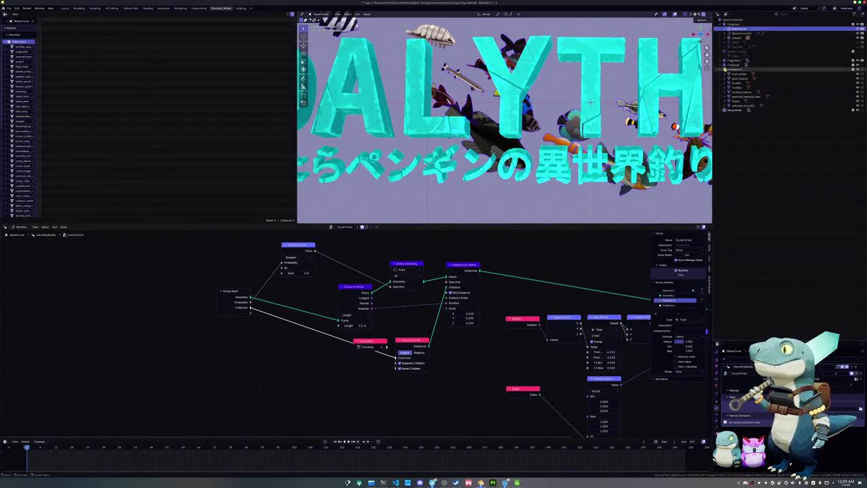
Step: Expand the fish list and move black_sea_bass into another collection
{"action": "left_click", "coordinate": [723, 69]}
{"action": "scroll", "coordinate": [734, 172], "scroll_direction": "down", "scroll_amount": 2}
{"action": "scroll", "coordinate": [735, 183], "scroll_direction": "down", "scroll_amount": 3}
{"action": "scroll", "coordinate": [735, 196], "scroll_direction": "down", "scroll_amount": 3}
{"action": "scroll", "coordinate": [736, 213], "scroll_direction": "down", "scroll_amount": 2}
{"action": "scroll", "coordinate": [736, 230], "scroll_direction": "down", "scroll_amount": 2}
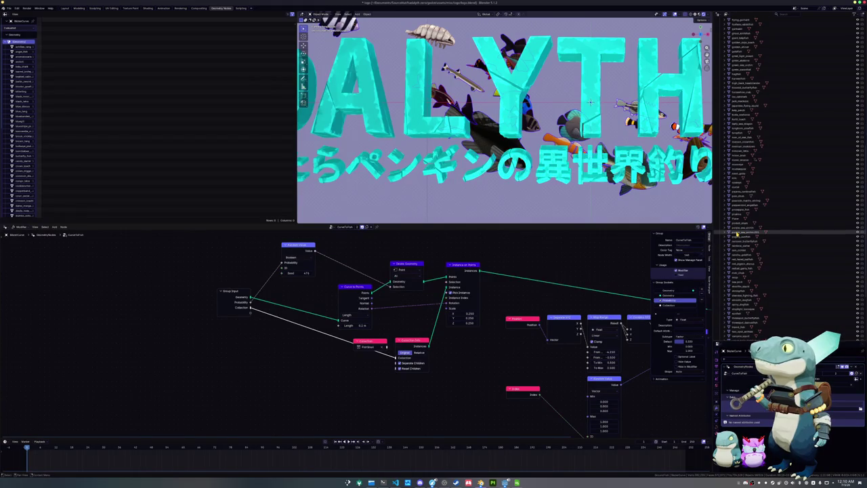
{"action": "scroll", "coordinate": [738, 230], "scroll_direction": "down", "scroll_amount": 2}
{"action": "scroll", "coordinate": [523, 206], "scroll_direction": "down", "scroll_amount": 1}
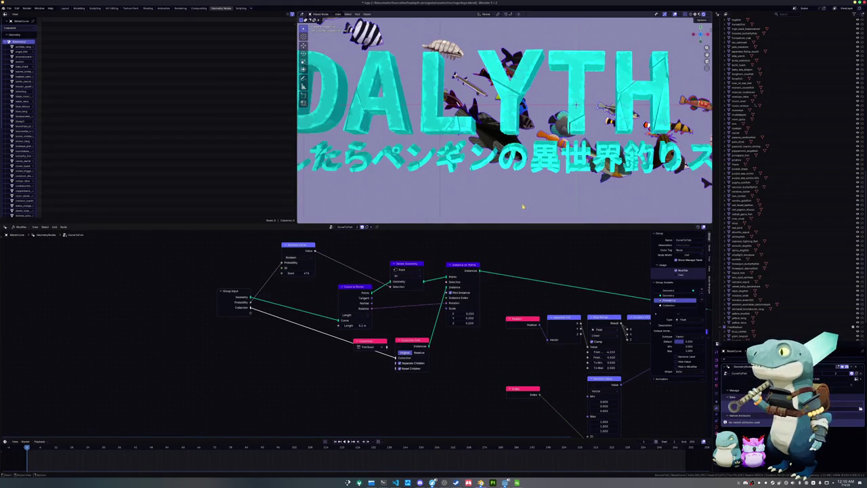
{"action": "left_click", "coordinate": [738, 239]}
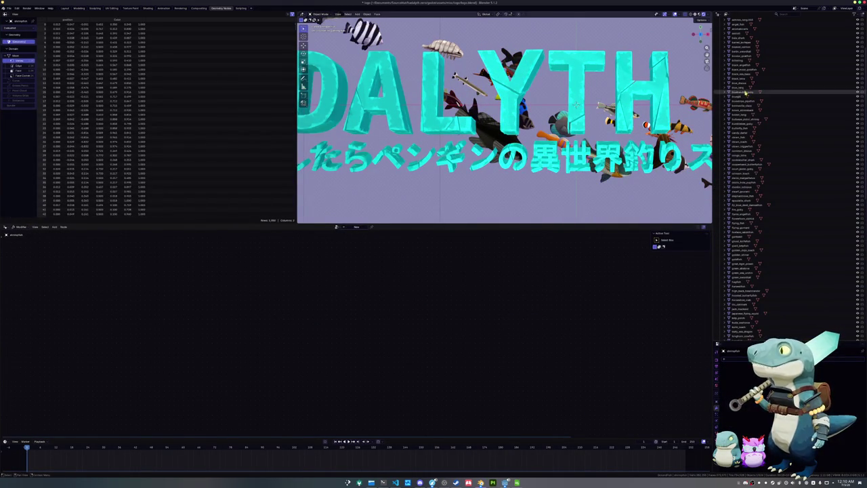
{"action": "left_click", "coordinate": [740, 74]}
{"action": "key", "text": "m"}
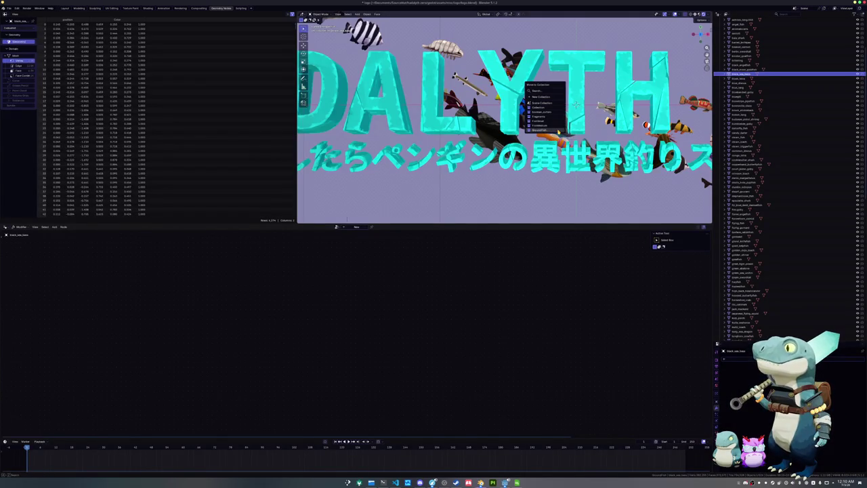
{"action": "left_click", "coordinate": [569, 137]}
Step: Move another fish from the list into a different collection
{"action": "scroll", "coordinate": [505, 120], "scroll_direction": "down", "scroll_amount": 2}
{"action": "middle_click_drag", "start_coordinate": [568, 135], "coordinate": [474, 135], "text": "shift"}
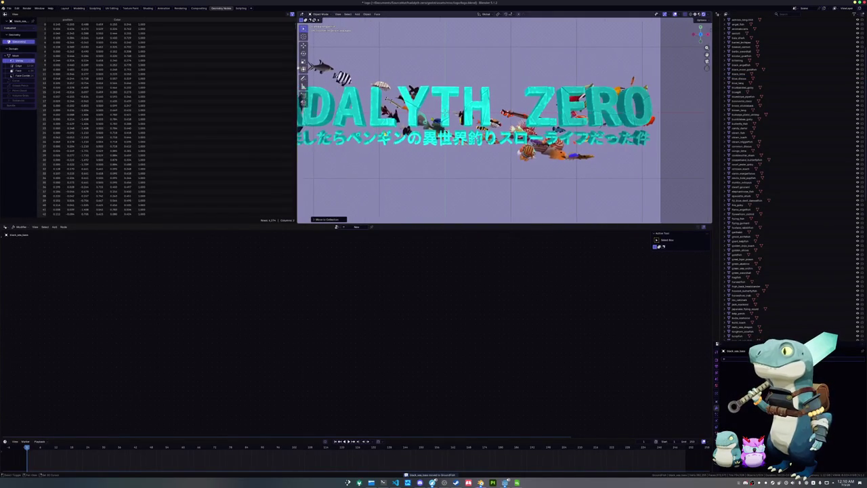
{"action": "scroll", "coordinate": [575, 109], "scroll_direction": "up", "scroll_amount": 2}
{"action": "scroll", "coordinate": [576, 108], "scroll_direction": "up", "scroll_amount": 1}
{"action": "scroll", "coordinate": [575, 108], "scroll_direction": "up", "scroll_amount": 1}
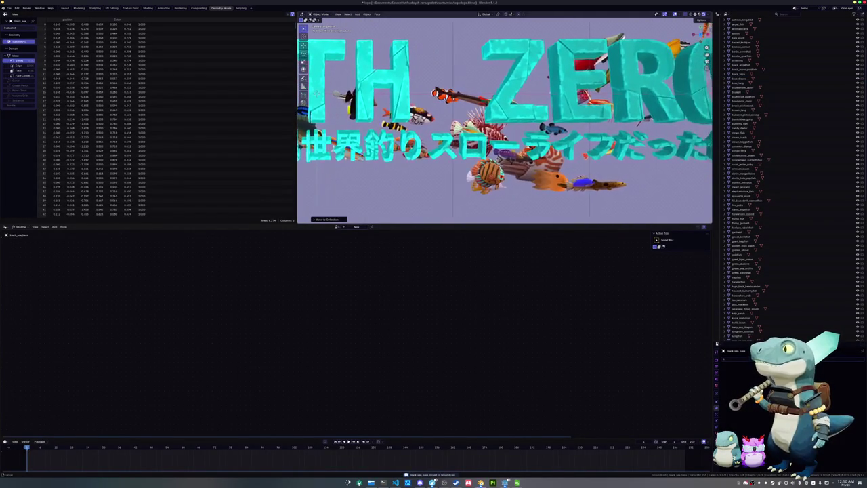
{"action": "scroll", "coordinate": [576, 109], "scroll_direction": "up", "scroll_amount": 1}
{"action": "scroll", "coordinate": [575, 108], "scroll_direction": "up", "scroll_amount": 1}
{"action": "scroll", "coordinate": [575, 108], "scroll_direction": "up", "scroll_amount": 1}
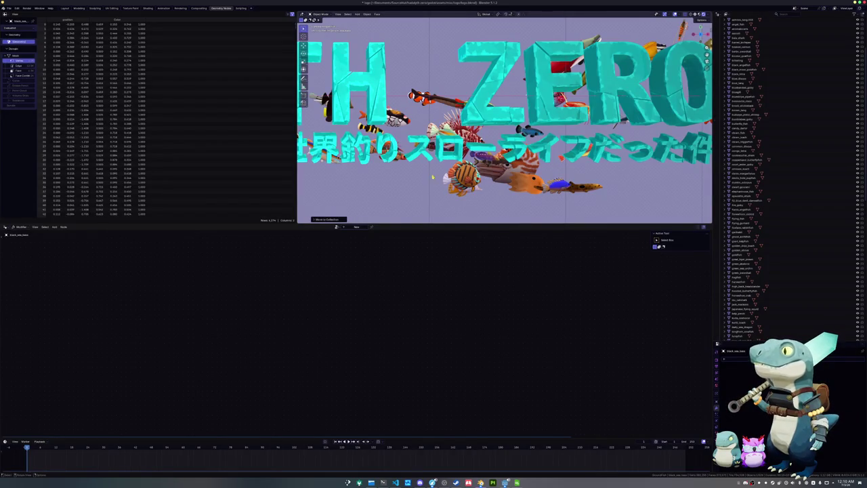
{"action": "scroll", "coordinate": [322, 85], "scroll_direction": "up", "scroll_amount": 1}
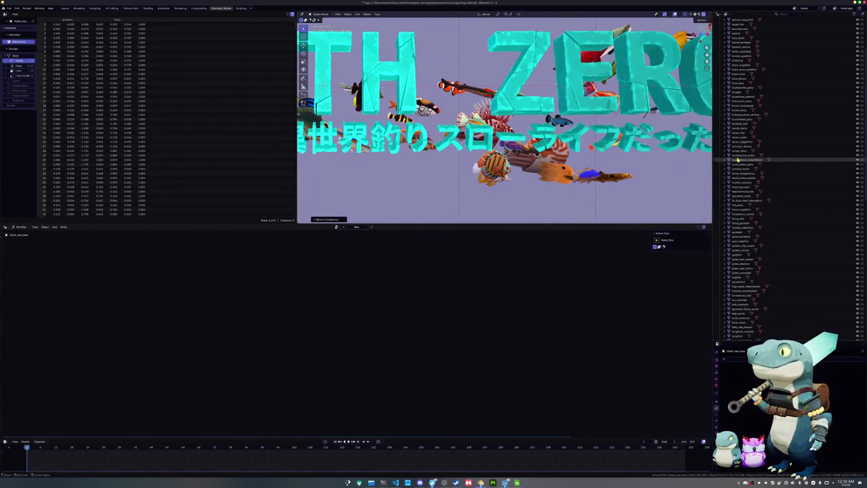
{"action": "scroll", "coordinate": [730, 158], "scroll_direction": "up", "scroll_amount": 3}
{"action": "scroll", "coordinate": [730, 160], "scroll_direction": "up", "scroll_amount": 3}
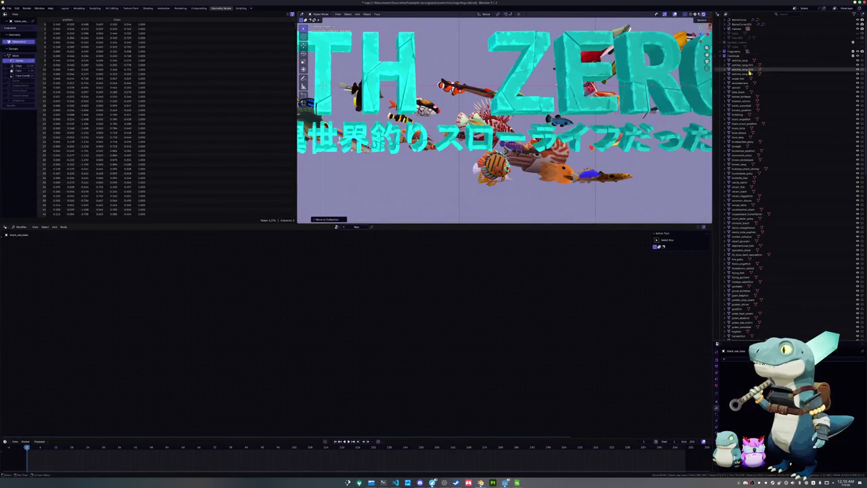
{"action": "scroll", "coordinate": [747, 183], "scroll_direction": "down", "scroll_amount": 3}
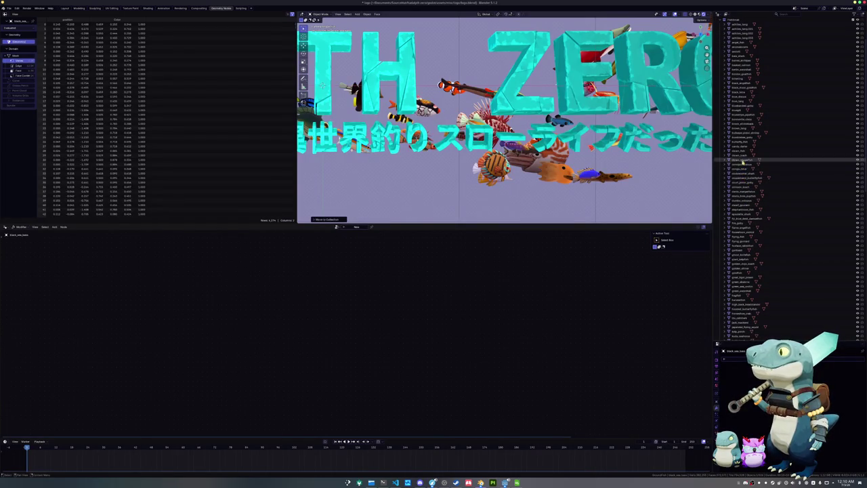
{"action": "left_click", "coordinate": [742, 164]}
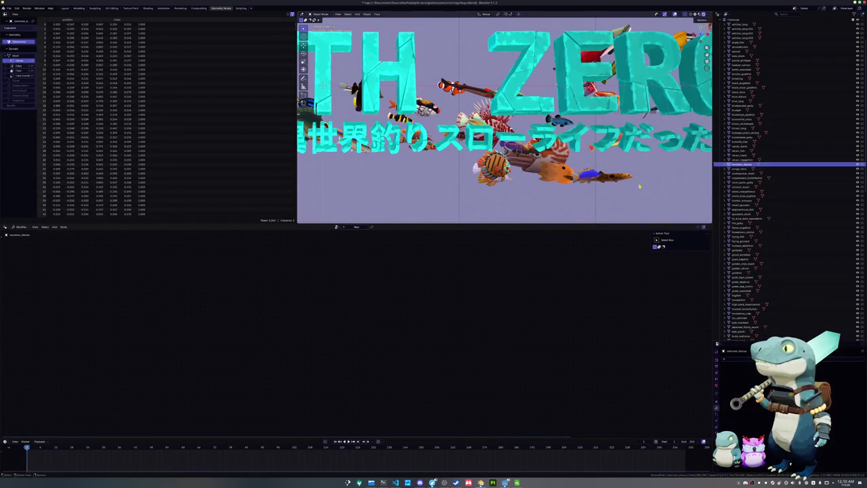
{"action": "key", "text": "m"}
{"action": "left_click", "coordinate": [616, 190]}
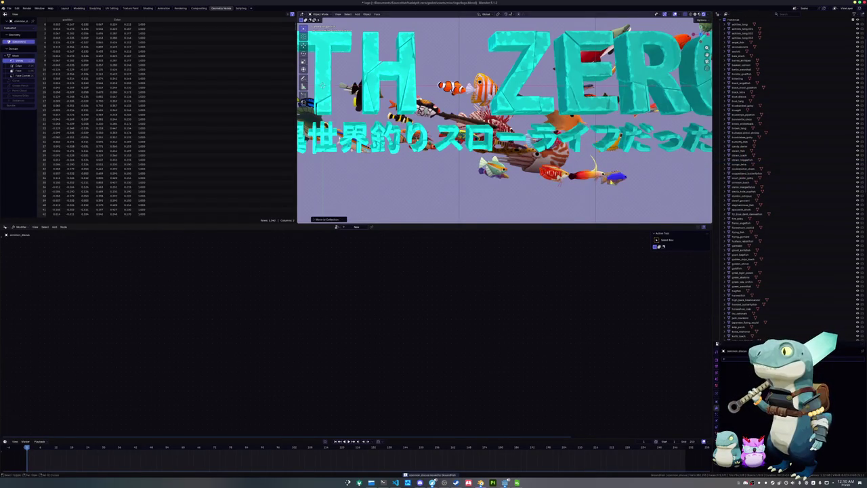
Step: Move green_abalone into GroundFish and green_sea_urchin into another collection
{"action": "middle_click_drag", "start_coordinate": [322, 85], "coordinate": [520, 198]}
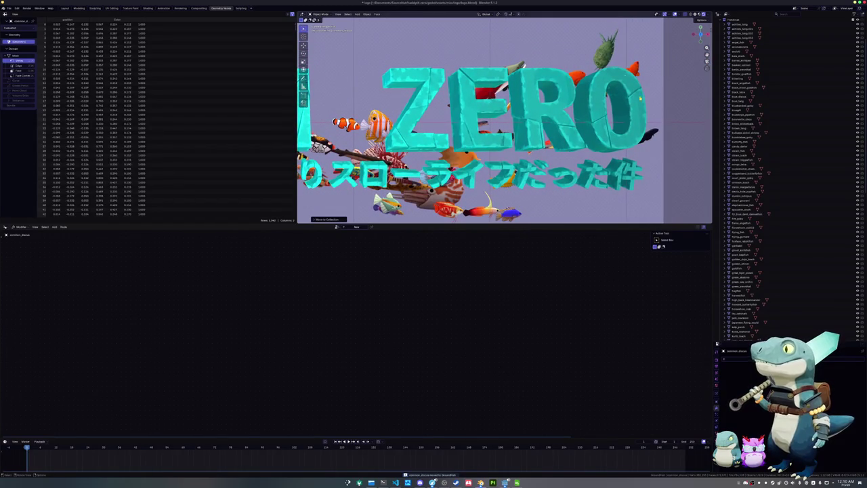
{"action": "scroll", "coordinate": [735, 197], "scroll_direction": "up", "scroll_amount": 3}
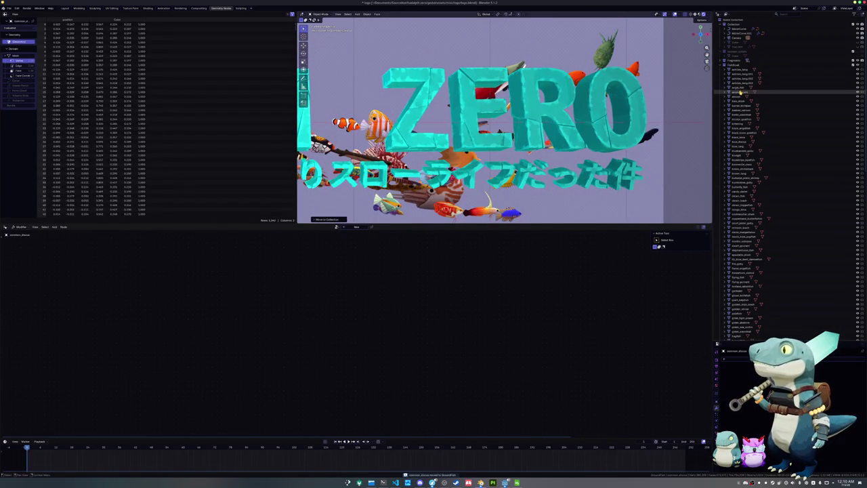
{"action": "scroll", "coordinate": [742, 203], "scroll_direction": "down", "scroll_amount": 5}
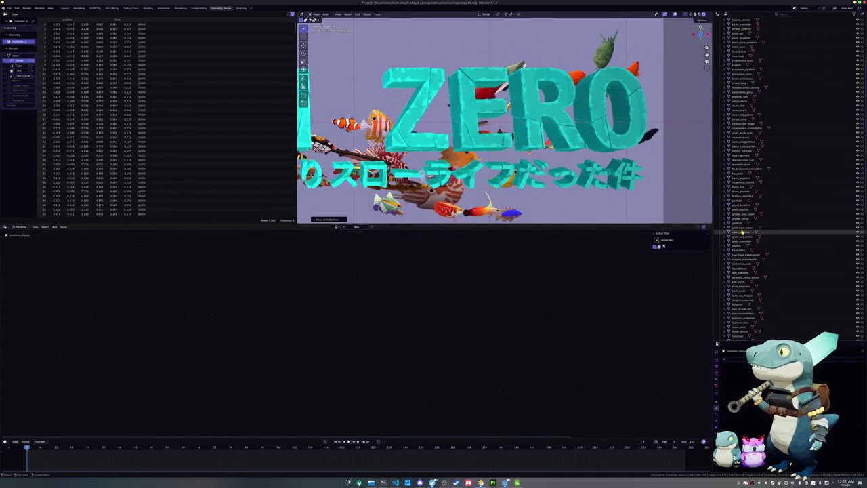
{"action": "left_click", "coordinate": [741, 231]}
{"action": "key", "text": "m"}
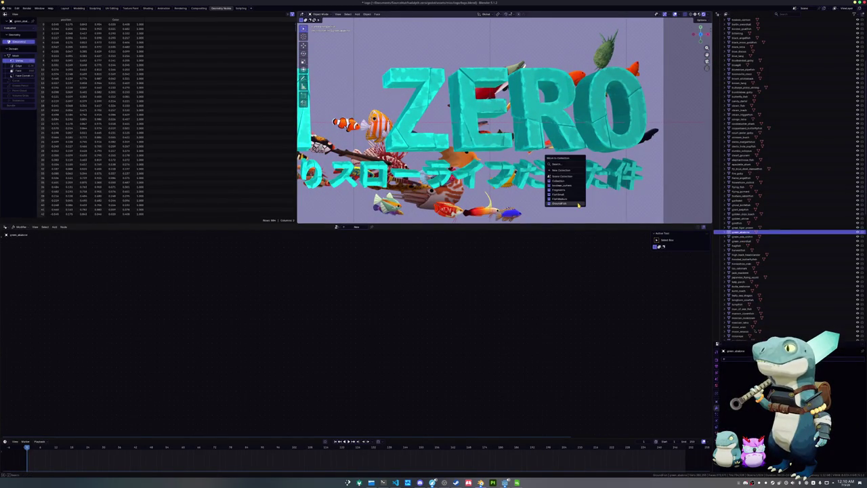
{"action": "left_click", "coordinate": [578, 203]}
{"action": "key", "text": "m"}
{"action": "left_click", "coordinate": [596, 169]}
Step: Return to camera view and select the title curve to show its CurveToFish nodes
{"action": "scroll", "coordinate": [504, 86], "scroll_direction": "down", "scroll_amount": 2}
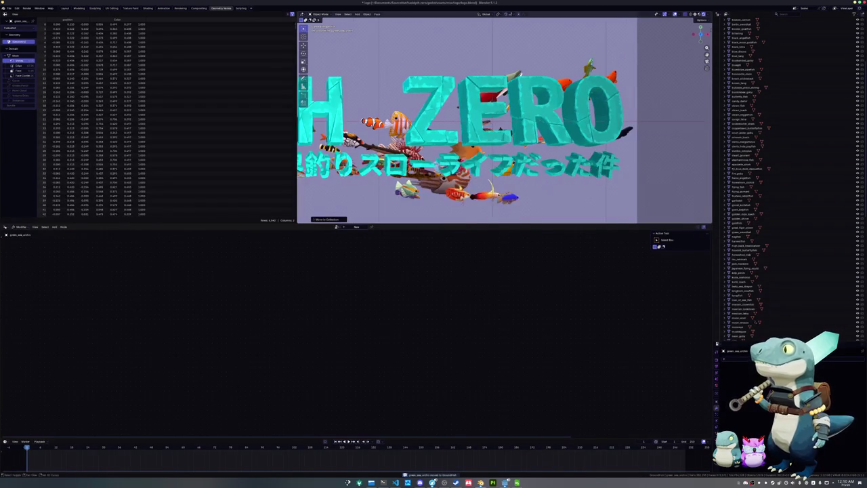
{"action": "scroll", "coordinate": [504, 86], "scroll_direction": "up", "scroll_amount": 4}
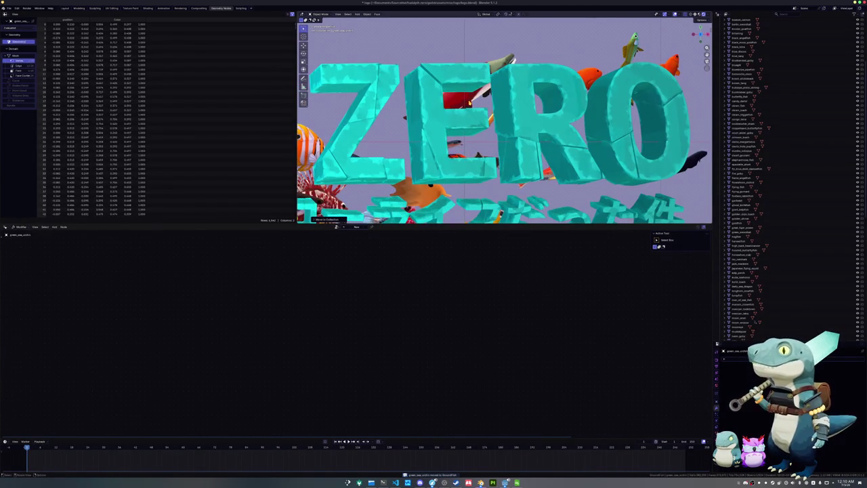
{"action": "middle_click_drag", "start_coordinate": [504, 122], "coordinate": [503, 109]}
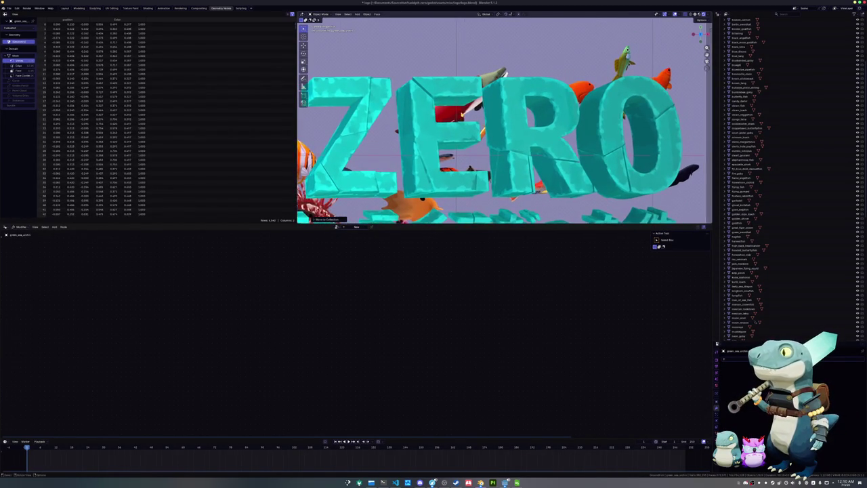
{"action": "key", "text": "KP_1"}
{"action": "key", "text": "KP_0"}
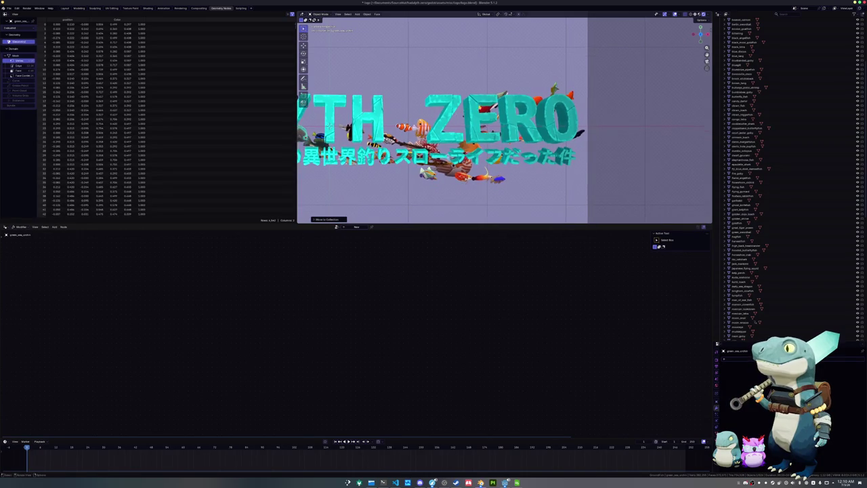
{"action": "left_click", "coordinate": [488, 111]}
{"action": "middle_click_drag", "start_coordinate": [487, 111], "coordinate": [538, 116], "text": "shift"}
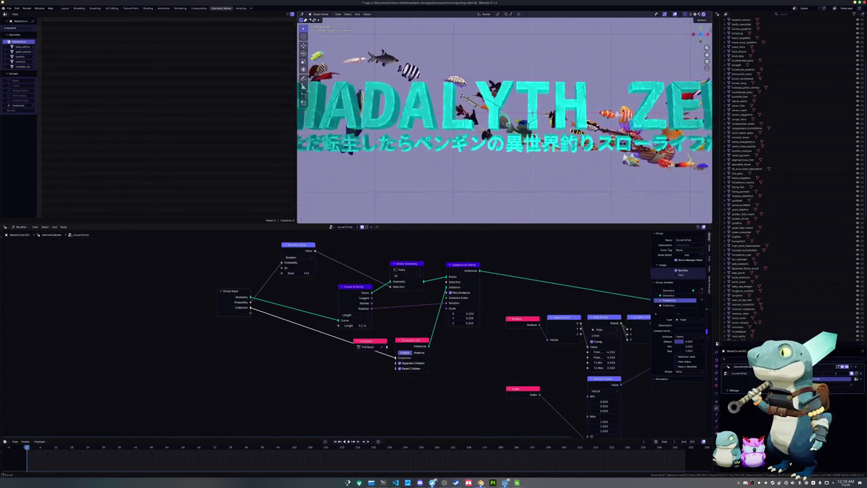
Step: Connect the Random Value Seed socket to a new Seed input on the Group Input
{"action": "key", "text": "KP_0"}
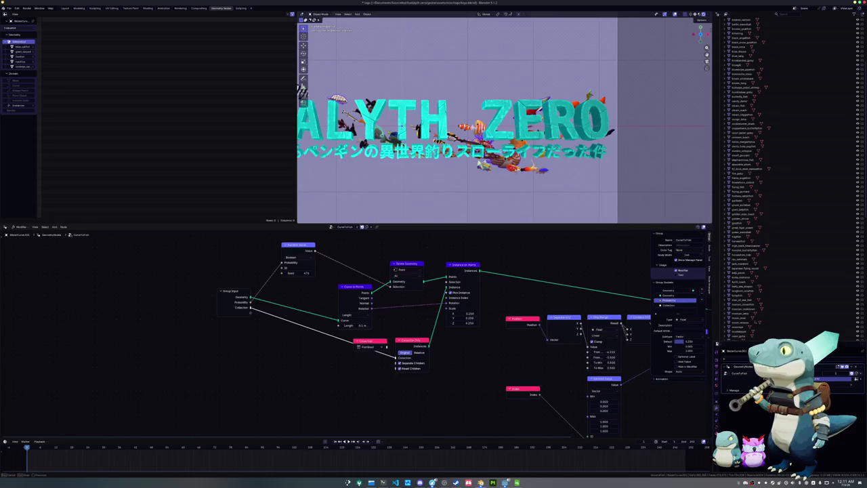
{"action": "scroll", "coordinate": [333, 309], "scroll_direction": "up", "scroll_amount": 2}
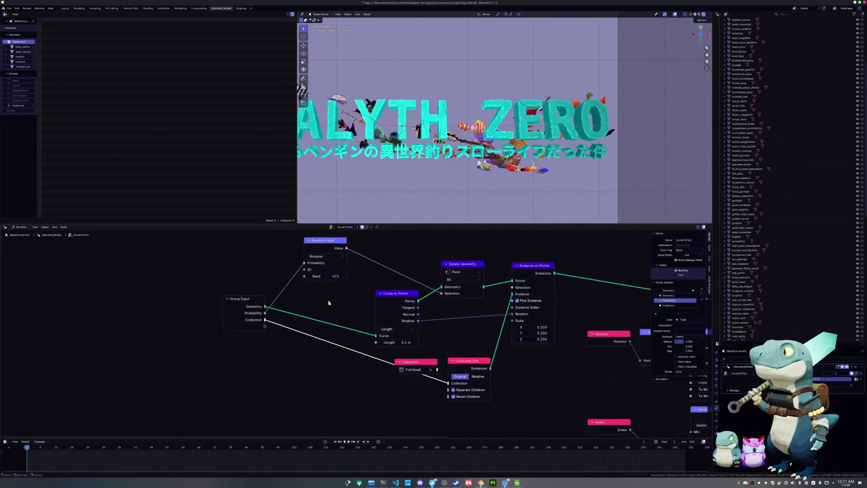
{"action": "left_click_drag", "start_coordinate": [304, 275], "coordinate": [264, 326]}
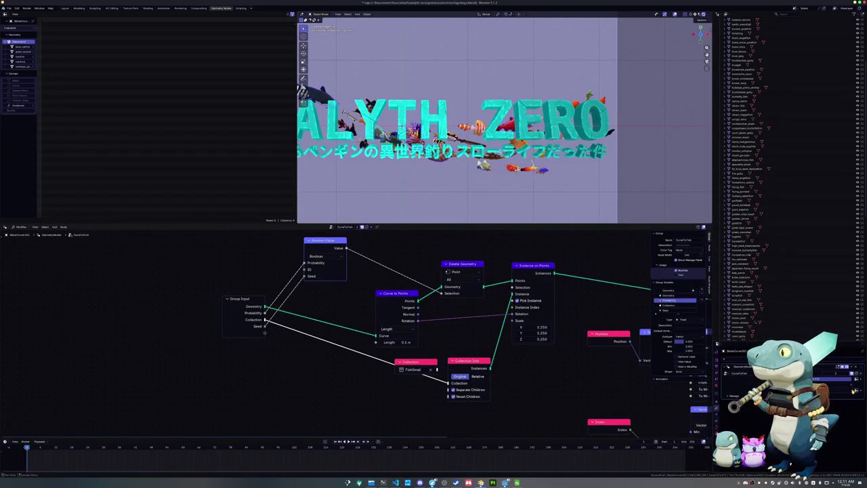
Step: Lift the fish object slightly along Z and return to the camera framing
{"action": "key", "text": "g"}
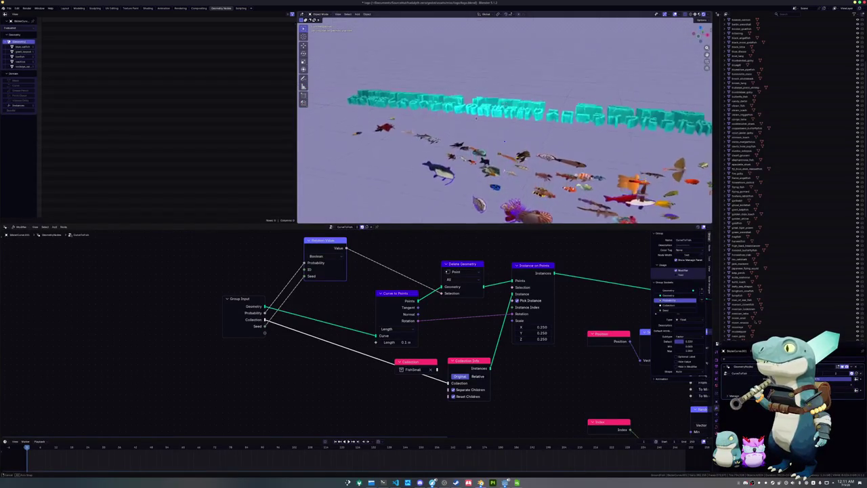
{"action": "key", "text": "z"}
{"action": "left_click", "coordinate": [478, 18]}
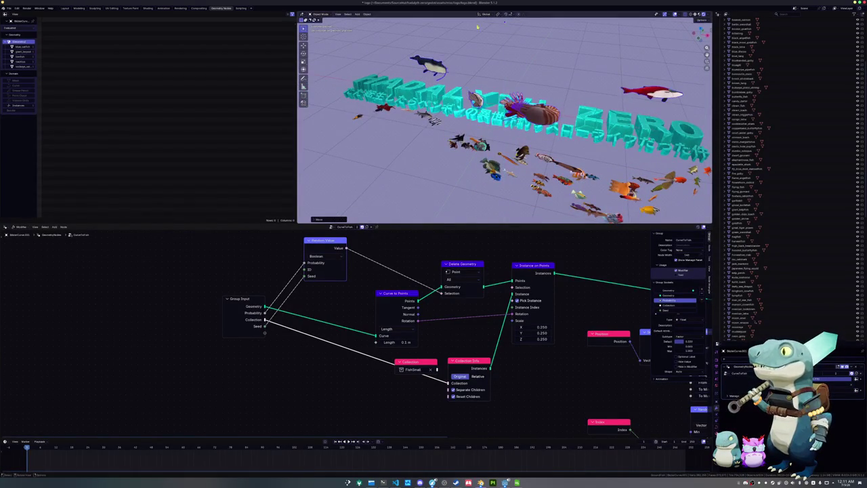
{"action": "key", "text": "KP_0"}
{"action": "scroll", "coordinate": [504, 120], "scroll_direction": "down", "scroll_amount": 3}
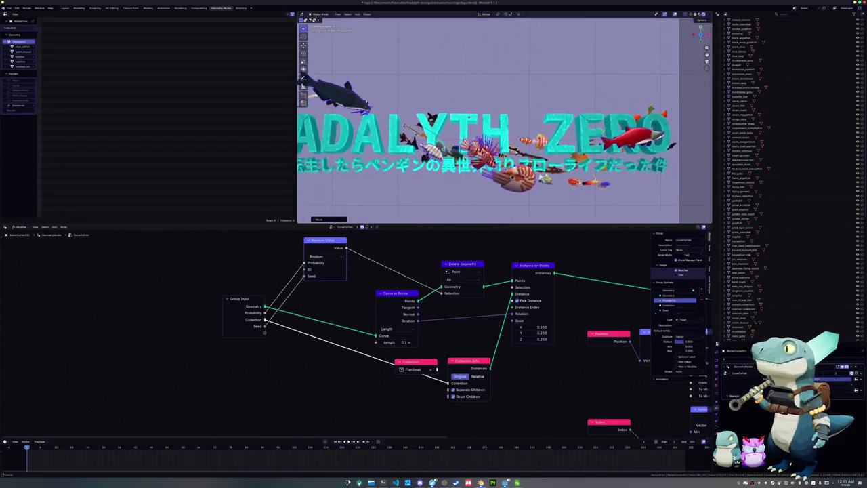
{"action": "scroll", "coordinate": [504, 120], "scroll_direction": "down", "scroll_amount": 2}
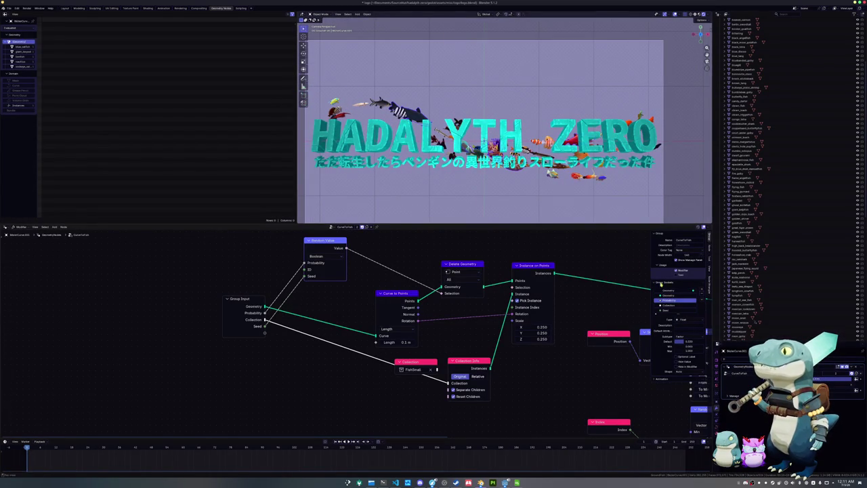
{"action": "mouse_move", "coordinate": [543, 374]}
{"action": "middle_mouse_down"}
{"action": "mouse_move", "coordinate": [486, 358]}
{"action": "mouse_move", "coordinate": [387, 361]}
{"action": "mouse_move", "coordinate": [443, 397]}
{"action": "middle_mouse_up"}
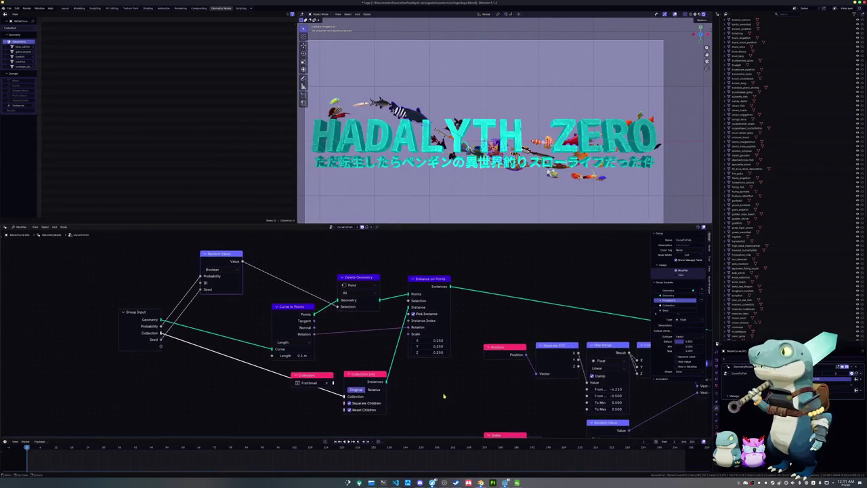
{"action": "scroll", "coordinate": [393, 366], "scroll_direction": "up", "scroll_amount": 1}
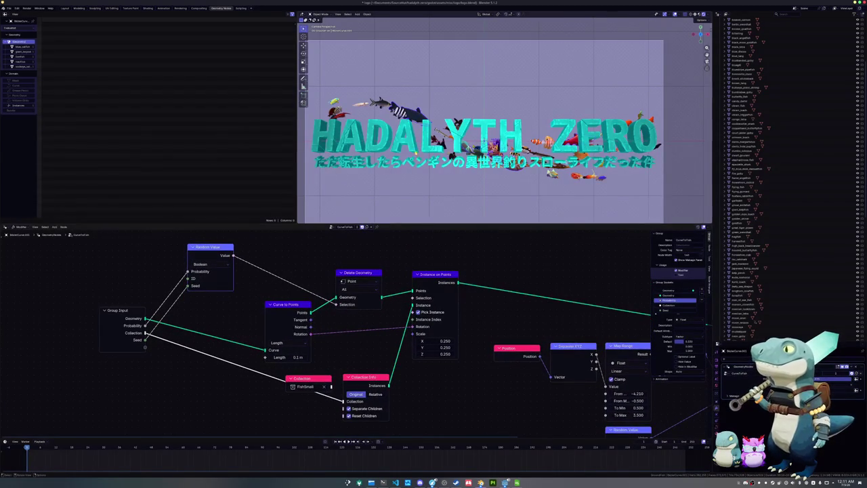
Step: Zoom in on the HADALYTH ZERO title and enter Edit Mode on the fish path curve
{"action": "scroll", "coordinate": [499, 169], "scroll_direction": "up", "scroll_amount": 1}
{"action": "scroll", "coordinate": [499, 170], "scroll_direction": "up", "scroll_amount": 1}
{"action": "mouse_move", "coordinate": [474, 156]}
{"action": "middle_mouse_down", "text": "shift"}
{"action": "mouse_move", "coordinate": [499, 169]}
{"action": "mouse_move", "coordinate": [371, 143]}
{"action": "mouse_move", "coordinate": [407, 156]}
{"action": "mouse_move", "coordinate": [566, 143]}
{"action": "middle_mouse_up", "text": "shift"}
{"action": "scroll", "coordinate": [499, 169], "scroll_direction": "up", "scroll_amount": 1}
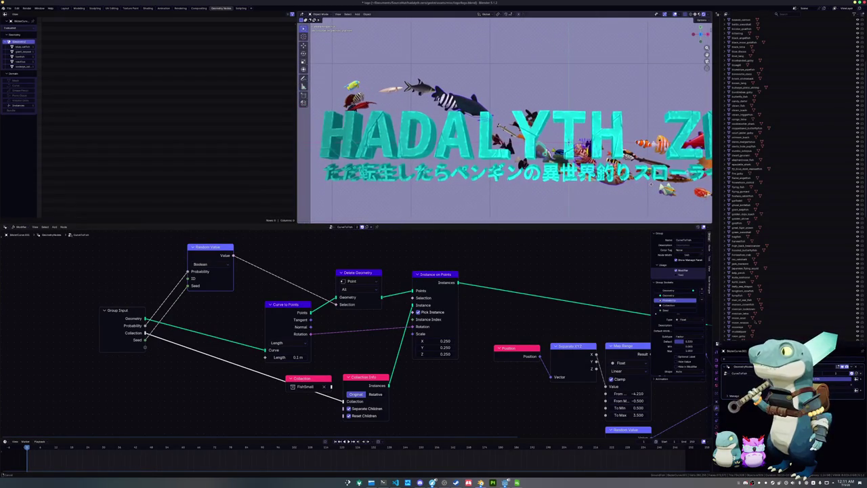
{"action": "middle_click_drag", "start_coordinate": [566, 140], "coordinate": [548, 141], "text": "shift"}
{"action": "scroll", "coordinate": [548, 143], "scroll_direction": "up", "scroll_amount": 2}
{"action": "scroll", "coordinate": [582, 143], "scroll_direction": "up", "scroll_amount": 3}
{"action": "scroll", "coordinate": [621, 144], "scroll_direction": "up", "scroll_amount": 2}
{"action": "middle_click_drag", "start_coordinate": [621, 144], "coordinate": [503, 103], "text": "shift"}
{"action": "scroll", "coordinate": [502, 103], "scroll_direction": "up", "scroll_amount": 2}
{"action": "scroll", "coordinate": [502, 103], "scroll_direction": "down", "scroll_amount": 2}
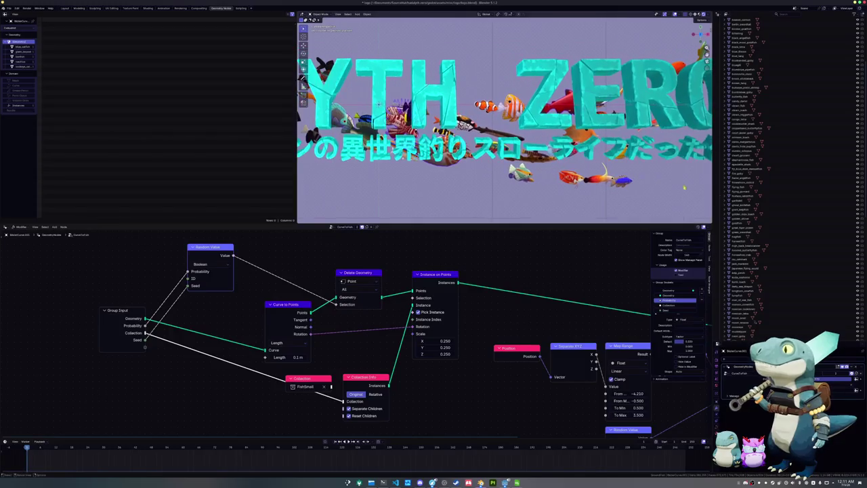
{"action": "scroll", "coordinate": [406, 103], "scroll_direction": "down", "scroll_amount": 1}
{"action": "scroll", "coordinate": [378, 103], "scroll_direction": "up", "scroll_amount": 2}
{"action": "scroll", "coordinate": [379, 105], "scroll_direction": "up", "scroll_amount": 2}
{"action": "scroll", "coordinate": [446, 100], "scroll_direction": "up", "scroll_amount": 1}
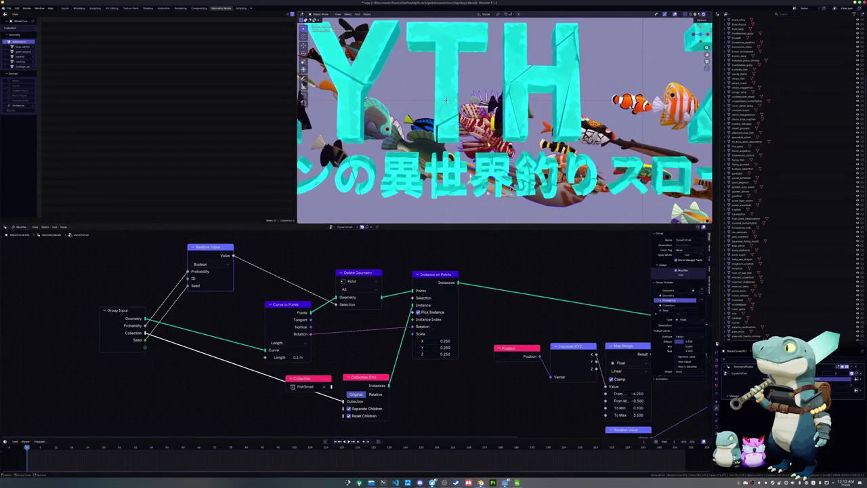
{"action": "scroll", "coordinate": [446, 100], "scroll_direction": "down", "scroll_amount": 2}
{"action": "key", "text": "Tab"}
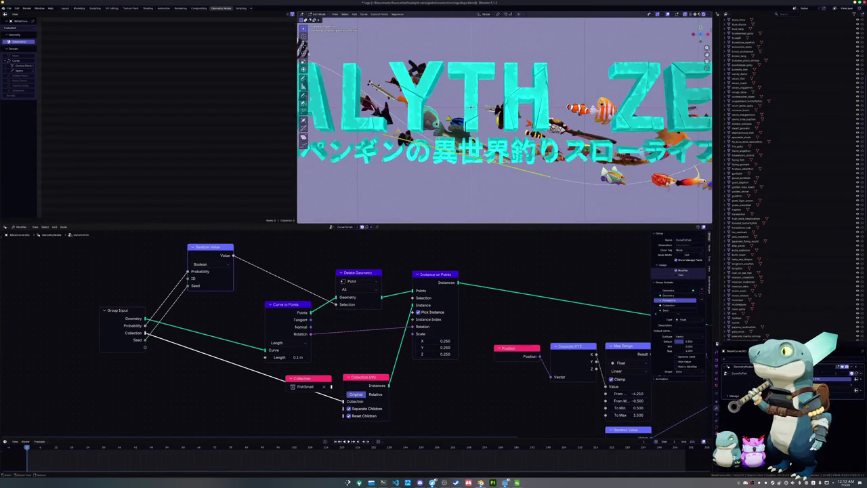
Step: Lift the selected curve segment along Z and return to Object Mode
{"action": "key", "text": "g"}
{"action": "key", "text": "z"}
{"action": "left_click", "coordinate": [470, 188]}
{"action": "key", "text": "Tab"}
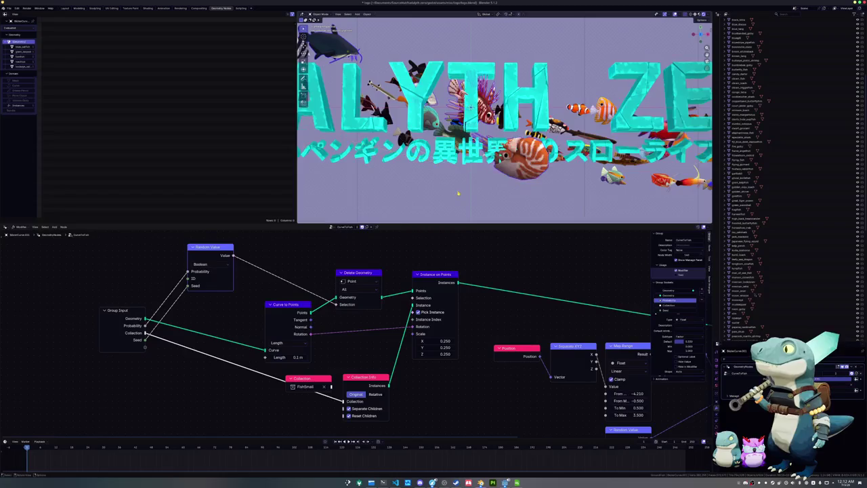
Step: Raise the fish object along Z and snap back to the camera view
{"action": "scroll", "coordinate": [471, 188], "scroll_direction": "down", "scroll_amount": 2}
{"action": "scroll", "coordinate": [473, 185], "scroll_direction": "down", "scroll_amount": 1}
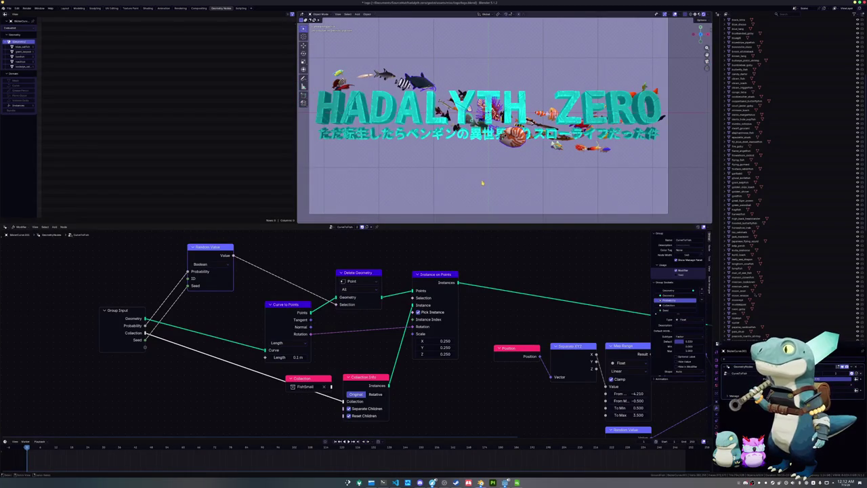
{"action": "middle_click_drag", "start_coordinate": [480, 183], "coordinate": [499, 138]}
{"action": "key", "text": "g"}
{"action": "key", "text": "z"}
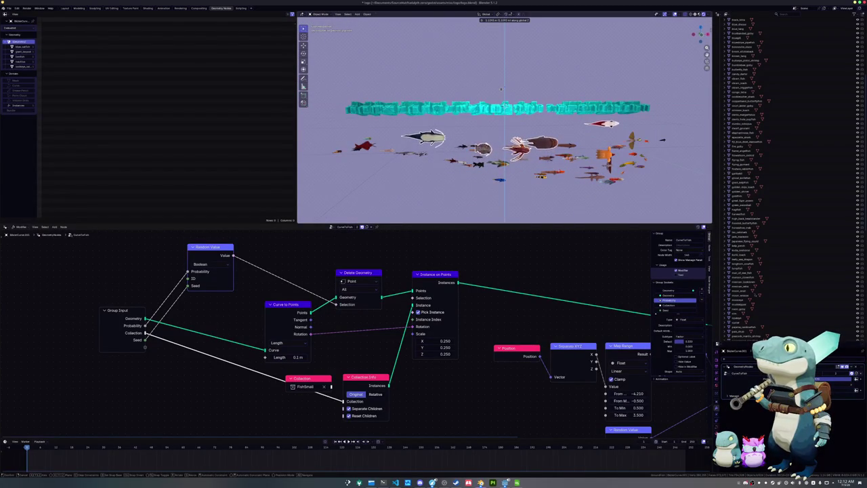
{"action": "left_click", "coordinate": [501, 88]}
{"action": "key", "text": "KP_0"}
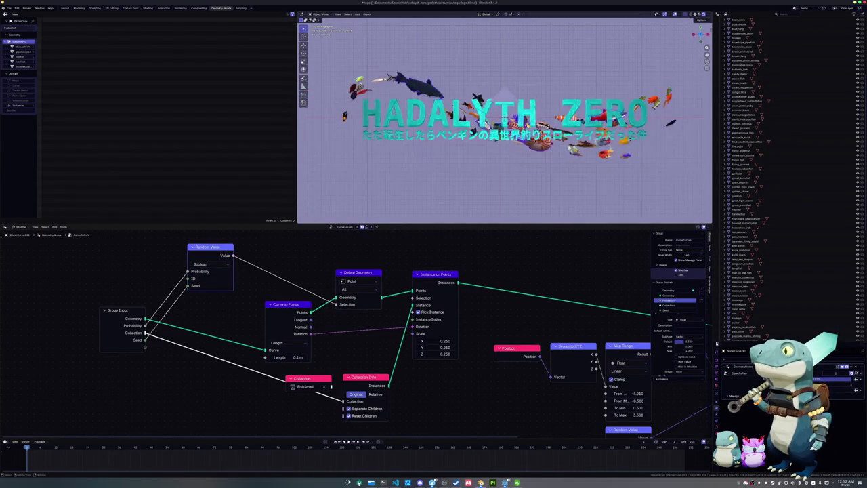
Step: Shift curve points along Y in Edit Mode, then preview the fish layout
{"action": "key", "text": "Tab"}
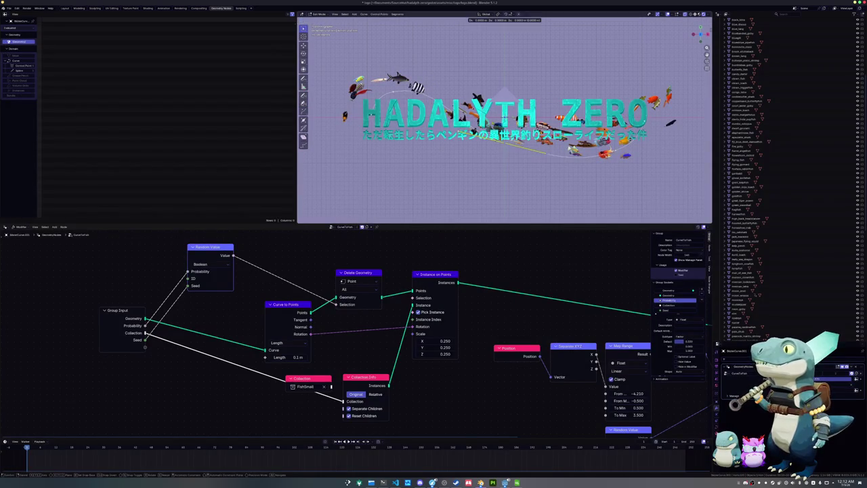
{"action": "key", "text": "Tab"}
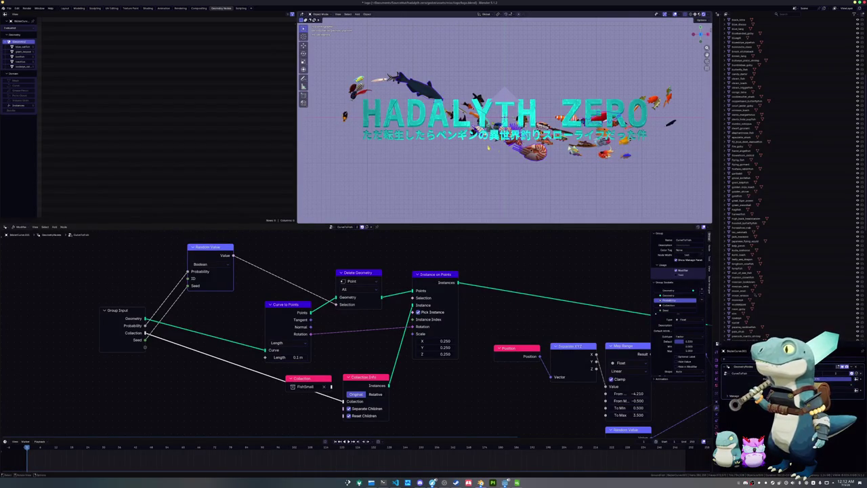
{"action": "key", "text": "Tab"}
{"action": "key", "text": "g"}
{"action": "key", "text": "y"}
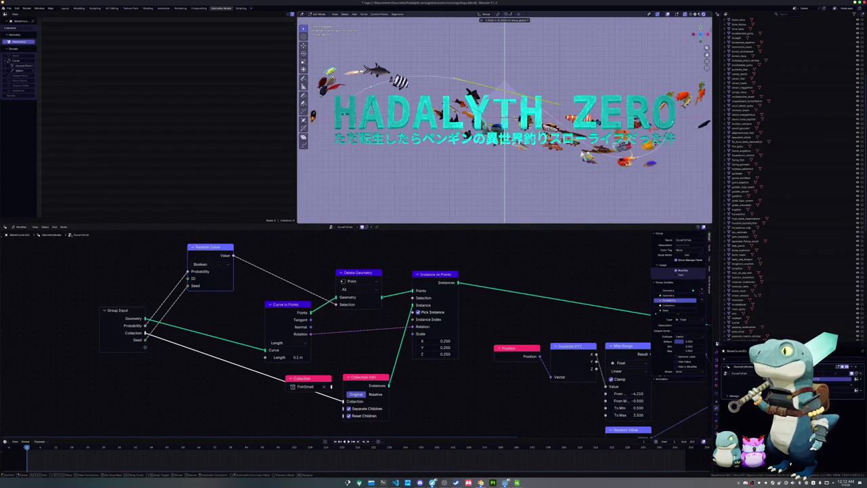
{"action": "key", "text": "Return"}
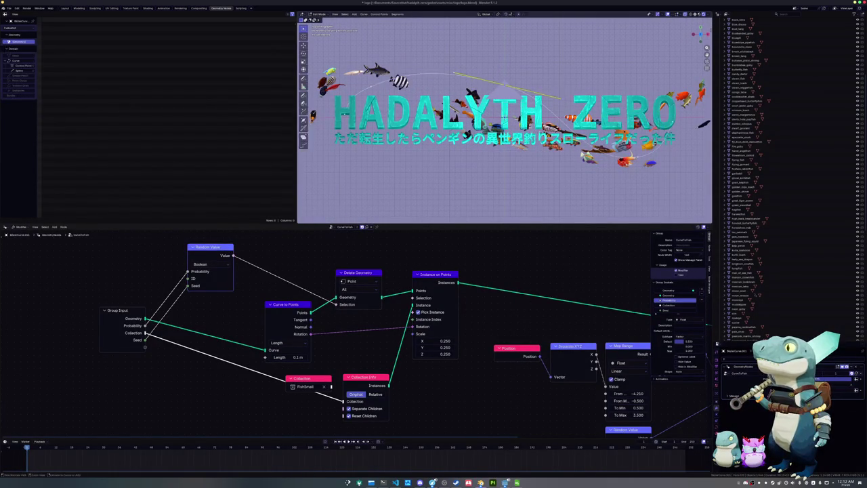
{"action": "key", "text": "g"}
{"action": "key", "text": "y"}
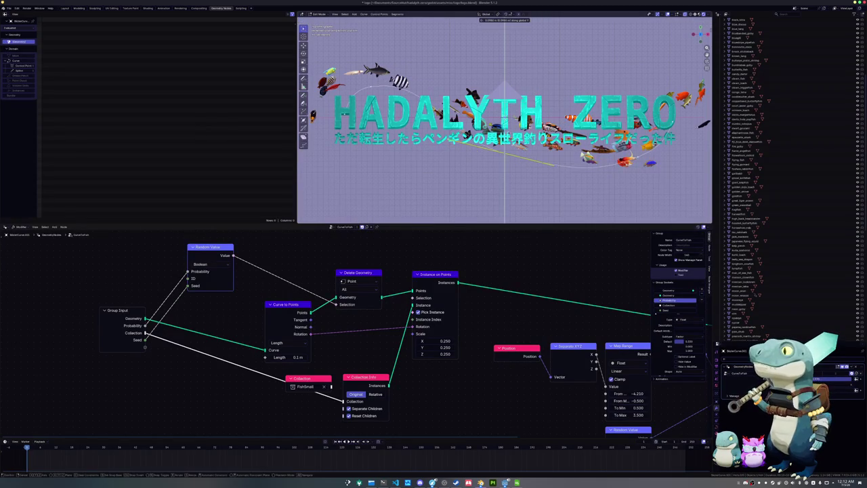
{"action": "key", "text": "Return"}
{"action": "key", "text": "Tab"}
Step: Nudge a curve point further along Y, toggling Edit Mode to check the fish arc
{"action": "key", "text": "Tab"}
{"action": "key", "text": "g"}
{"action": "key", "text": "y"}
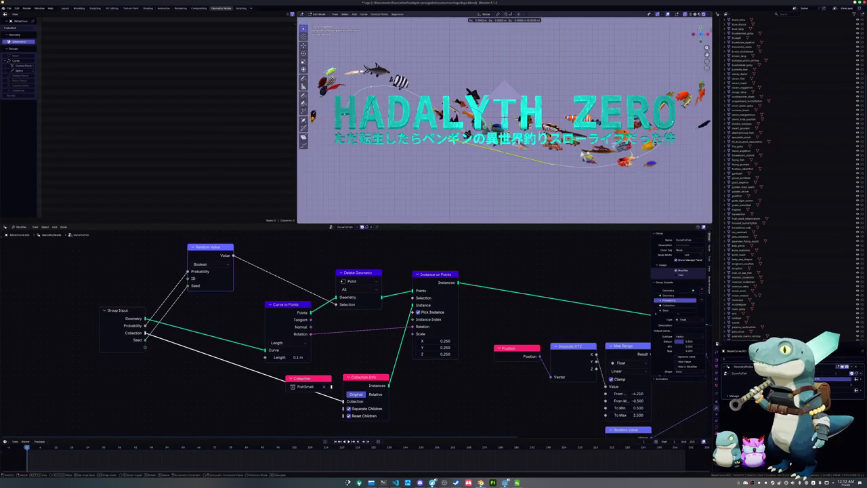
{"action": "key", "text": "Return"}
{"action": "key", "text": "Tab"}
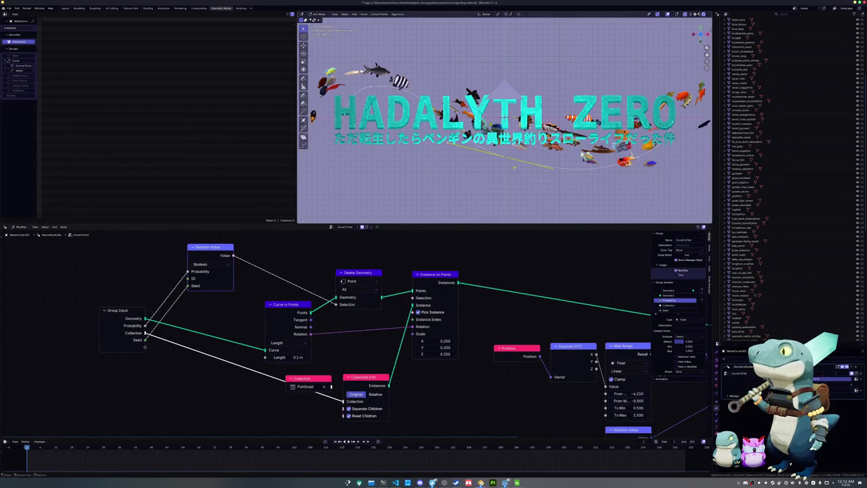
{"action": "key", "text": "Tab"}
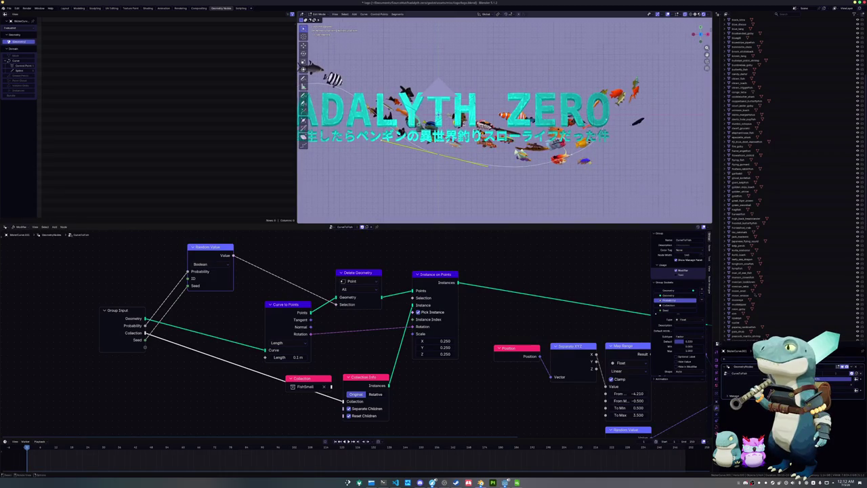
{"action": "key", "text": "Tab"}
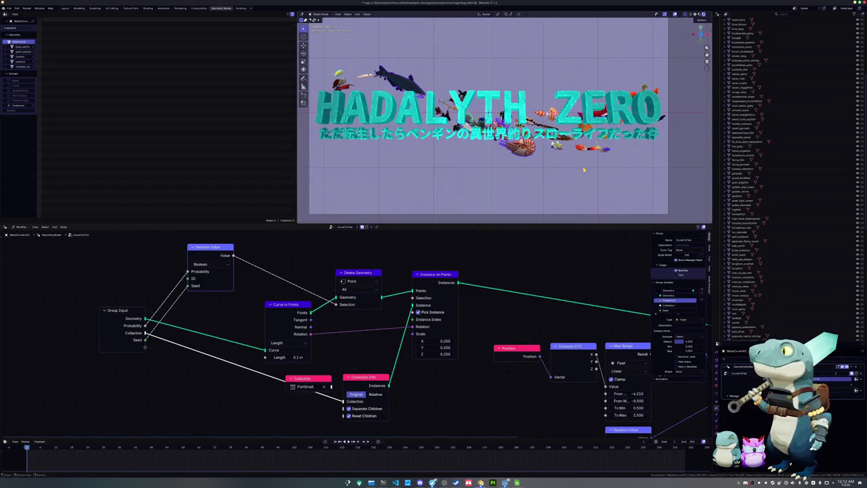
{"action": "key", "text": "Tab"}
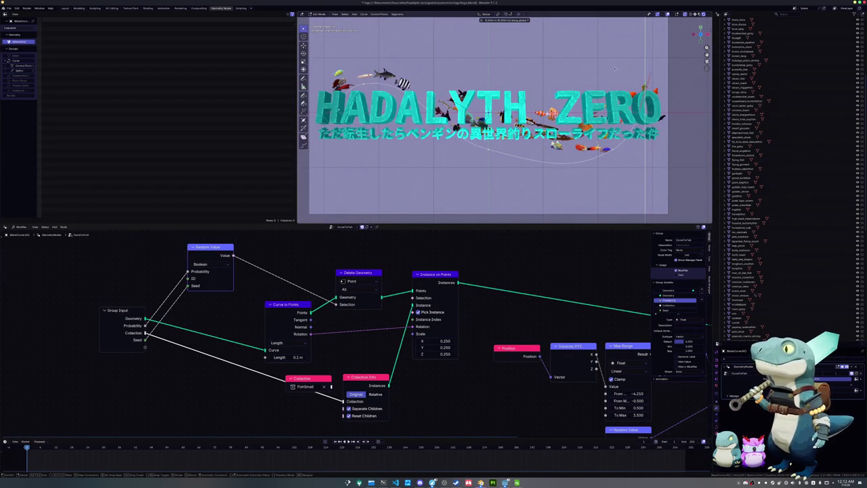
{"action": "key", "text": "Tab"}
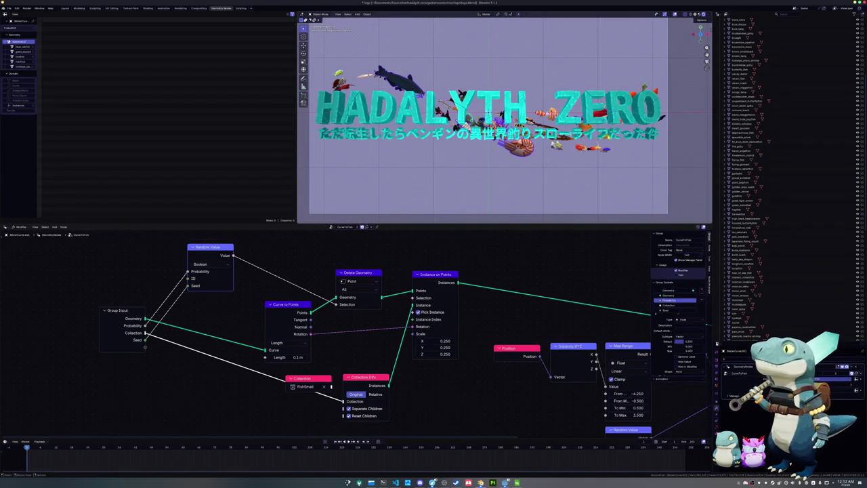
{"action": "key", "text": "Tab"}
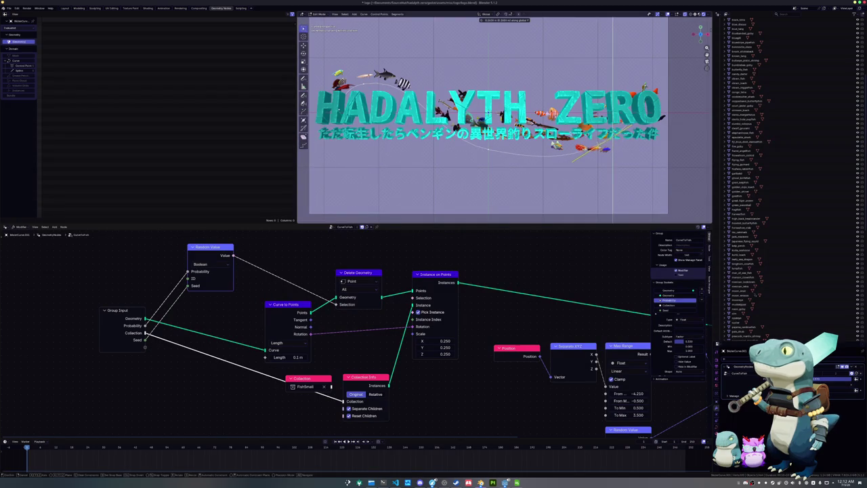
{"action": "key", "text": "Tab"}
{"action": "scroll", "coordinate": [485, 154], "scroll_direction": "up", "scroll_amount": 2}
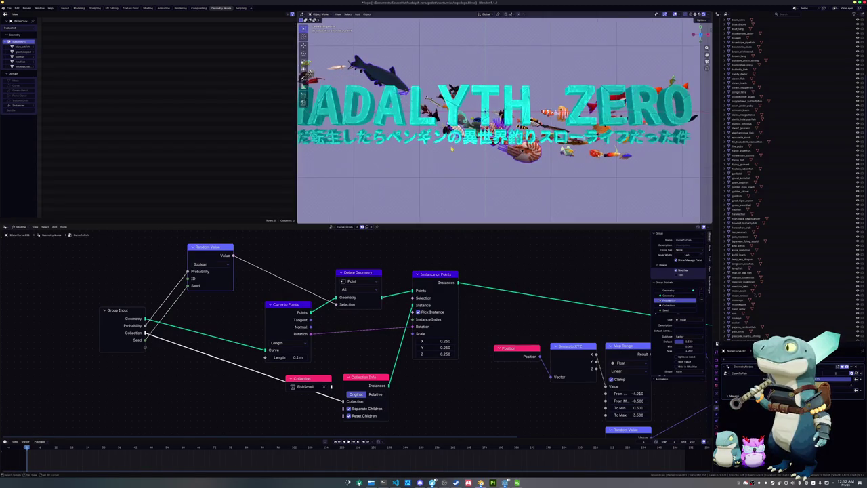
Step: Send blue_catfish to another collection and reselect the CurveToFish curve object
{"action": "scroll", "coordinate": [734, 217], "scroll_direction": "down", "scroll_amount": 10}
{"action": "left_click", "coordinate": [736, 298]}
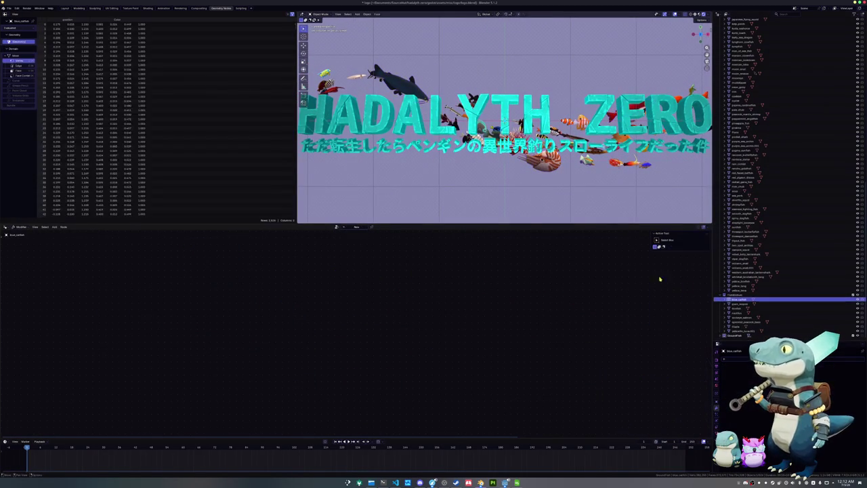
{"action": "key", "text": "m"}
{"action": "left_click", "coordinate": [570, 181]}
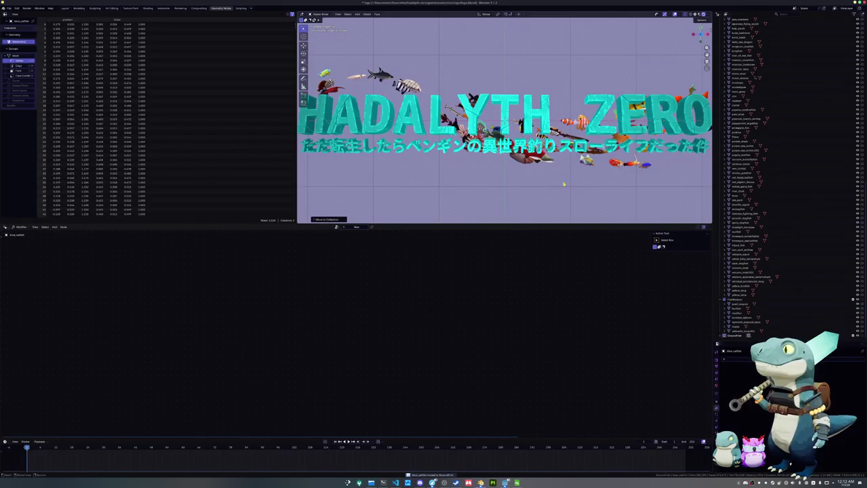
{"action": "middle_click_drag", "start_coordinate": [559, 188], "coordinate": [492, 183], "text": "shift"}
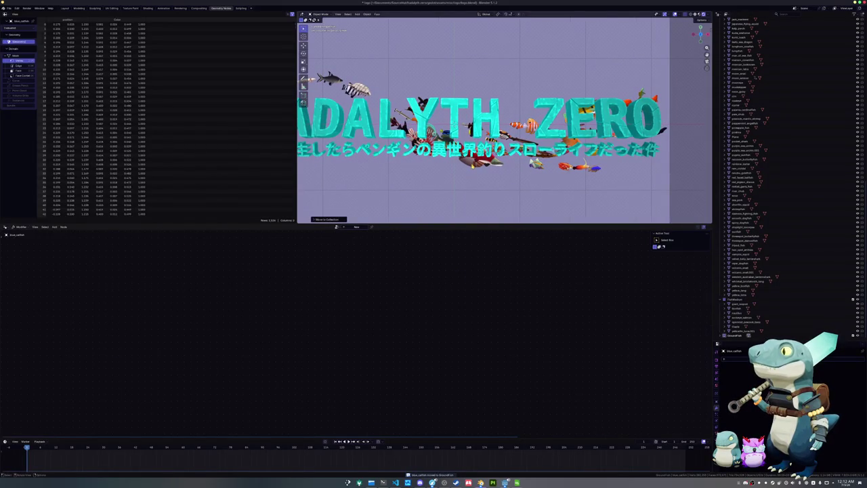
{"action": "left_click", "coordinate": [478, 169]}
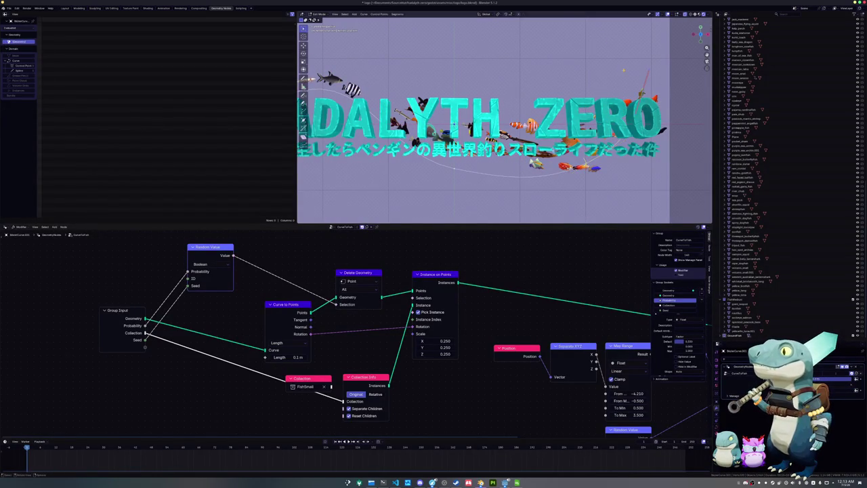
Step: Raise a fish curve point along Z and preview how the fish sit around the logo
{"action": "key", "text": "Tab"}
{"action": "key", "text": "g"}
{"action": "key", "text": "z"}
{"action": "left_click", "coordinate": [627, 83]}
{"action": "key", "text": "Tab"}
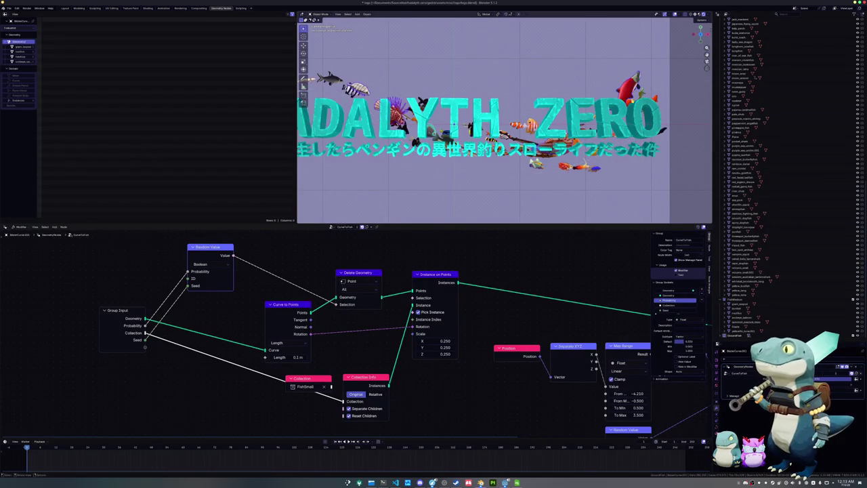
{"action": "key", "text": "Tab"}
{"action": "key", "text": "g"}
{"action": "key", "text": "z"}
{"action": "key", "text": "Return"}
{"action": "key", "text": "Tab"}
{"action": "key", "text": "Tab"}
{"action": "key", "text": "Tab"}
{"action": "key", "text": "Tab"}
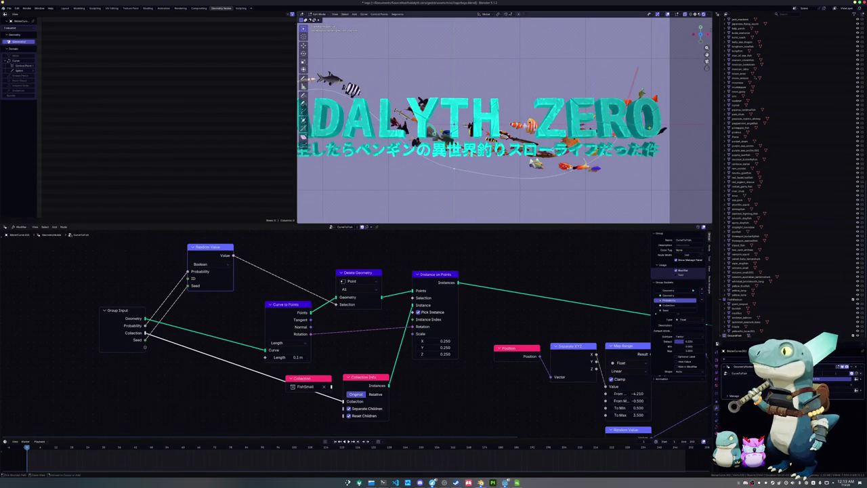
{"action": "key", "text": "Tab"}
{"action": "key", "text": "Tab"}
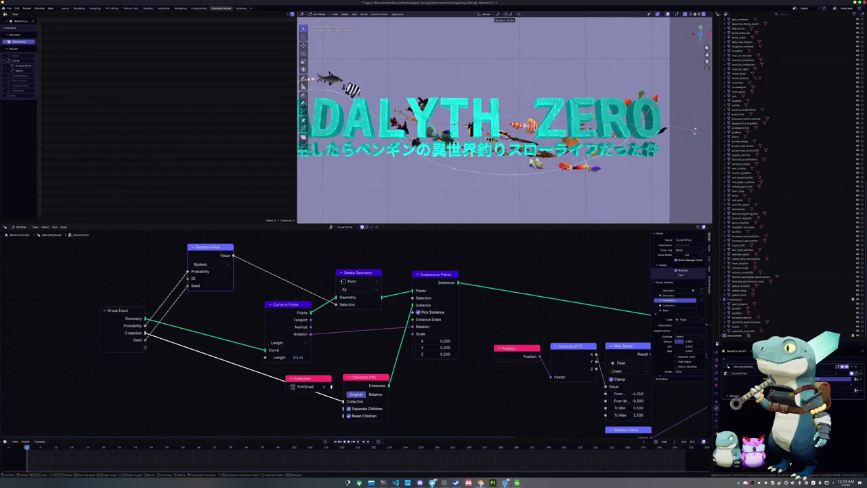
{"action": "key", "text": "Tab"}
{"action": "key", "text": "Tab"}
{"action": "key", "text": "Tab"}
{"action": "key", "text": "Tab"}
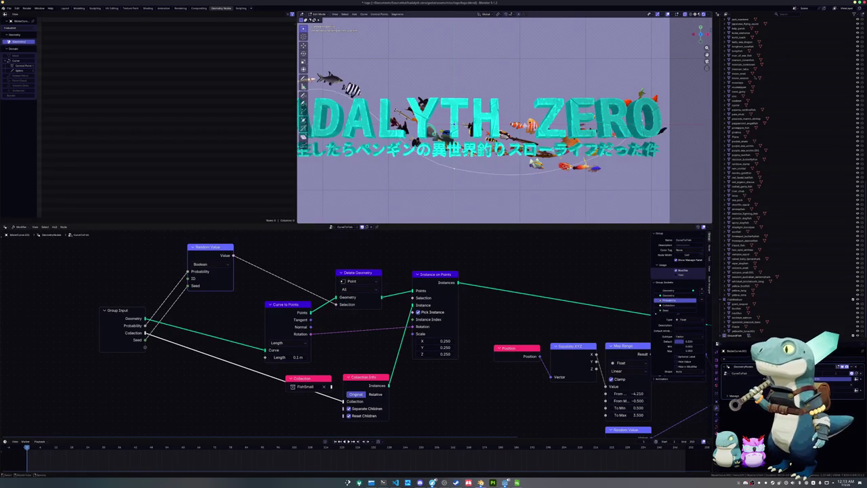
Step: Reposition another curve point and recentre the view on the logo
{"action": "key", "text": "g"}
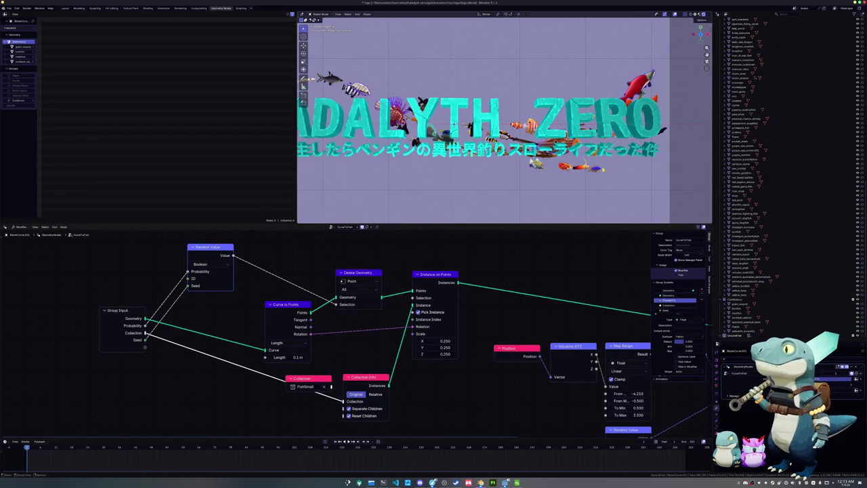
{"action": "key", "text": "Return"}
{"action": "key", "text": "Tab"}
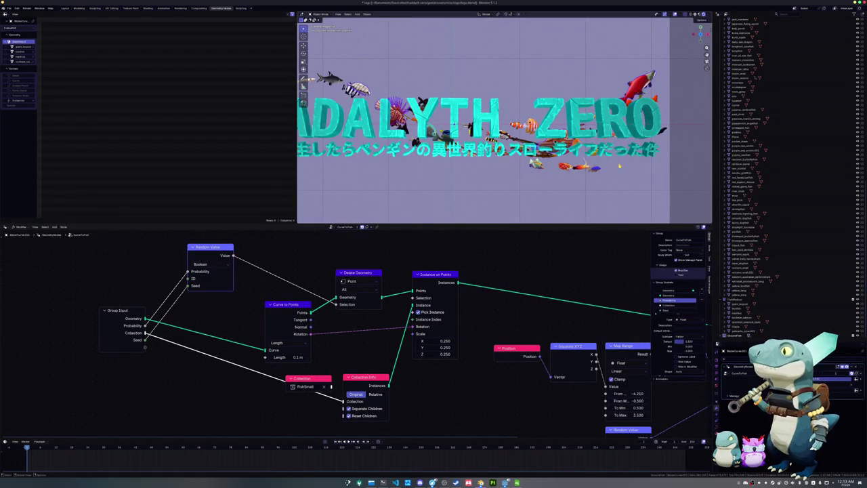
{"action": "scroll", "coordinate": [515, 170], "scroll_direction": "down", "scroll_amount": 2}
{"action": "mouse_move", "coordinate": [516, 170]}
{"action": "middle_mouse_down", "text": "shift"}
{"action": "mouse_move", "coordinate": [584, 173]}
{"action": "mouse_move", "coordinate": [482, 174]}
{"action": "middle_mouse_up", "text": "shift"}
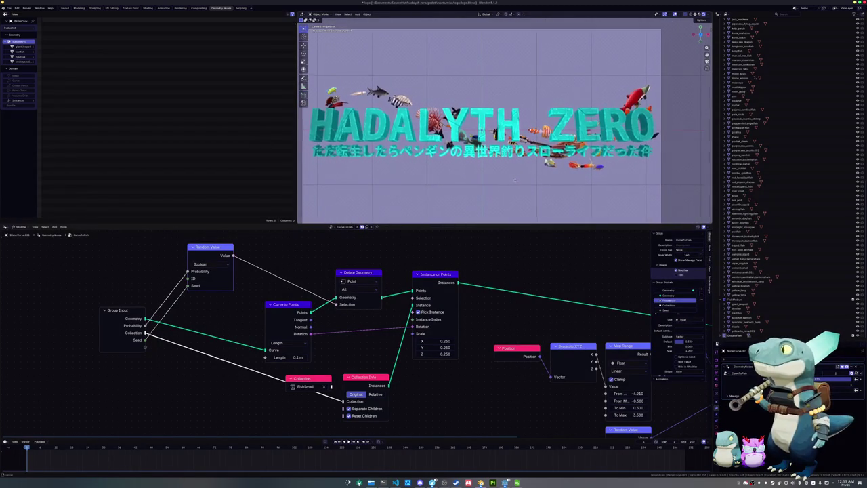
{"action": "scroll", "coordinate": [515, 181], "scroll_direction": "down", "scroll_amount": 1}
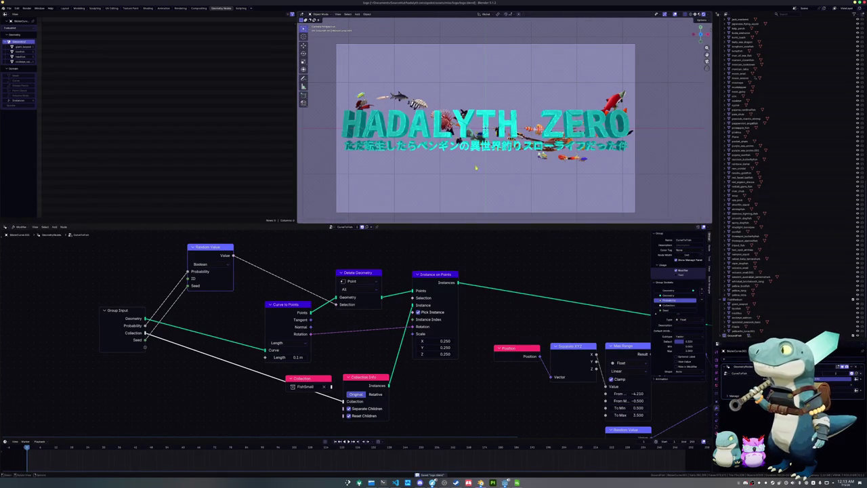
Step: Slide the curve's left-end point along X so the fish fill the arc, then save
{"action": "key", "text": "Tab"}
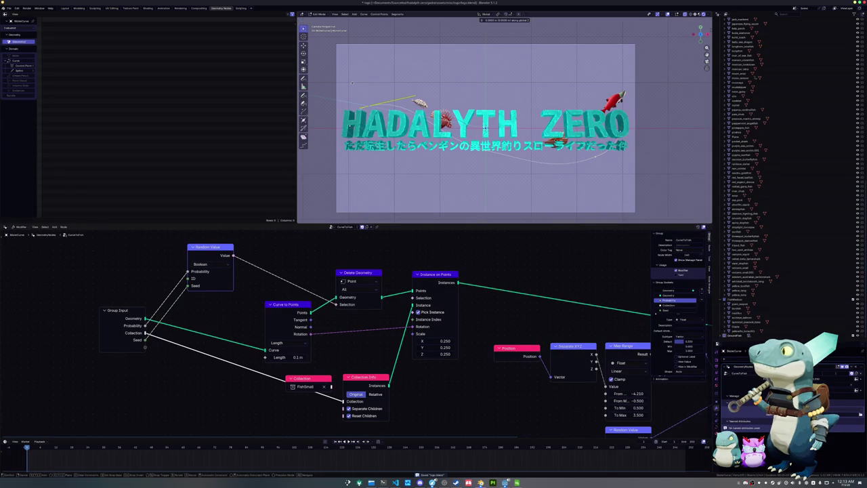
{"action": "left_click_drag", "start_coordinate": [410, 103], "coordinate": [415, 101]}
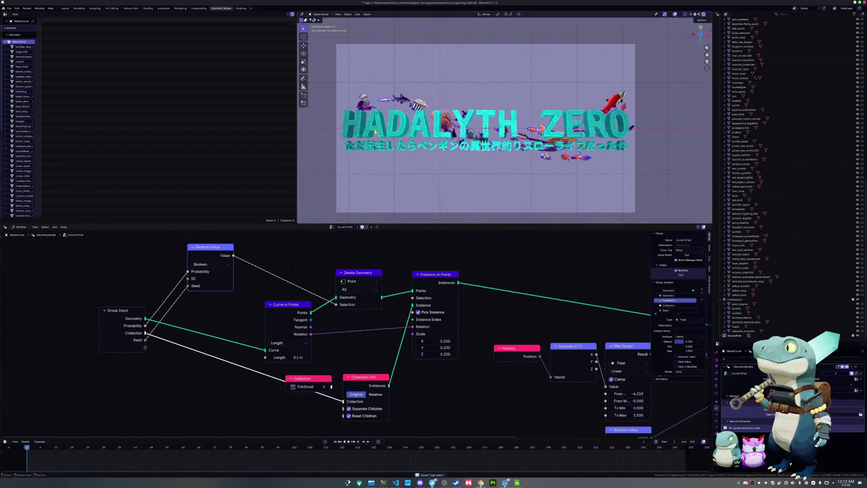
{"action": "key", "text": "g"}
{"action": "key", "text": "x"}
{"action": "key", "text": "Return"}
{"action": "key", "text": "Tab"}
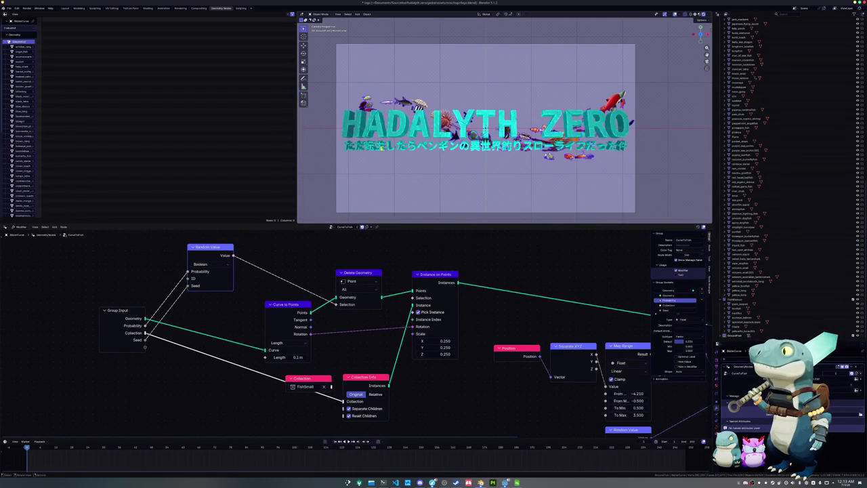
{"action": "scroll", "coordinate": [452, 180], "scroll_direction": "up", "scroll_amount": 2}
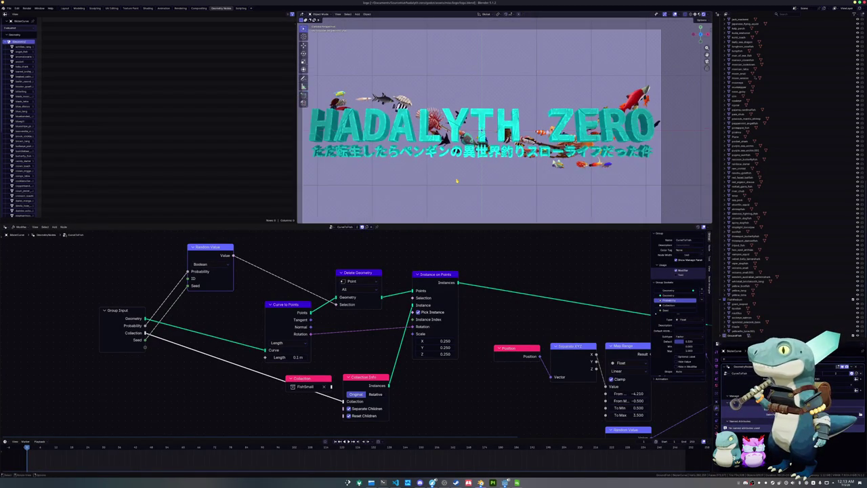
{"action": "key", "text": "ctrl+s"}
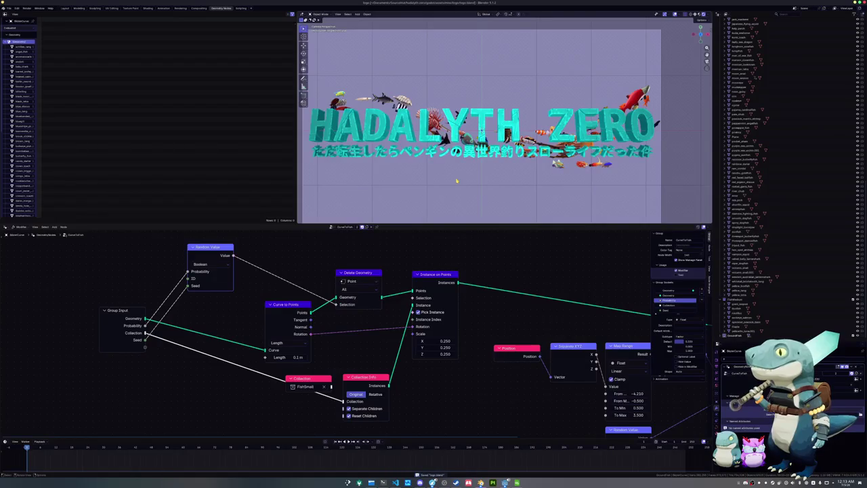
Step: View the logo render in the Rendering workspace and save logo.blend
{"action": "left_click", "coordinate": [180, 8]}
{"action": "scroll", "coordinate": [353, 173], "scroll_direction": "down", "scroll_amount": 2}
{"action": "scroll", "coordinate": [360, 174], "scroll_direction": "up", "scroll_amount": 1}
{"action": "key", "text": "ctrl+s"}
{"action": "middle_click_drag", "start_coordinate": [365, 164], "coordinate": [367, 177]}
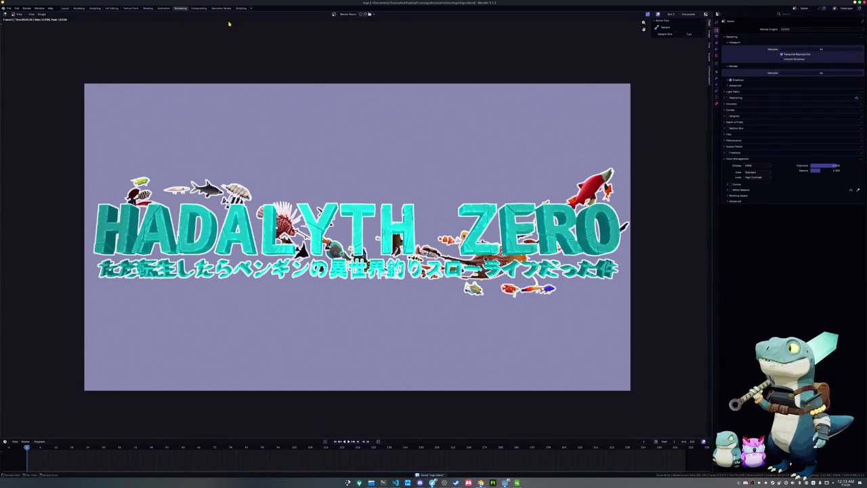
Step: In the compositor, try Dilate/Erode Size -1, then keep it at 0 with type Steps
{"action": "left_click", "coordinate": [199, 8]}
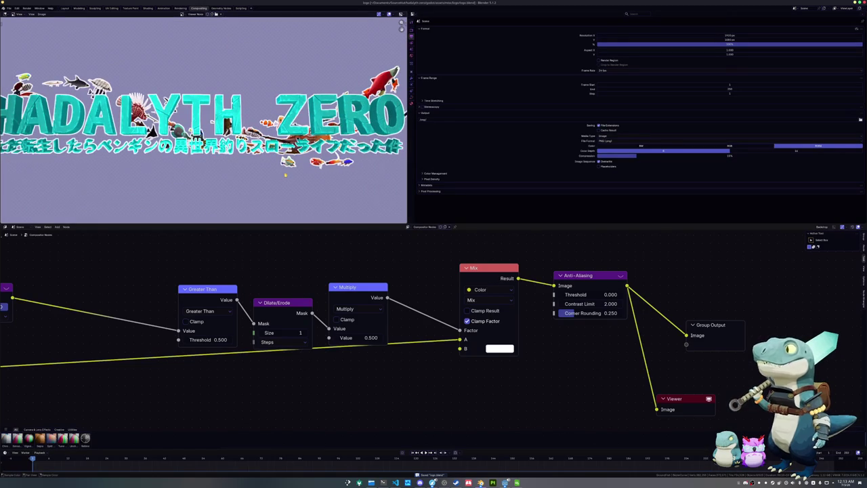
{"action": "scroll", "coordinate": [269, 182], "scroll_direction": "down", "scroll_amount": 1}
{"action": "scroll", "coordinate": [416, 342], "scroll_direction": "up", "scroll_amount": 1}
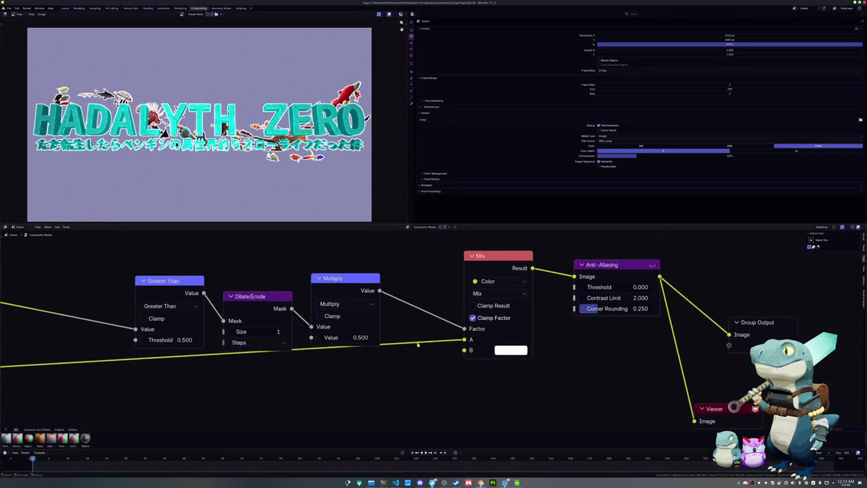
{"action": "middle_click_drag", "start_coordinate": [415, 341], "coordinate": [486, 341]}
{"action": "left_click", "coordinate": [299, 332]}
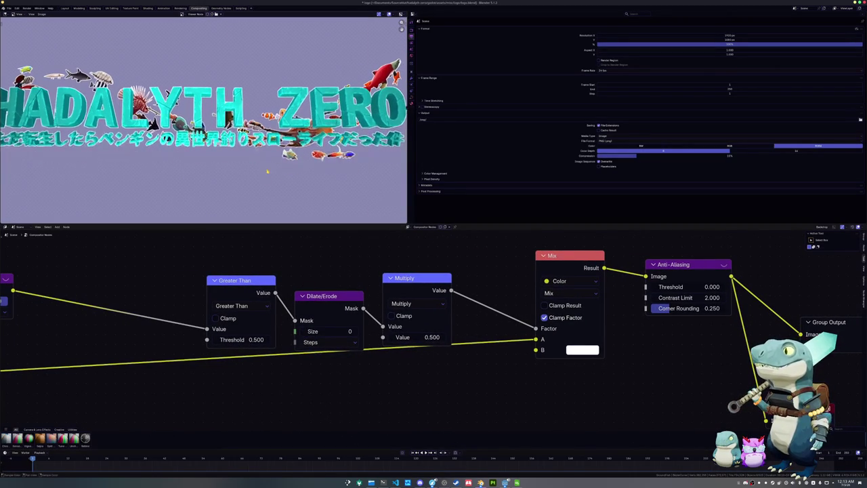
{"action": "key", "text": "ctrl+s"}
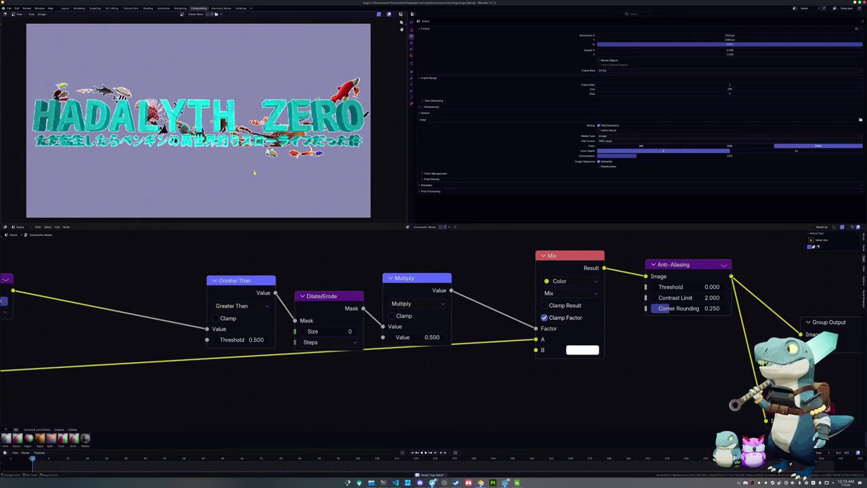
{"action": "left_click", "coordinate": [303, 331]}
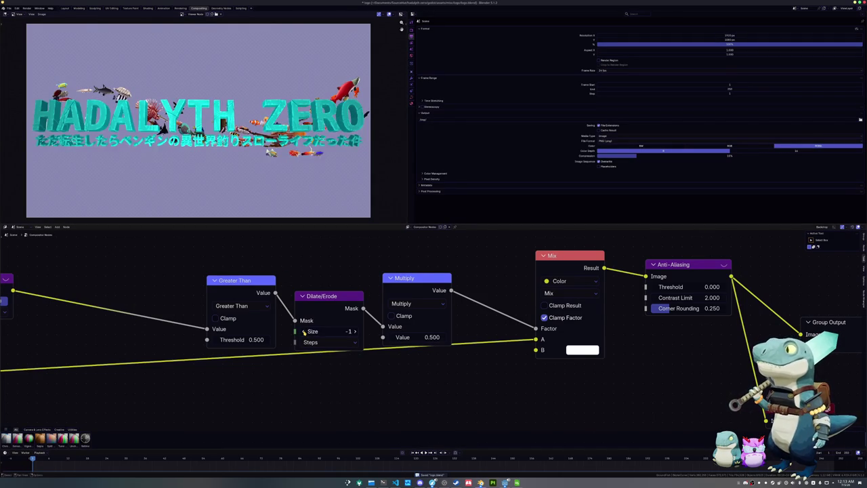
{"action": "left_click", "coordinate": [352, 331]}
{"action": "left_click", "coordinate": [329, 341]}
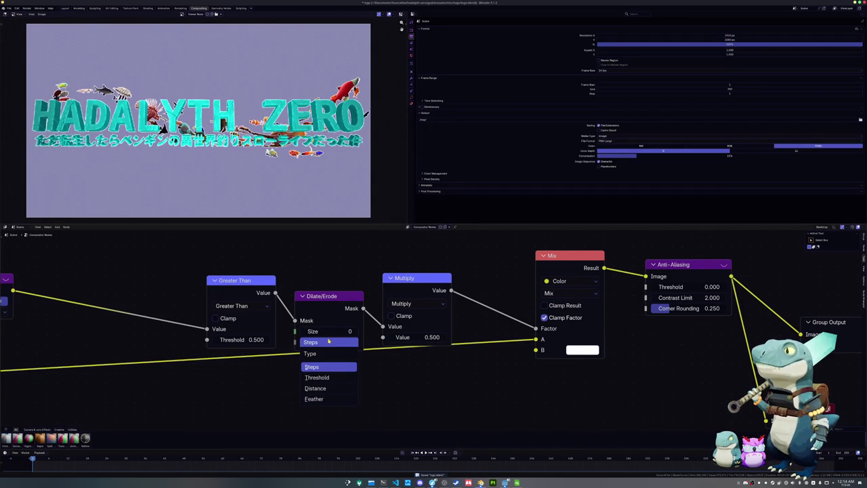
{"action": "left_click", "coordinate": [328, 342]}
Step: Pan the node graph across the Filter and output nodes to inspect the letter edges
{"action": "middle_click_drag", "start_coordinate": [294, 268], "coordinate": [401, 291]}
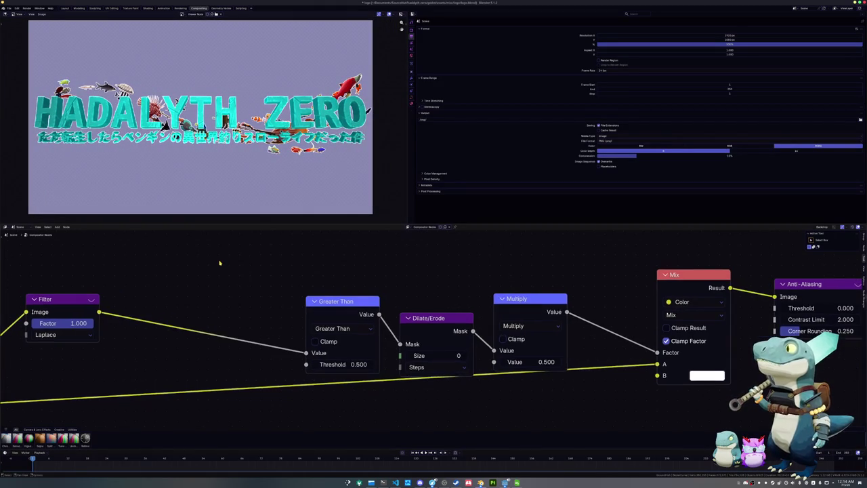
{"action": "scroll", "coordinate": [219, 263], "scroll_direction": "up", "scroll_amount": 1}
{"action": "middle_click_drag", "start_coordinate": [219, 262], "coordinate": [186, 257]}
{"action": "middle_click_drag", "start_coordinate": [474, 285], "coordinate": [240, 285]}
{"action": "scroll", "coordinate": [274, 123], "scroll_direction": "up", "scroll_amount": 6}
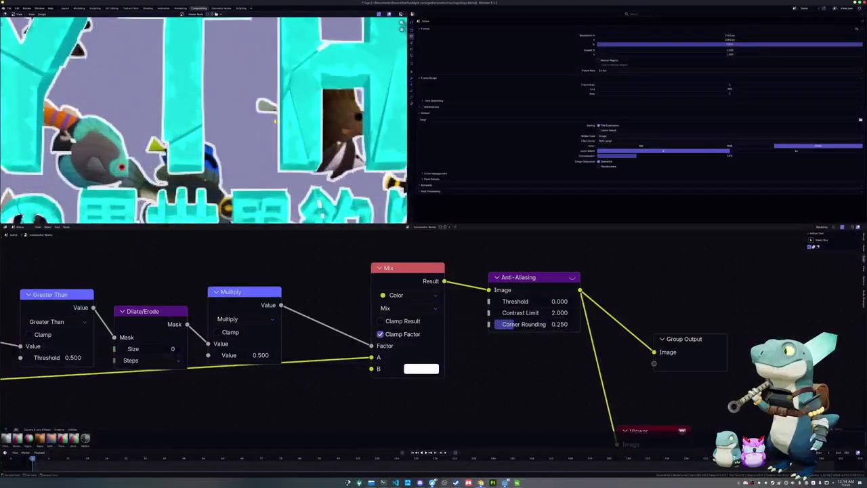
{"action": "middle_click_drag", "start_coordinate": [273, 123], "coordinate": [233, 48]}
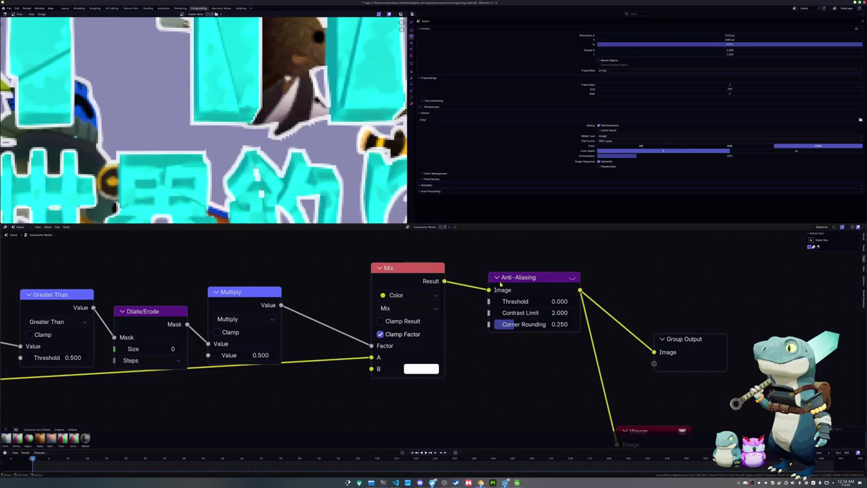
Step: Set the Anti-Aliasing Threshold to 0.200 after trying 1.000
{"action": "left_click_drag", "start_coordinate": [515, 301], "coordinate": [573, 301]}
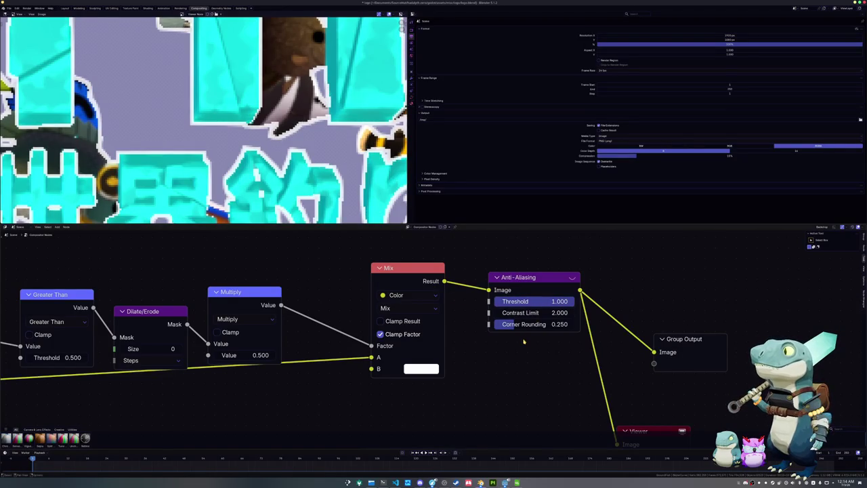
{"action": "scroll", "coordinate": [203, 122], "scroll_direction": "down", "scroll_amount": 6}
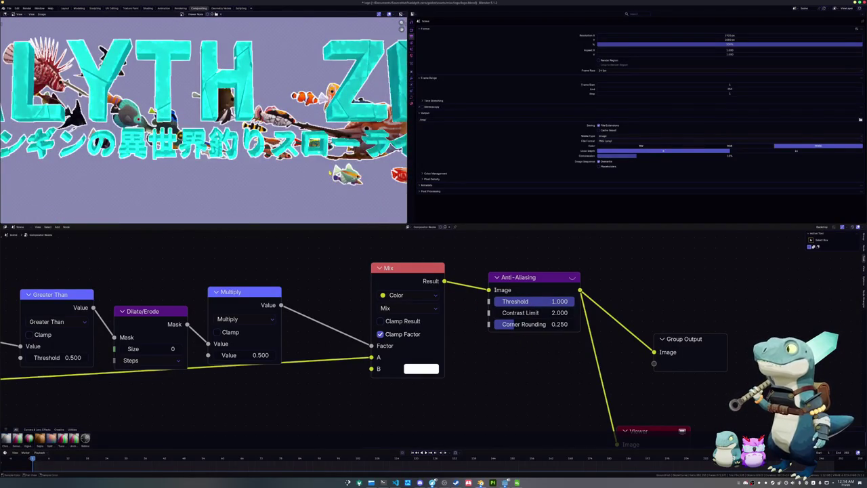
{"action": "scroll", "coordinate": [326, 168], "scroll_direction": "down", "scroll_amount": 4}
{"action": "scroll", "coordinate": [325, 165], "scroll_direction": "up", "scroll_amount": 2}
{"action": "scroll", "coordinate": [319, 164], "scroll_direction": "up", "scroll_amount": 1}
{"action": "scroll", "coordinate": [304, 161], "scroll_direction": "up", "scroll_amount": 2}
{"action": "scroll", "coordinate": [292, 159], "scroll_direction": "up", "scroll_amount": 2}
{"action": "scroll", "coordinate": [292, 160], "scroll_direction": "up", "scroll_amount": 2}
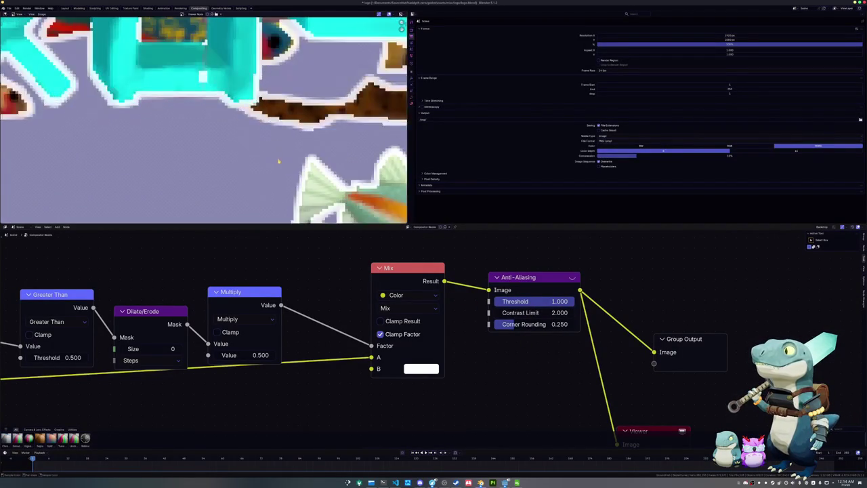
{"action": "scroll", "coordinate": [275, 158], "scroll_direction": "up", "scroll_amount": 2}
{"action": "mouse_move", "coordinate": [565, 304]}
{"action": "left_mouse_down"}
{"action": "mouse_move", "coordinate": [523, 301]}
{"action": "mouse_move", "coordinate": [562, 313]}
{"action": "mouse_move", "coordinate": [437, 325]}
{"action": "left_mouse_up"}
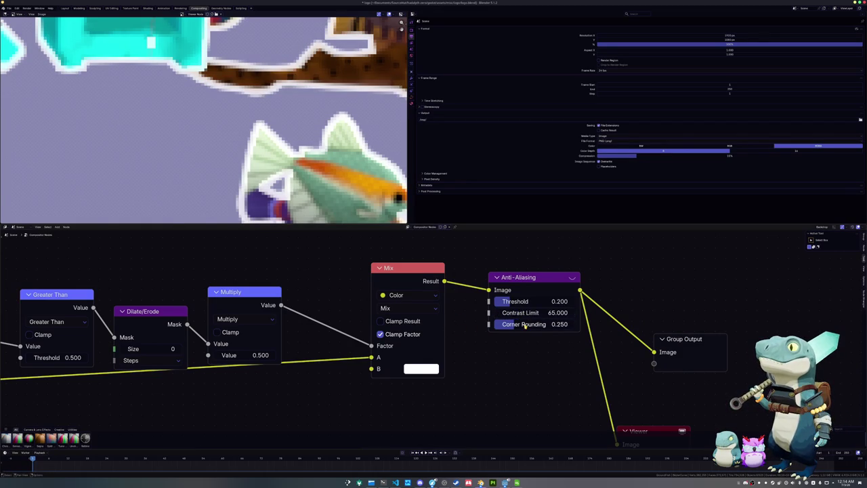
Step: Reset Corner Rounding to 0.250 and Contrast Limit to 2.000 after testing, then save
{"action": "left_click_drag", "start_coordinate": [513, 325], "coordinate": [575, 324]}
{"action": "scroll", "coordinate": [271, 130], "scroll_direction": "down", "scroll_amount": 3}
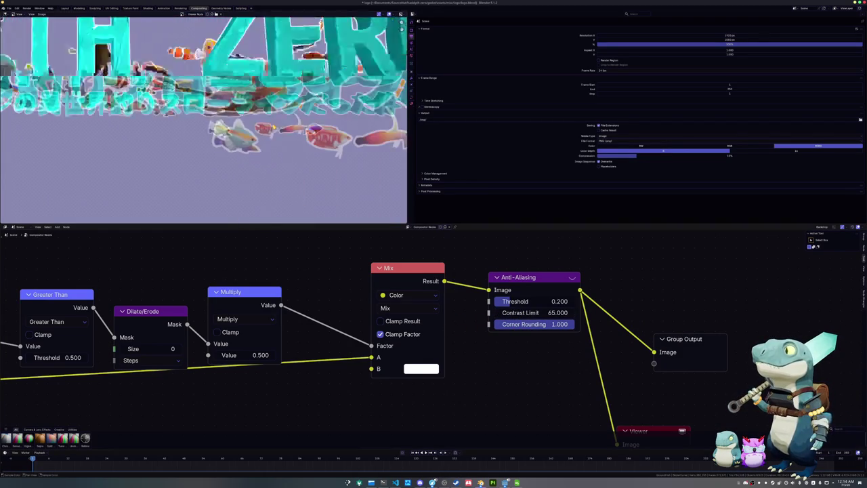
{"action": "scroll", "coordinate": [271, 130], "scroll_direction": "down", "scroll_amount": 3}
{"action": "scroll", "coordinate": [271, 131], "scroll_direction": "up", "scroll_amount": 3}
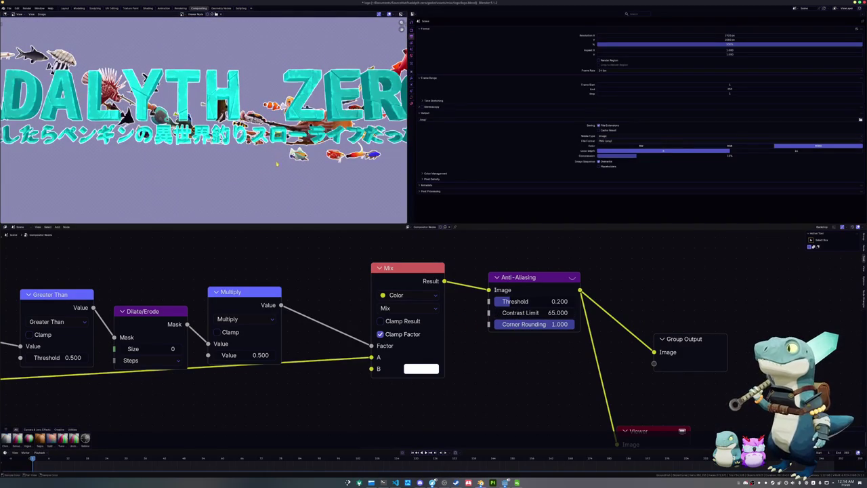
{"action": "scroll", "coordinate": [277, 162], "scroll_direction": "up", "scroll_amount": 3}
{"action": "scroll", "coordinate": [203, 118], "scroll_direction": "down", "scroll_amount": 2}
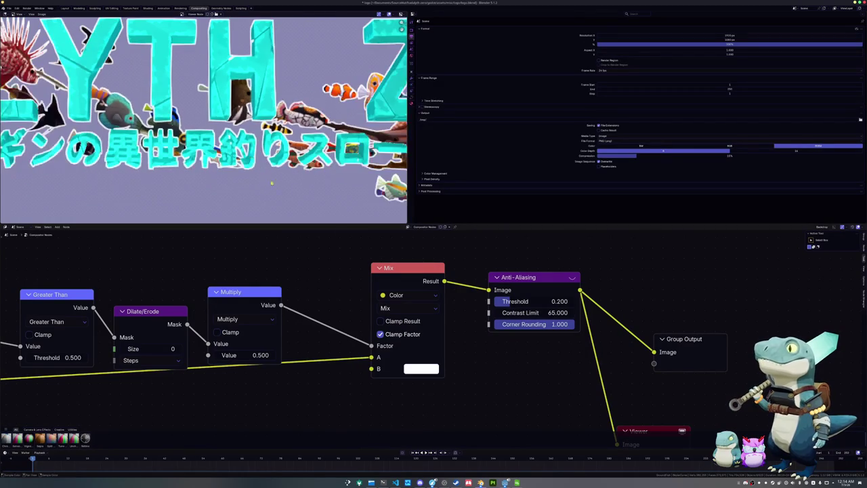
{"action": "key", "text": "BackSpace"}
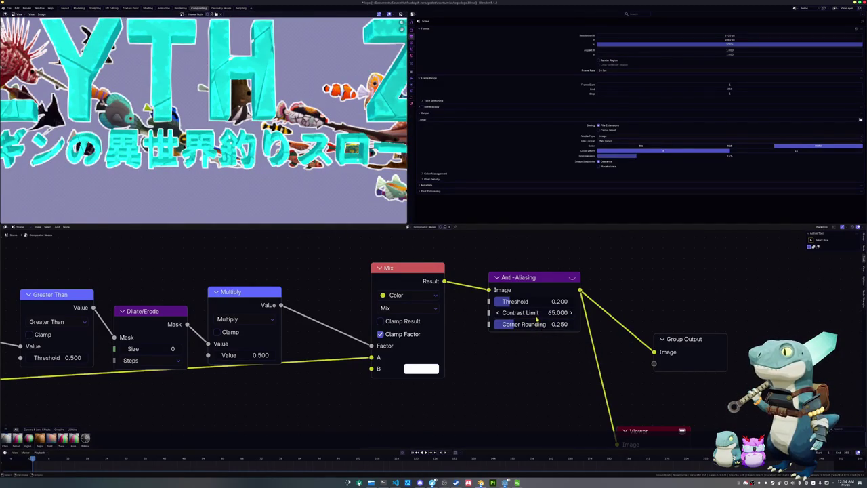
{"action": "key", "text": "BackSpace"}
{"action": "scroll", "coordinate": [298, 146], "scroll_direction": "down", "scroll_amount": 2}
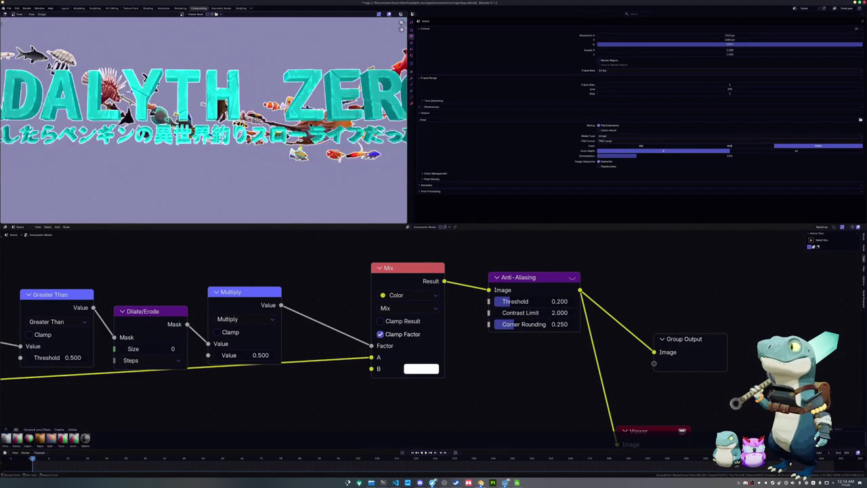
{"action": "scroll", "coordinate": [317, 97], "scroll_direction": "down", "scroll_amount": 1}
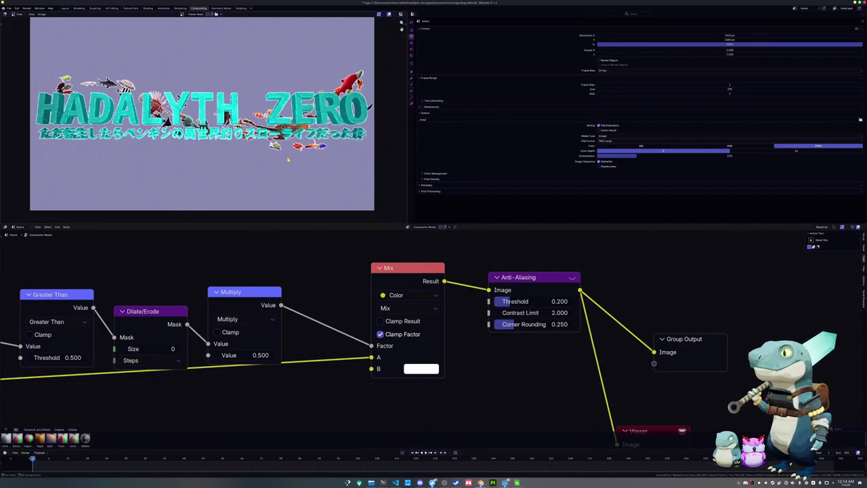
{"action": "key", "text": "ctrl+s"}
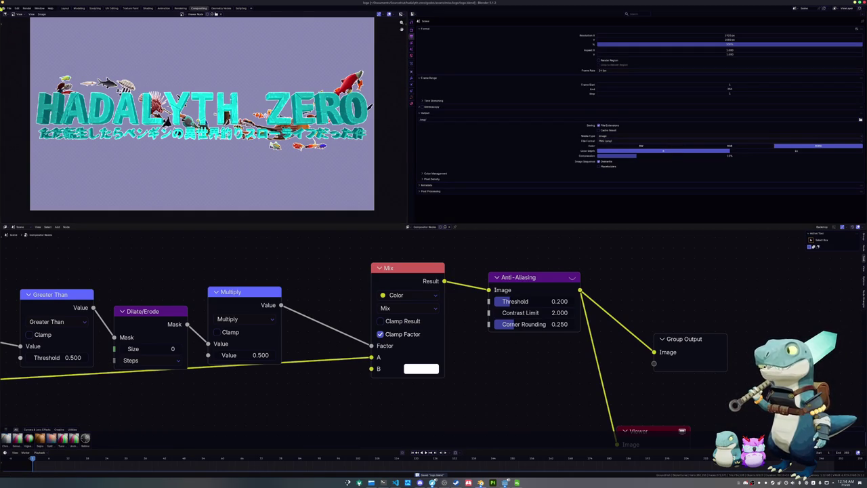
Step: Save the composited image over the existing logo image in the textures folder
{"action": "left_click", "coordinate": [41, 13]}
{"action": "left_click", "coordinate": [47, 55]}
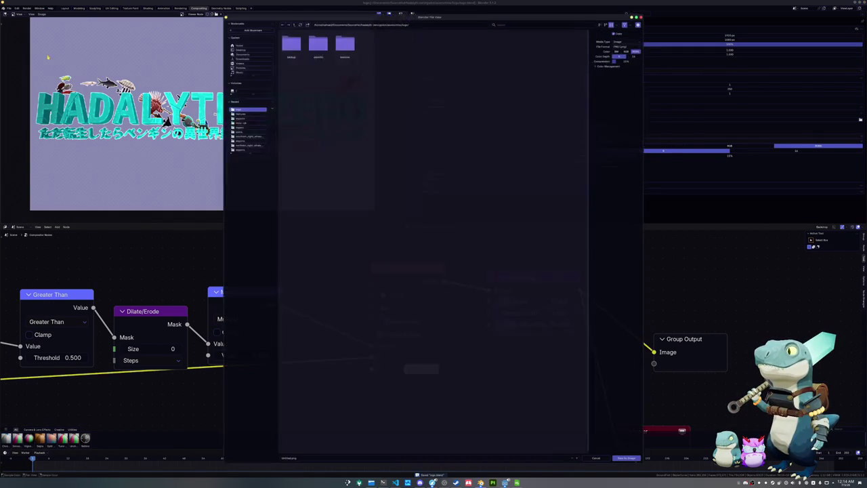
{"action": "double_click", "coordinate": [344, 42]}
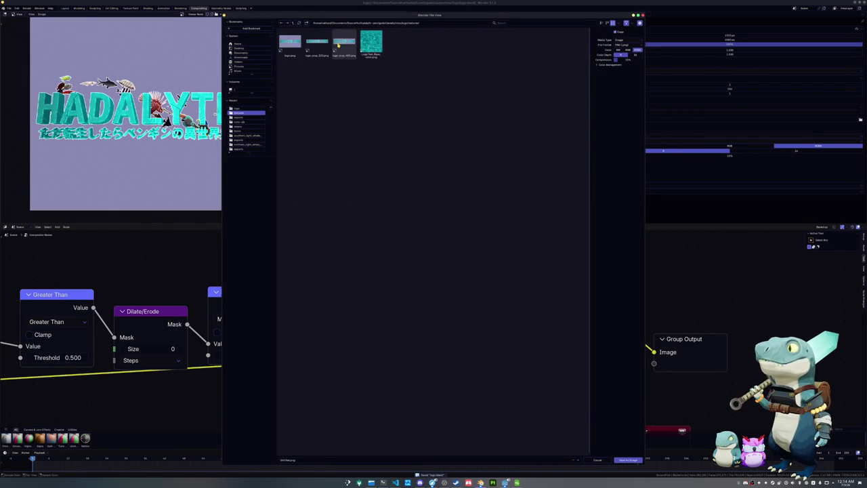
{"action": "left_click", "coordinate": [291, 44]}
{"action": "key", "text": "Return"}
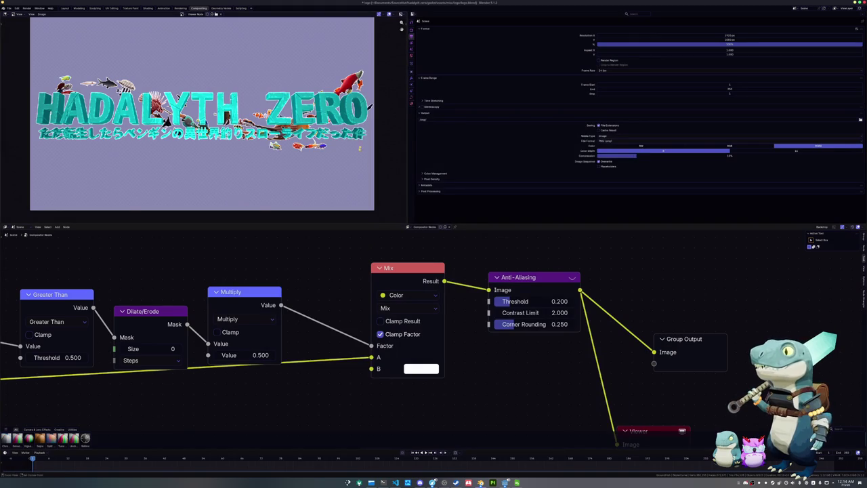
Step: Set the render Resolution Y to 480 px and return to the Layout workspace
{"action": "left_click", "coordinate": [712, 40]}
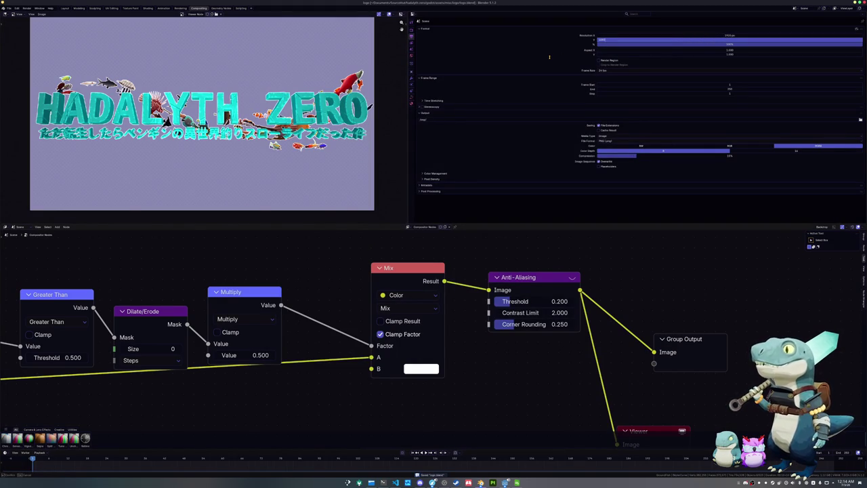
{"action": "key", "text": "Return"}
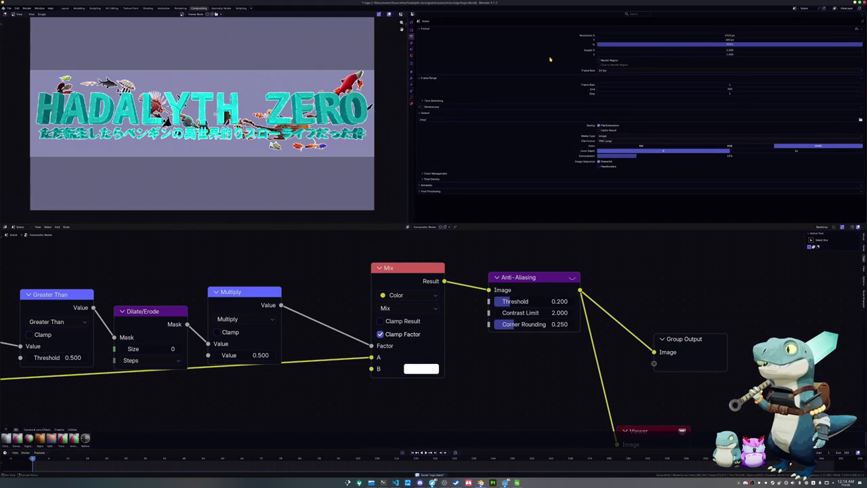
{"action": "scroll", "coordinate": [293, 128], "scroll_direction": "up", "scroll_amount": 1}
{"action": "scroll", "coordinate": [293, 127], "scroll_direction": "up", "scroll_amount": 1}
{"action": "scroll", "coordinate": [294, 127], "scroll_direction": "up", "scroll_amount": 1}
{"action": "scroll", "coordinate": [293, 127], "scroll_direction": "up", "scroll_amount": 2}
{"action": "scroll", "coordinate": [305, 132], "scroll_direction": "up", "scroll_amount": 2}
{"action": "scroll", "coordinate": [315, 138], "scroll_direction": "up", "scroll_amount": 2}
{"action": "scroll", "coordinate": [326, 144], "scroll_direction": "up", "scroll_amount": 2}
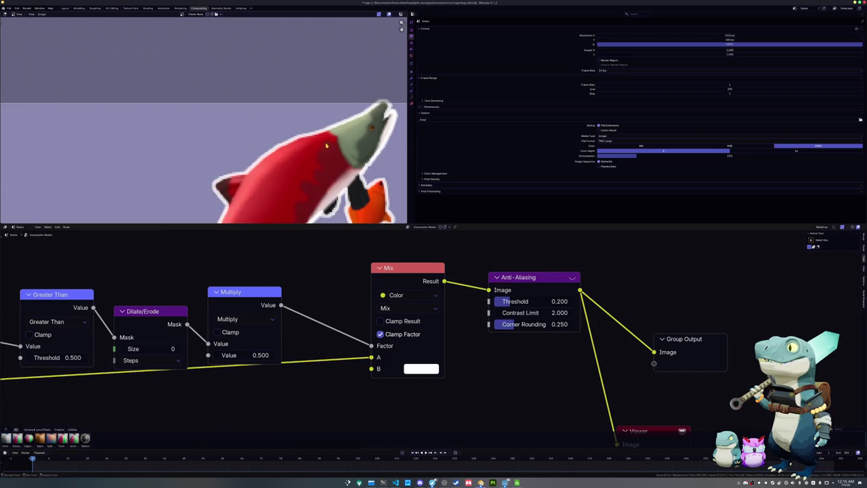
{"action": "scroll", "coordinate": [317, 143], "scroll_direction": "down", "scroll_amount": 2}
{"action": "scroll", "coordinate": [285, 138], "scroll_direction": "down", "scroll_amount": 2}
{"action": "scroll", "coordinate": [251, 132], "scroll_direction": "down", "scroll_amount": 2}
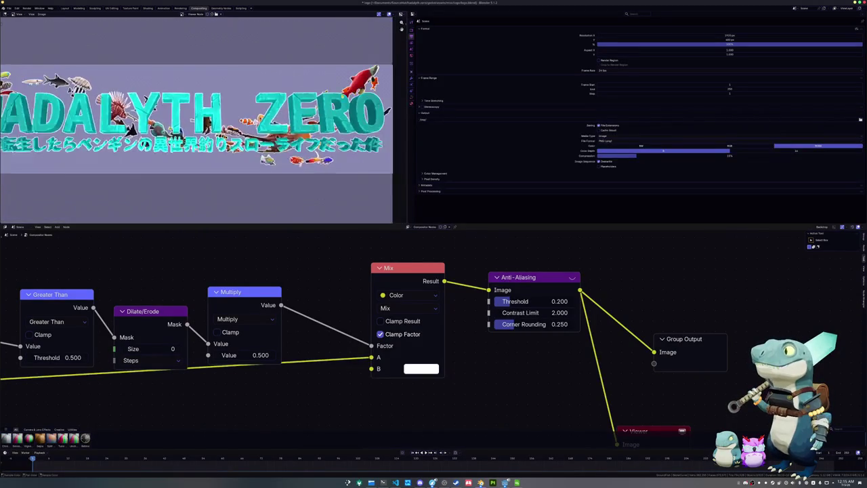
{"action": "scroll", "coordinate": [204, 122], "scroll_direction": "down", "scroll_amount": 1}
{"action": "middle_click_drag", "start_coordinate": [200, 149], "coordinate": [220, 155]}
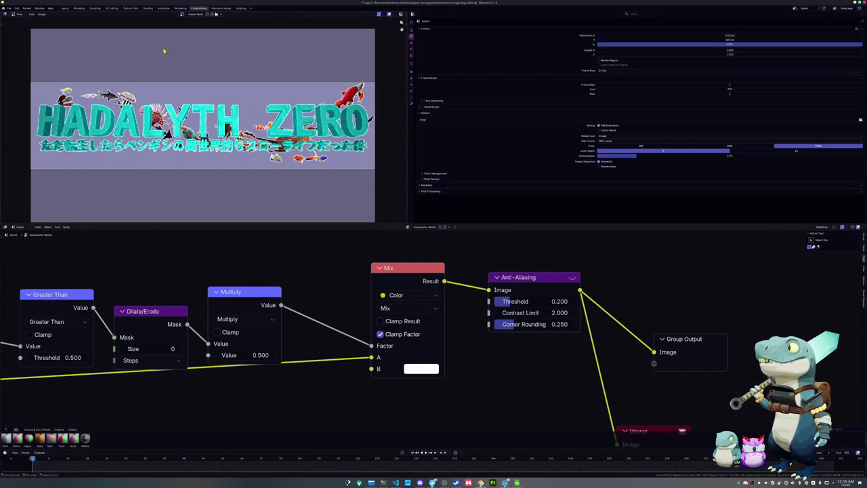
{"action": "left_click", "coordinate": [65, 8]}
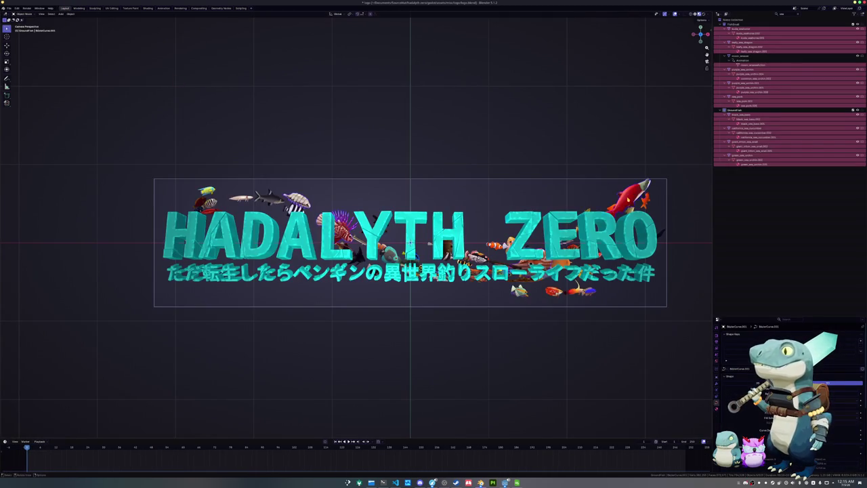
Step: Check the fish curve, adjust the camera view of the logo, and save the blend file
{"action": "middle_click_drag", "start_coordinate": [664, 185], "coordinate": [525, 190], "text": "shift"}
{"action": "key", "text": "Tab"}
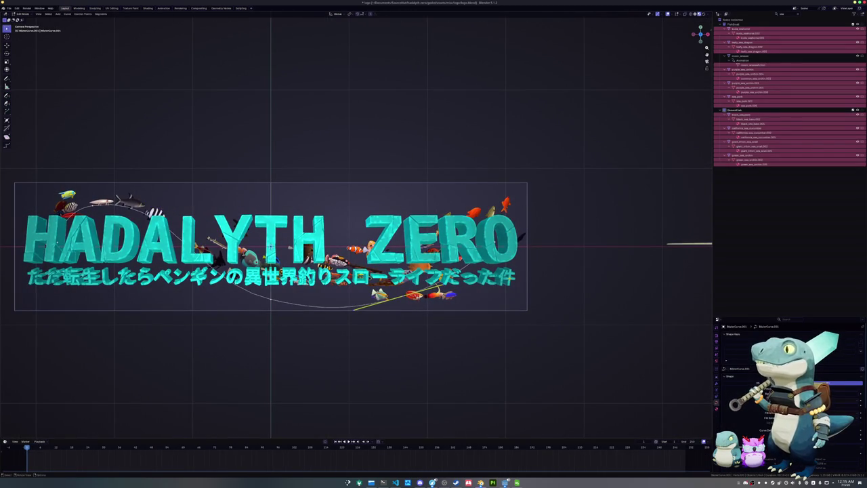
{"action": "key", "text": "Tab"}
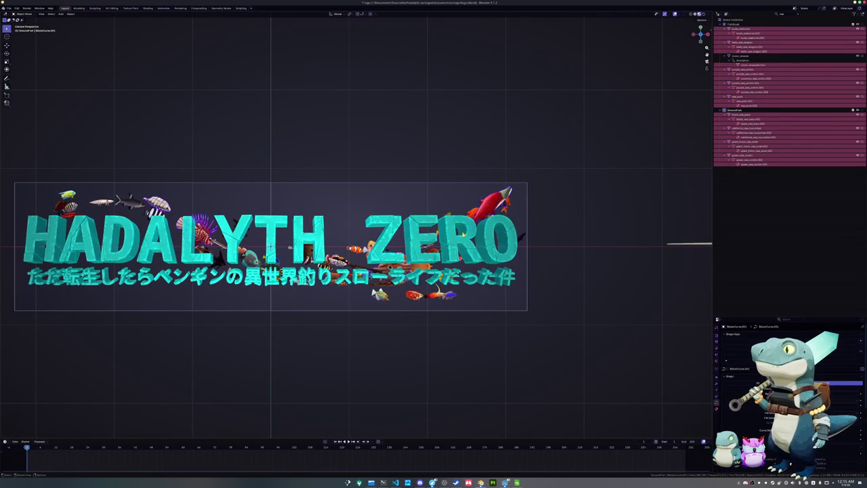
{"action": "middle_click_drag", "start_coordinate": [271, 247], "coordinate": [310, 254], "text": "shift"}
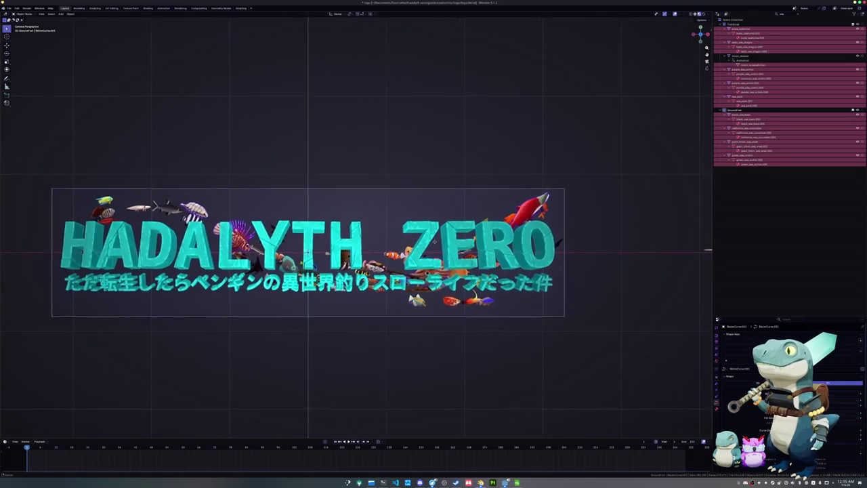
{"action": "key", "text": "ctrl+s"}
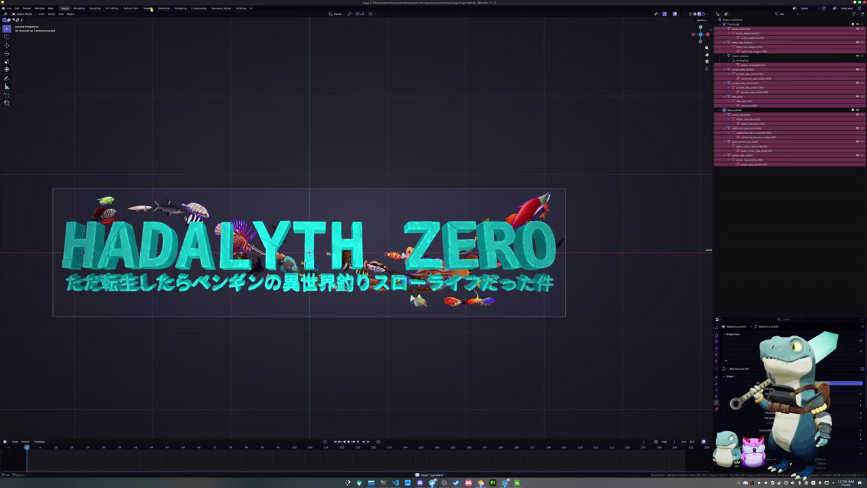
Step: Render the logo and save it over logo_crop_480.png
{"action": "left_click", "coordinate": [180, 8]}
{"action": "key", "text": "F12"}
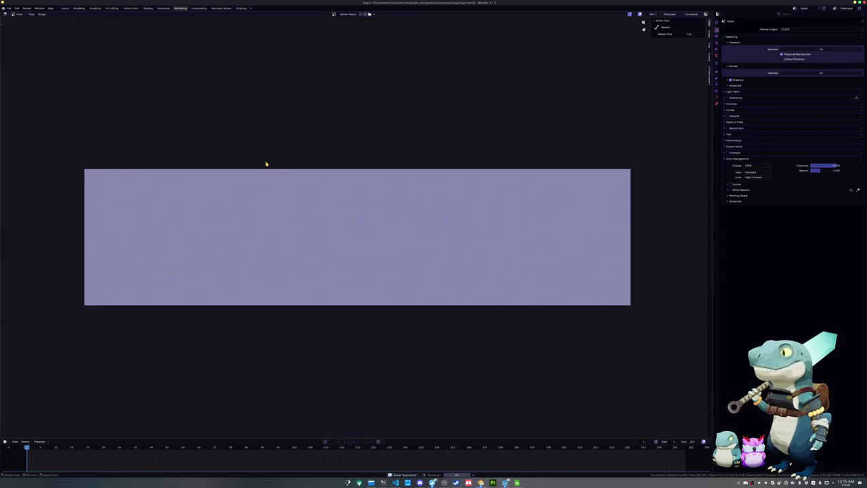
{"action": "left_click", "coordinate": [41, 13]}
{"action": "left_click", "coordinate": [55, 56]}
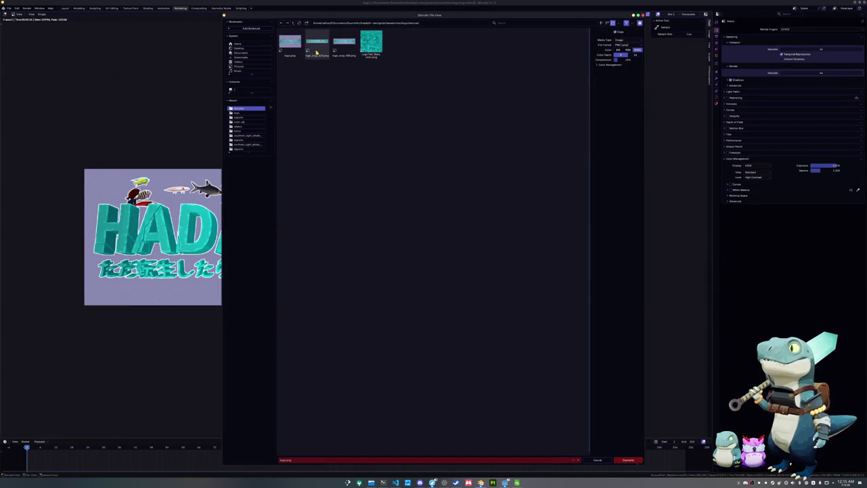
{"action": "left_click", "coordinate": [344, 44]}
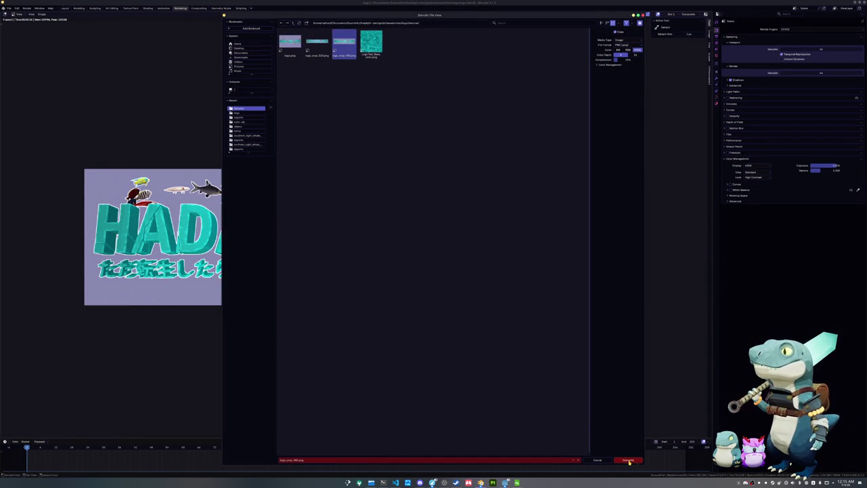
{"action": "left_click", "coordinate": [628, 460]}
Step: Increase the render Resolution Y for a taller image and save the blend file
{"action": "scroll", "coordinate": [345, 238], "scroll_direction": "right", "scroll_amount": 3, "text": "ctrl"}
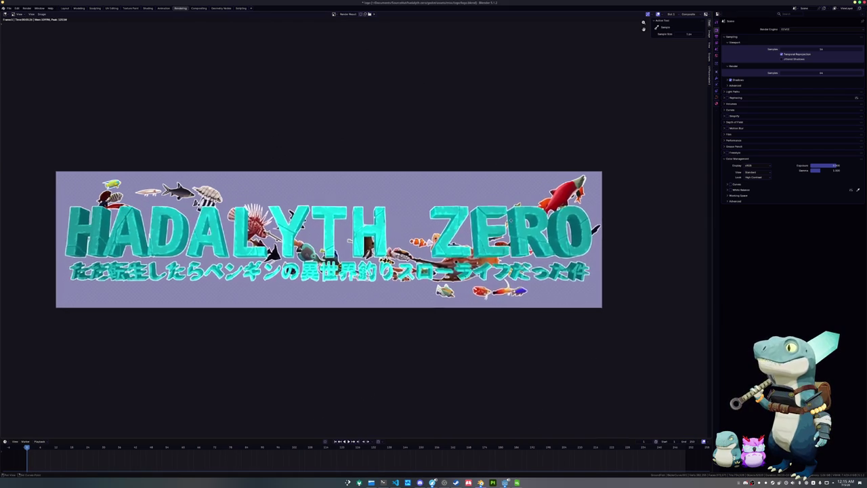
{"action": "left_click", "coordinate": [716, 37]}
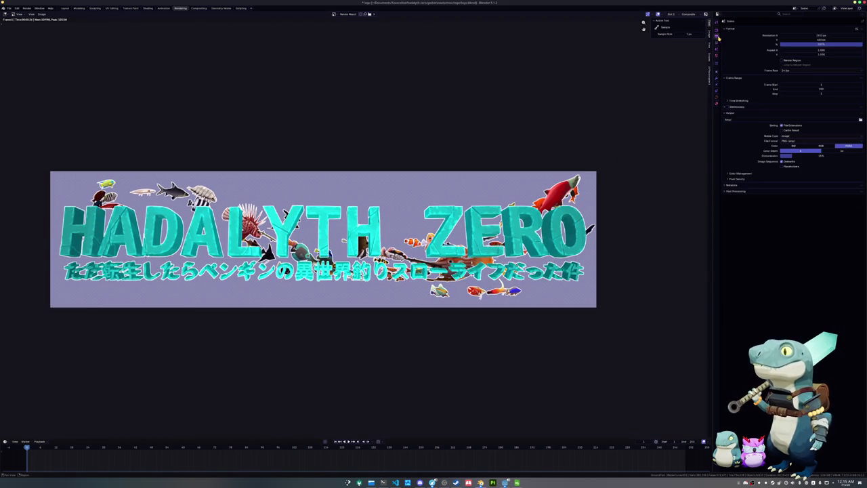
{"action": "left_click", "coordinate": [821, 40]}
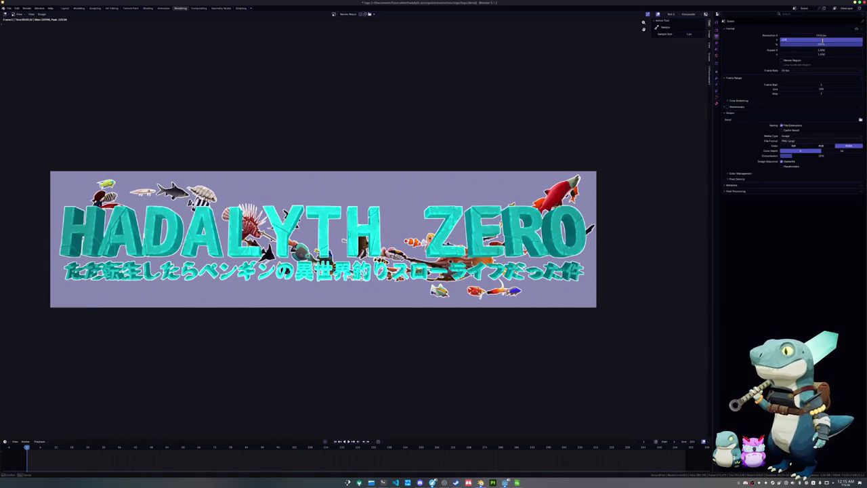
{"action": "key", "text": "Return"}
{"action": "key", "text": "ctrl+s"}
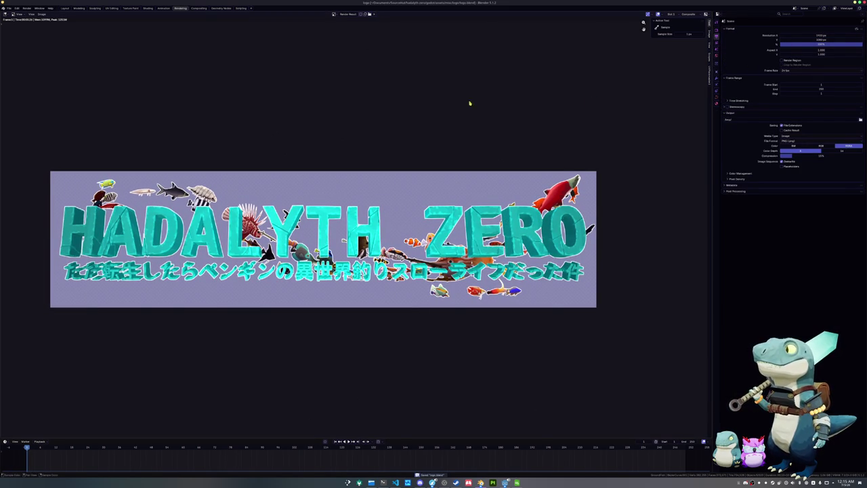
Step: Re-render the taller logo and save it over logo.png
{"action": "key", "text": "F12"}
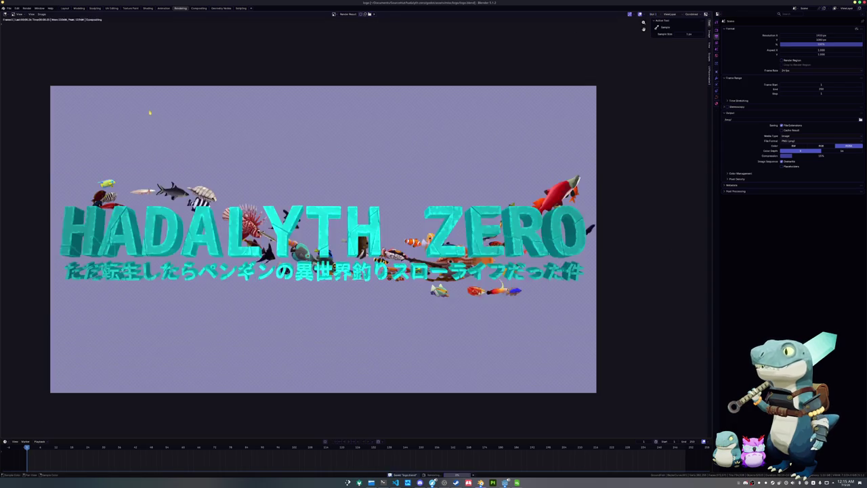
{"action": "left_click", "coordinate": [42, 15]}
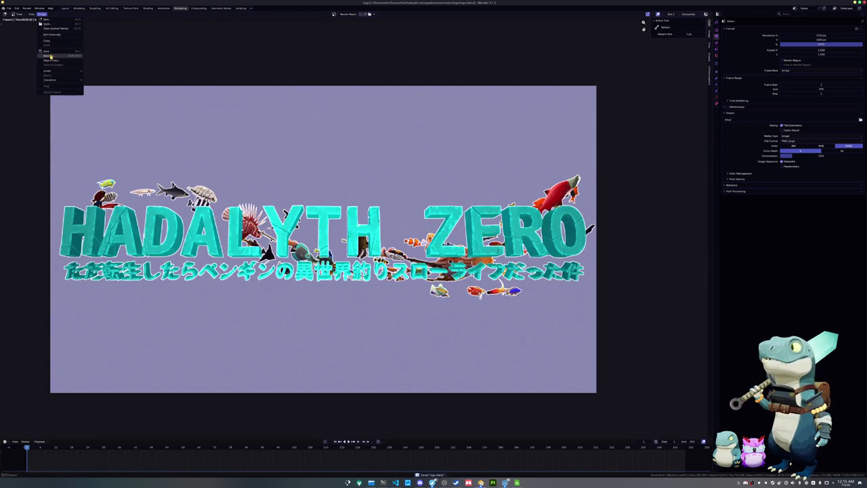
{"action": "left_click", "coordinate": [49, 54]}
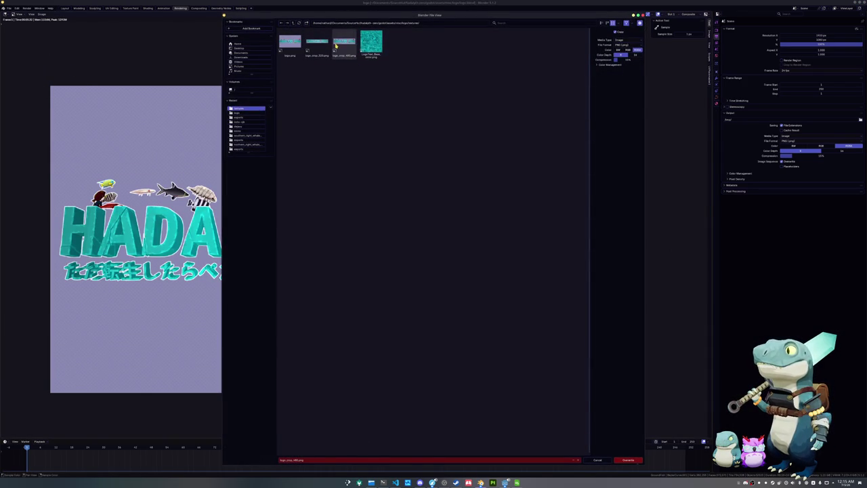
{"action": "left_click", "coordinate": [300, 42]}
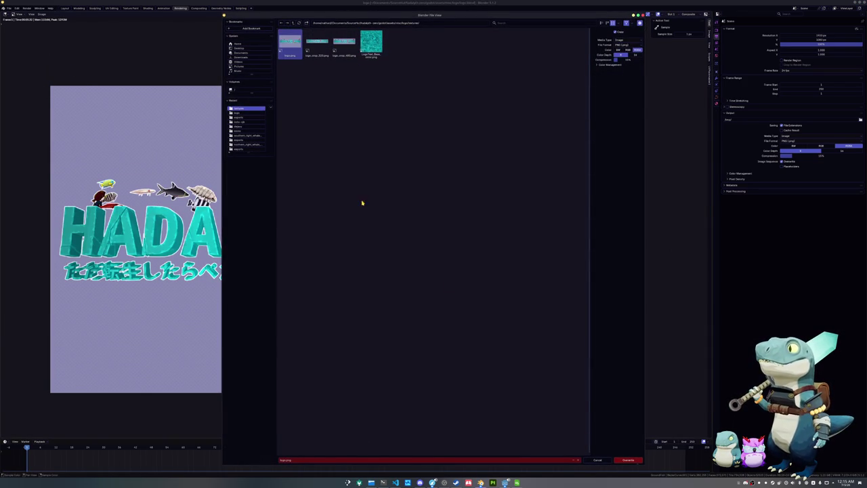
{"action": "left_click", "coordinate": [640, 460]}
{"action": "left_click", "coordinate": [505, 482]}
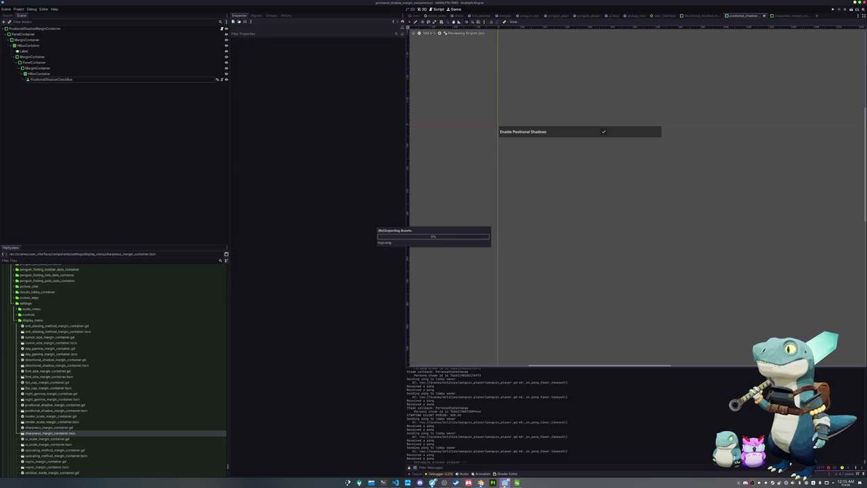
Step: Open the user_interface scene and select the main menu's title TextureRect
{"action": "left_click", "coordinate": [660, 16]}
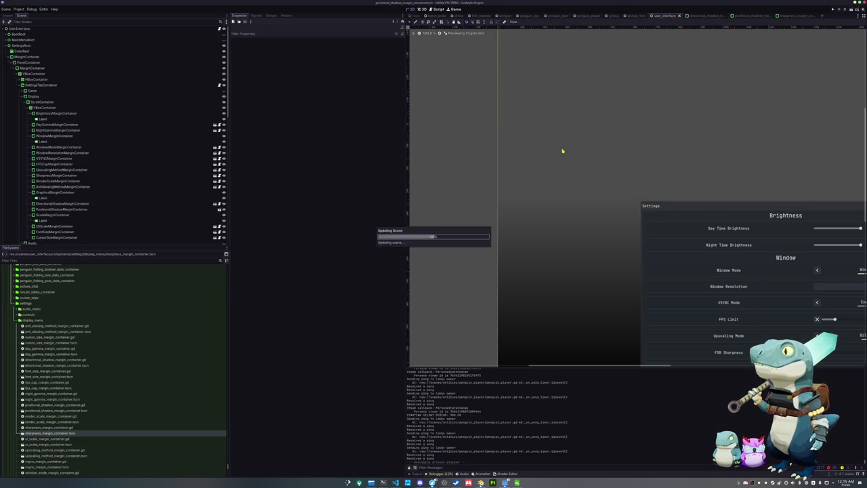
{"action": "left_click", "coordinate": [7, 44]}
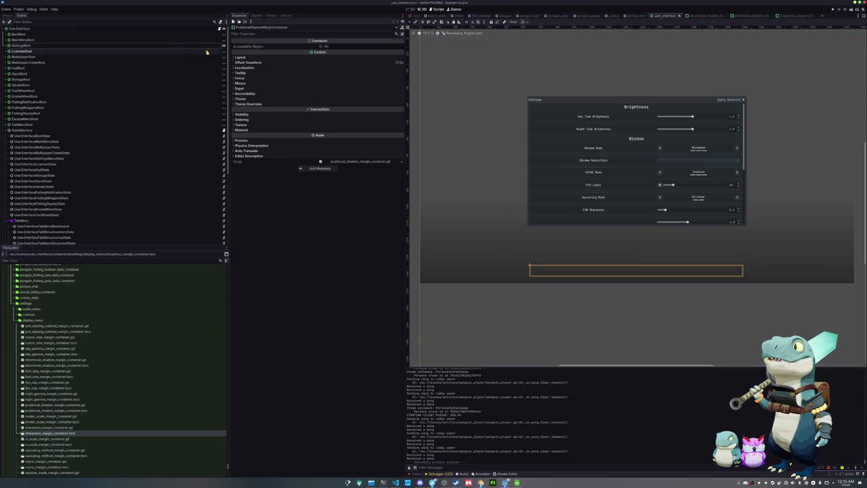
{"action": "left_click", "coordinate": [223, 45]}
{"action": "left_click", "coordinate": [223, 40]}
{"action": "left_click", "coordinate": [580, 149]}
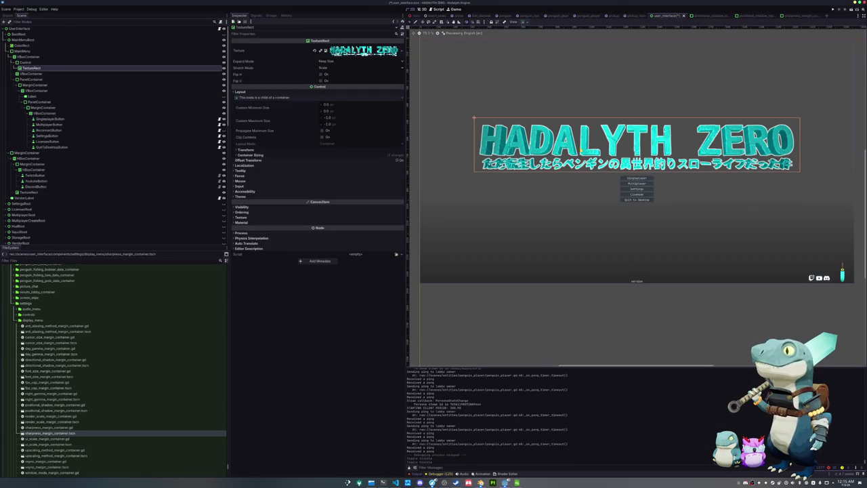
Step: Quick Load logo_crop_480.png as the title texture and save the scene
{"action": "left_click", "coordinate": [401, 50]}
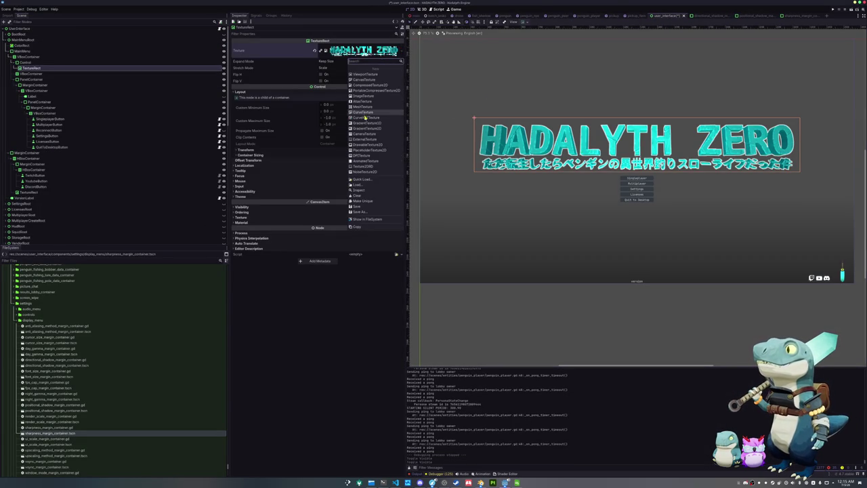
{"action": "left_click", "coordinate": [376, 179]}
{"action": "type", "text": "logo"}
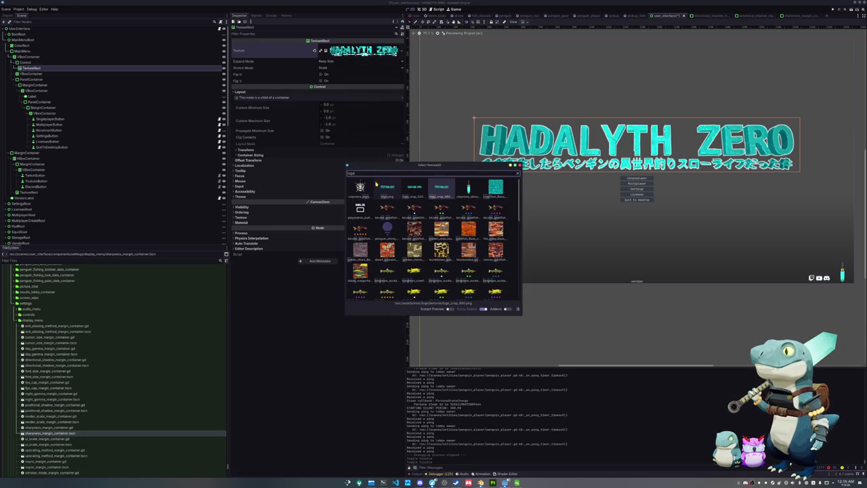
{"action": "key", "text": "Return"}
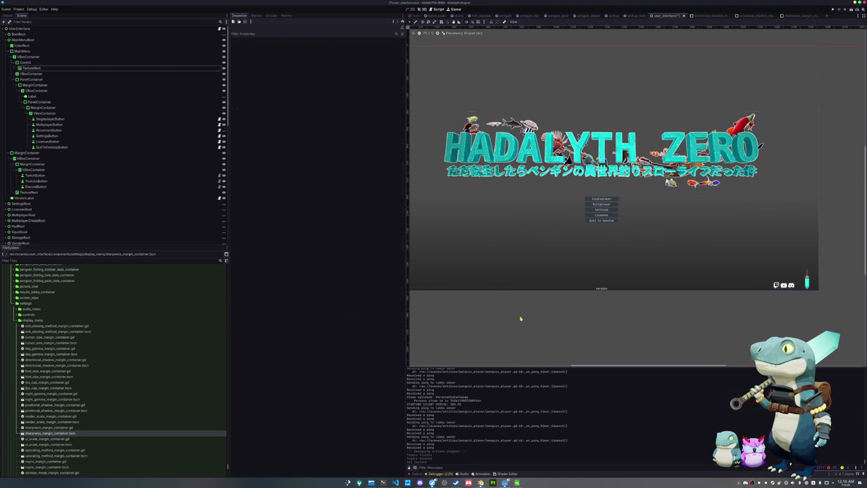
{"action": "key", "text": "ctrl+s"}
Step: Inspect the sword icon at the bottom right of the title screen
{"action": "middle_click_drag", "start_coordinate": [520, 292], "coordinate": [559, 309]}
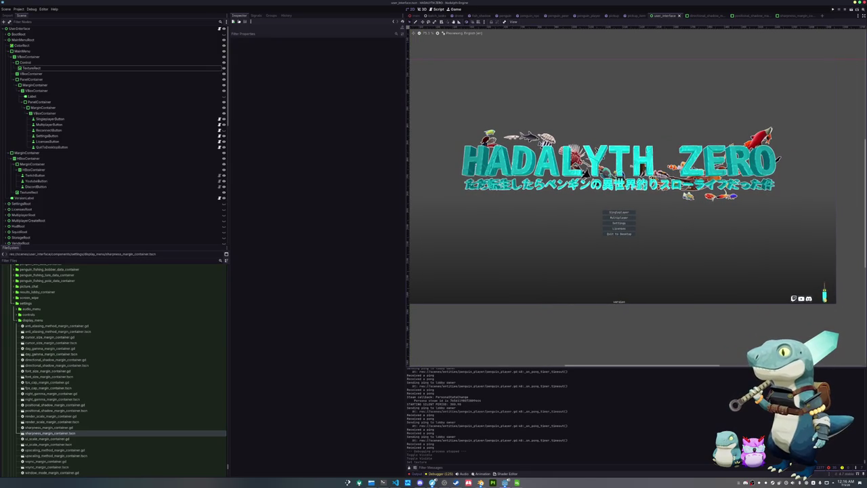
{"action": "left_click", "coordinate": [843, 296]}
{"action": "mouse_move", "coordinate": [789, 300]}
{"action": "middle_mouse_down"}
{"action": "mouse_move", "coordinate": [605, 258]}
{"action": "mouse_move", "coordinate": [558, 260]}
{"action": "mouse_move", "coordinate": [552, 338]}
{"action": "mouse_move", "coordinate": [556, 315]}
{"action": "middle_mouse_up"}
{"action": "scroll", "coordinate": [699, 286], "scroll_direction": "up", "scroll_amount": 3}
{"action": "scroll", "coordinate": [605, 245], "scroll_direction": "up", "scroll_amount": 3}
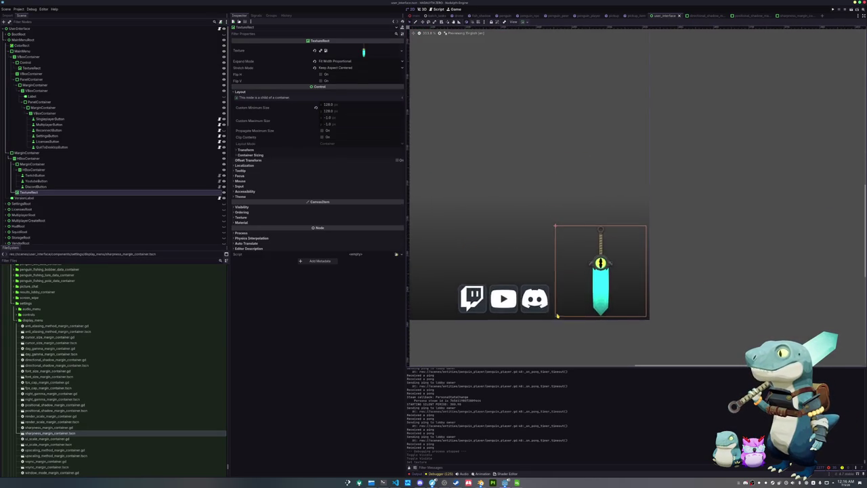
{"action": "scroll", "coordinate": [576, 314], "scroll_direction": "up", "scroll_amount": 3}
{"action": "scroll", "coordinate": [578, 313], "scroll_direction": "up", "scroll_amount": 2}
{"action": "scroll", "coordinate": [578, 313], "scroll_direction": "down", "scroll_amount": 3}
{"action": "scroll", "coordinate": [571, 309], "scroll_direction": "down", "scroll_amount": 3}
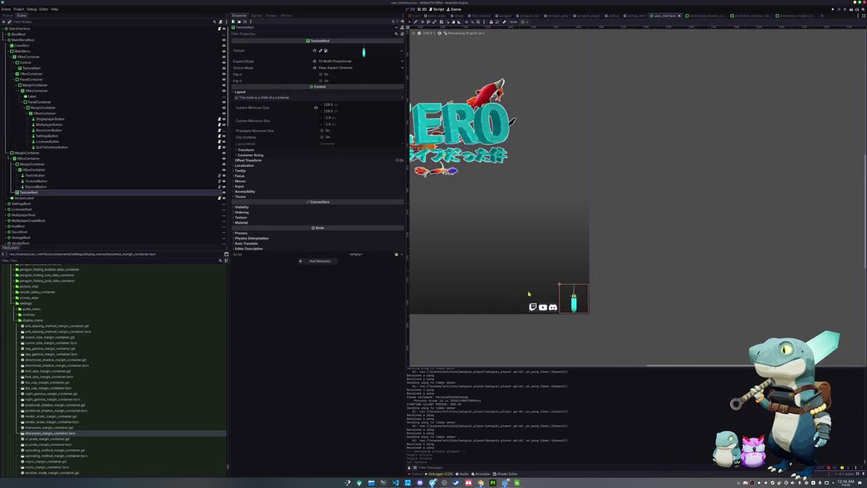
{"action": "scroll", "coordinate": [572, 308], "scroll_direction": "down", "scroll_amount": 2}
{"action": "mouse_move", "coordinate": [663, 296]}
{"action": "middle_mouse_down"}
{"action": "mouse_move", "coordinate": [732, 306]}
{"action": "mouse_move", "coordinate": [808, 290]}
{"action": "middle_mouse_up"}
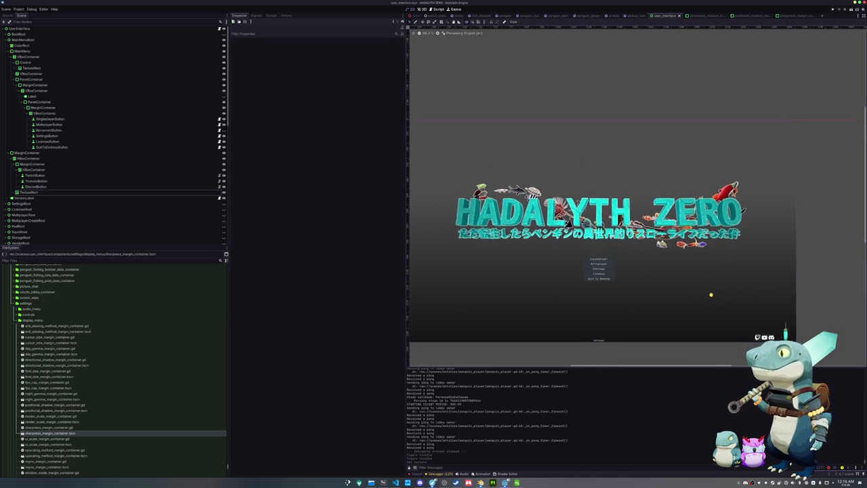
{"action": "scroll", "coordinate": [738, 294], "scroll_direction": "down", "scroll_amount": 1}
Step: Save the scene and run the game to test the new logo
{"action": "key", "text": "ctrl+s"}
{"action": "scroll", "coordinate": [734, 291], "scroll_direction": "up", "scroll_amount": 1}
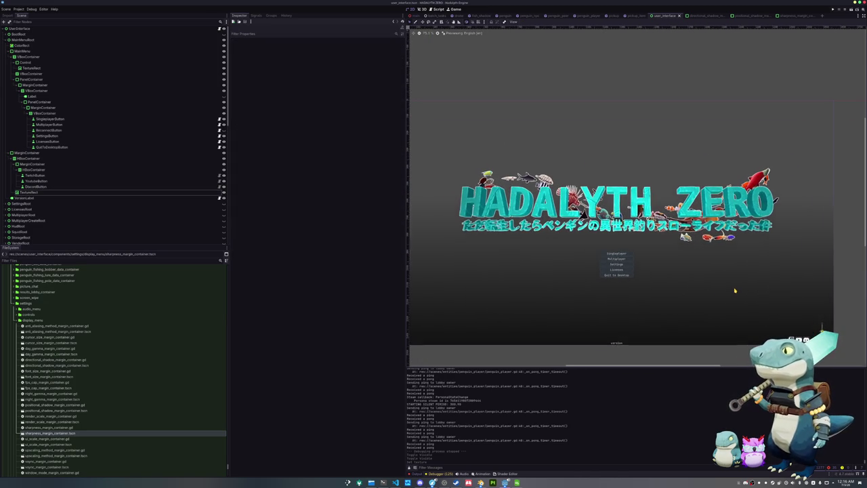
{"action": "key", "text": "F5"}
{"action": "key", "text": "F5"}
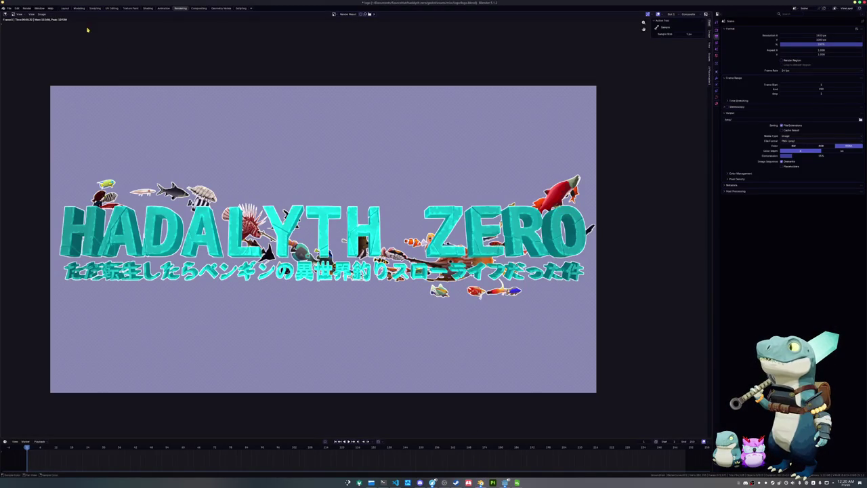
Step: Open the recent character rig file and snap the sword onto the 3D cursor
{"action": "left_click", "coordinate": [9, 8]}
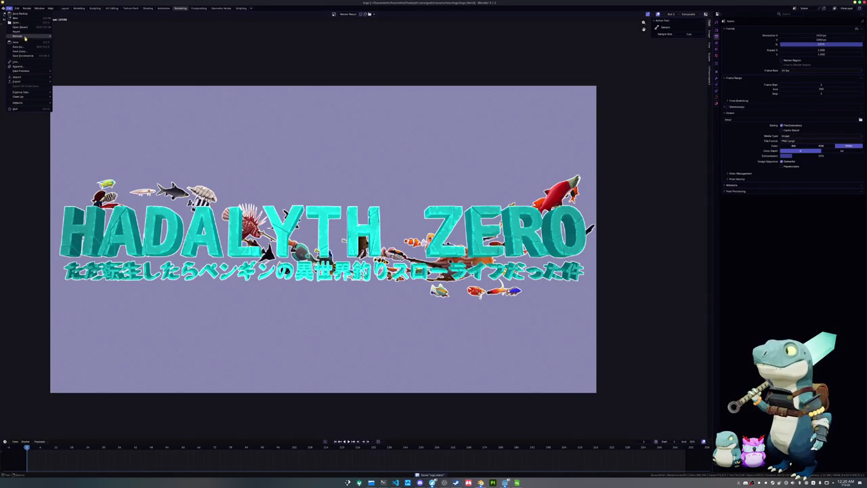
{"action": "mouse_move", "coordinate": [21, 26]}
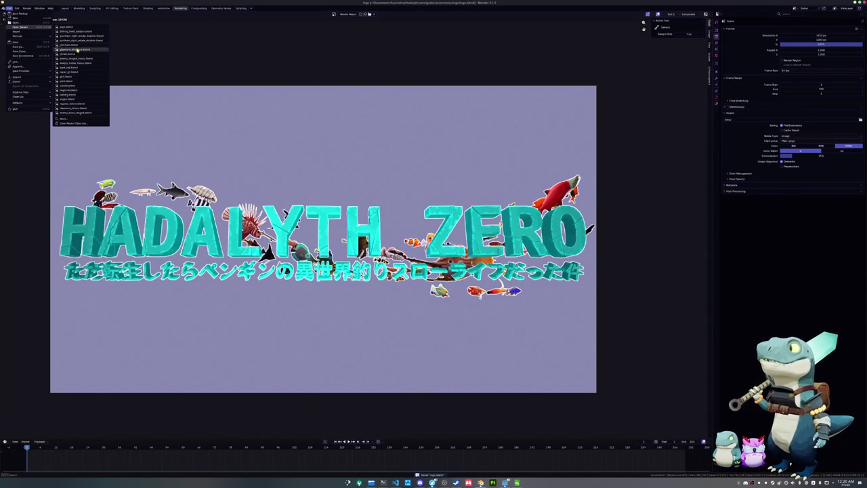
{"action": "left_click", "coordinate": [78, 50]}
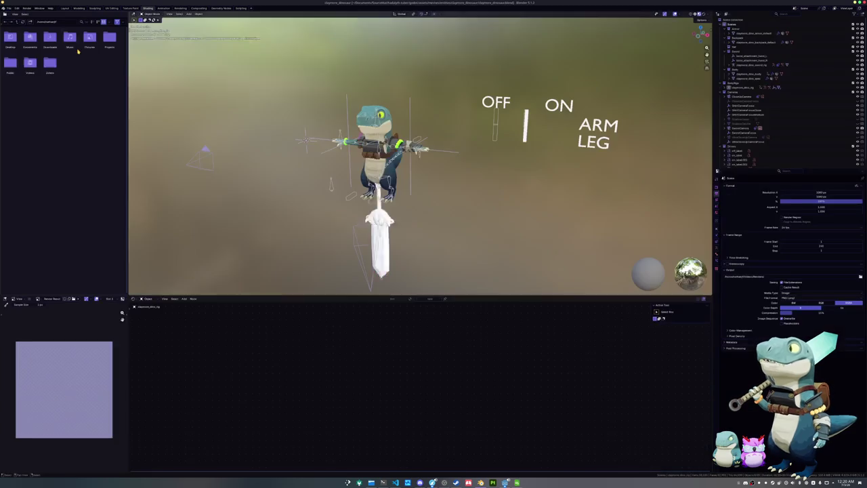
{"action": "left_click", "coordinate": [296, 145]}
{"action": "key", "text": "shift+s"}
{"action": "left_click", "coordinate": [748, 65]}
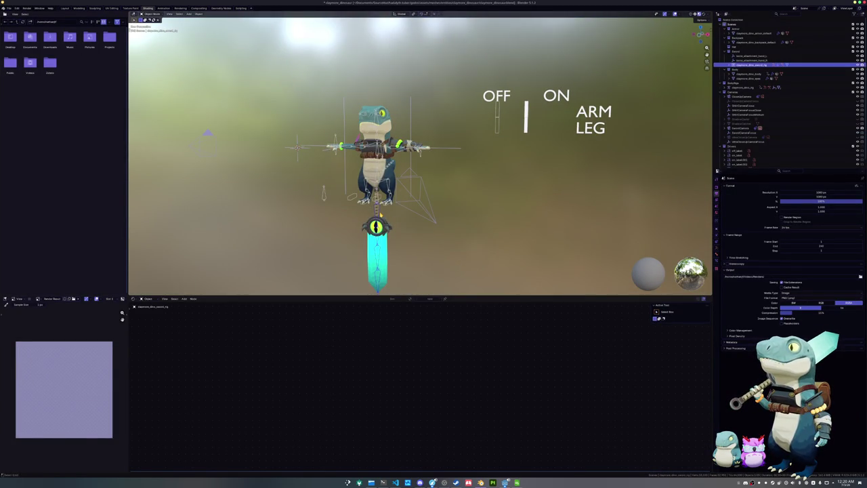
{"action": "key", "text": "shift+s"}
Step: Raise the sword slightly along the Z axis
{"action": "scroll", "coordinate": [279, 211], "scroll_direction": "up", "scroll_amount": 5}
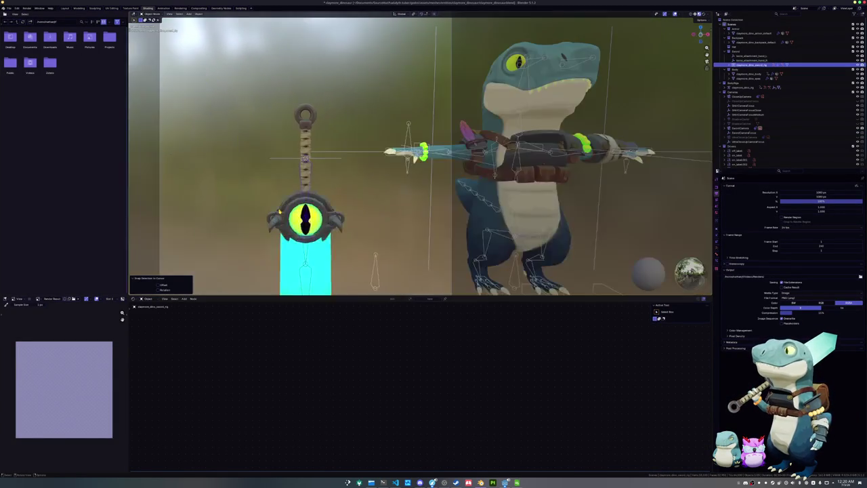
{"action": "scroll", "coordinate": [279, 211], "scroll_direction": "down", "scroll_amount": 4}
{"action": "key", "text": "g"}
{"action": "key", "text": "z"}
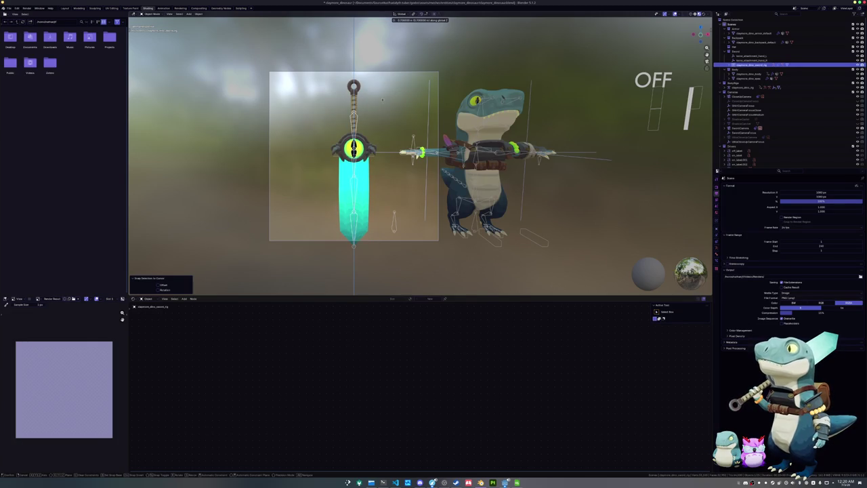
{"action": "left_click", "coordinate": [392, 107]}
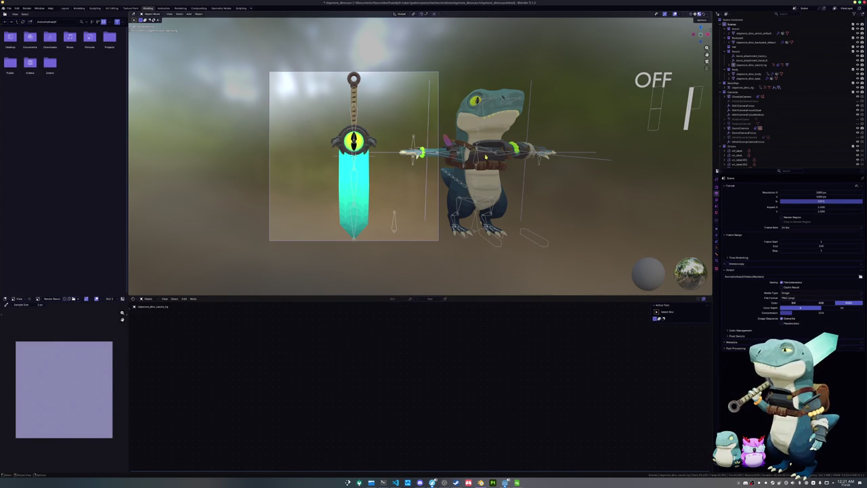
{"action": "middle_click_drag", "start_coordinate": [408, 127], "coordinate": [406, 133], "text": "shift"}
Step: Save the file, select the Backpack collection, save again, and go to the Compositing workspace
{"action": "key", "text": "ctrl+s"}
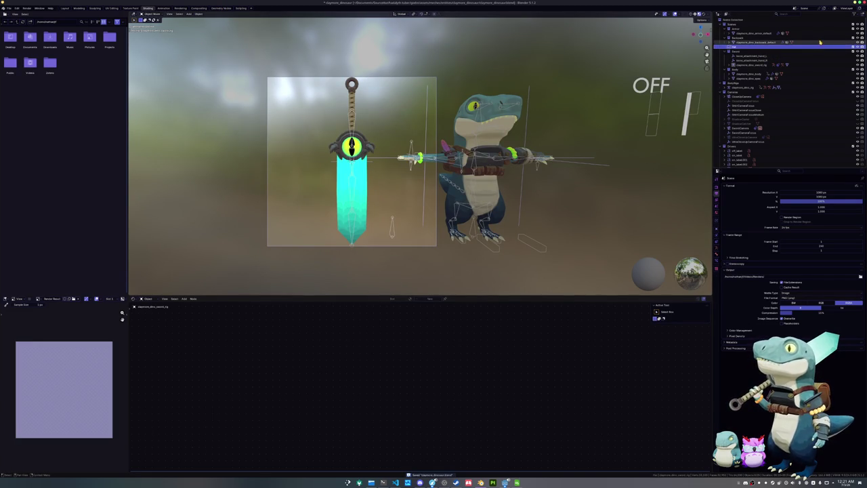
{"action": "left_click", "coordinate": [758, 38]}
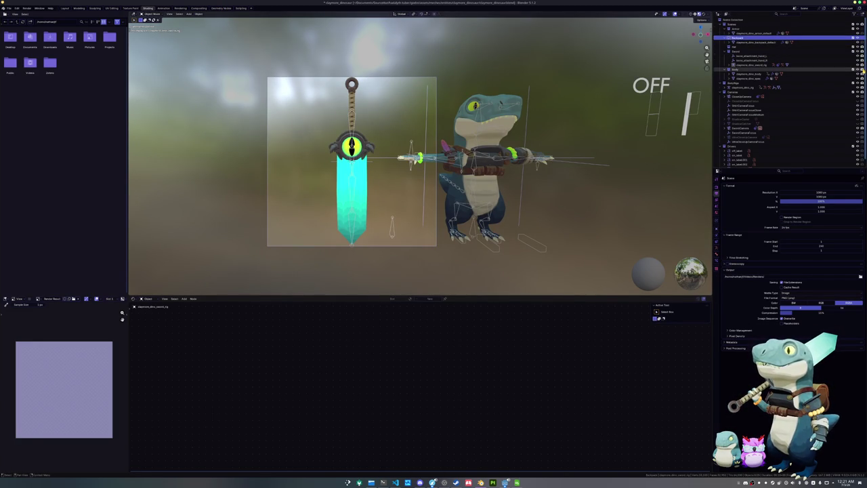
{"action": "key", "text": "ctrl+s"}
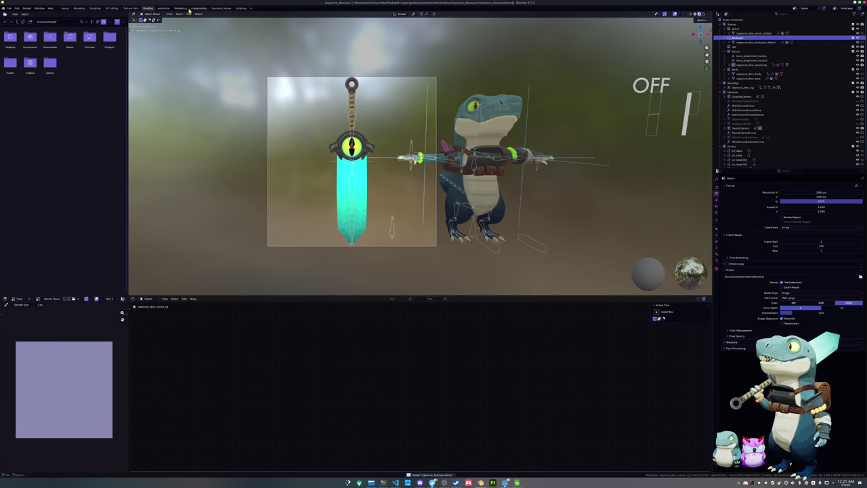
{"action": "left_click", "coordinate": [205, 8]}
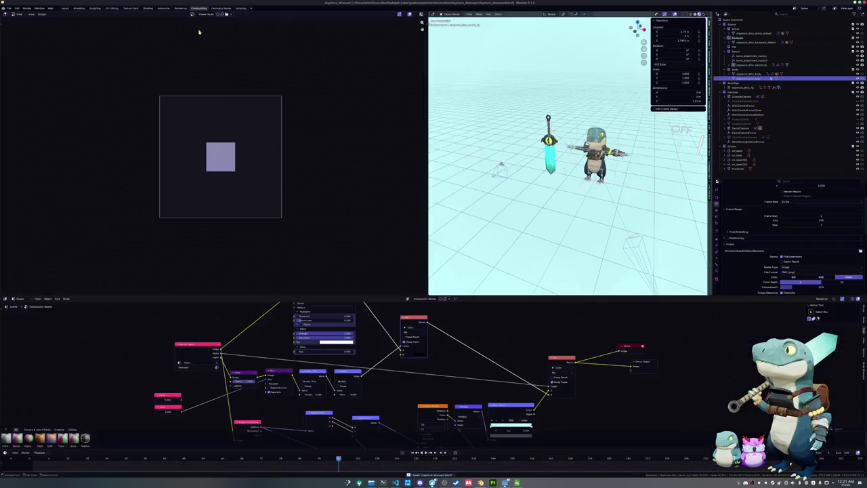
Step: Set the Mix node's B colour to white and disconnect the Color Ramp from B
{"action": "scroll", "coordinate": [305, 193], "scroll_direction": "up", "scroll_amount": 2}
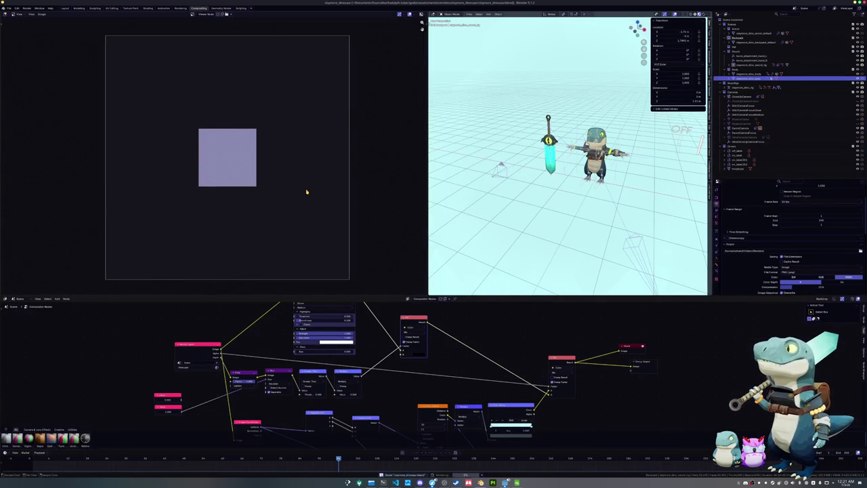
{"action": "mouse_move", "coordinate": [490, 371]}
{"action": "middle_mouse_down"}
{"action": "mouse_move", "coordinate": [483, 346]}
{"action": "mouse_move", "coordinate": [485, 403]}
{"action": "middle_mouse_up"}
{"action": "scroll", "coordinate": [483, 346], "scroll_direction": "up", "scroll_amount": 2}
{"action": "left_click", "coordinate": [441, 391]}
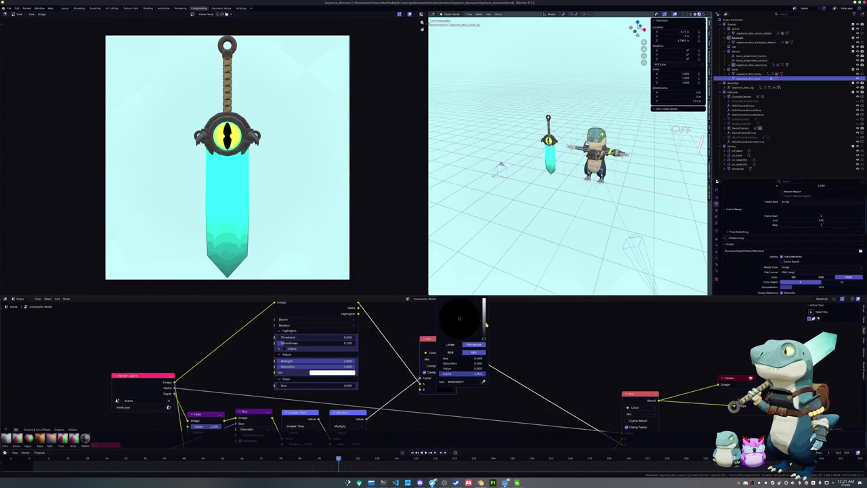
{"action": "left_click_drag", "start_coordinate": [486, 325], "coordinate": [485, 302]}
{"action": "middle_click_drag", "start_coordinate": [565, 398], "coordinate": [463, 319]}
{"action": "left_click_drag", "start_coordinate": [521, 363], "coordinate": [516, 380]}
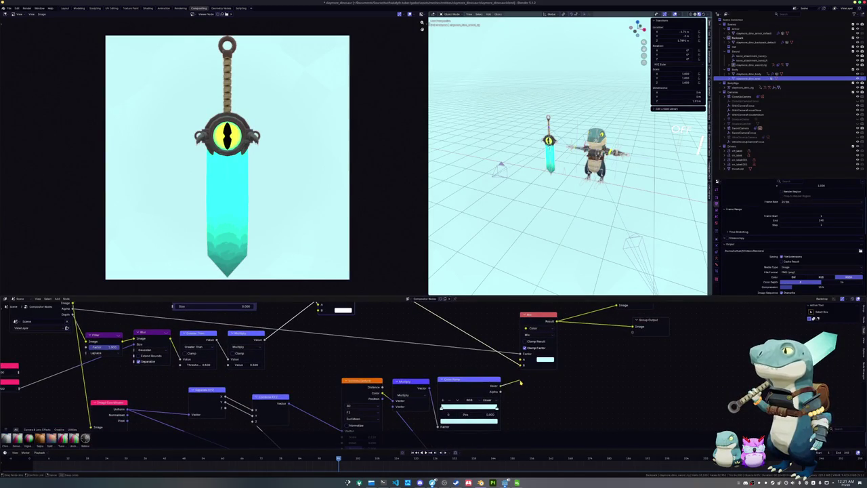
Step: Wire the upper Mix result into the Group Output and Viewer, then save the render image
{"action": "mouse_move", "coordinate": [505, 373]}
{"action": "middle_mouse_down"}
{"action": "mouse_move", "coordinate": [516, 396]}
{"action": "mouse_move", "coordinate": [507, 416]}
{"action": "middle_mouse_up"}
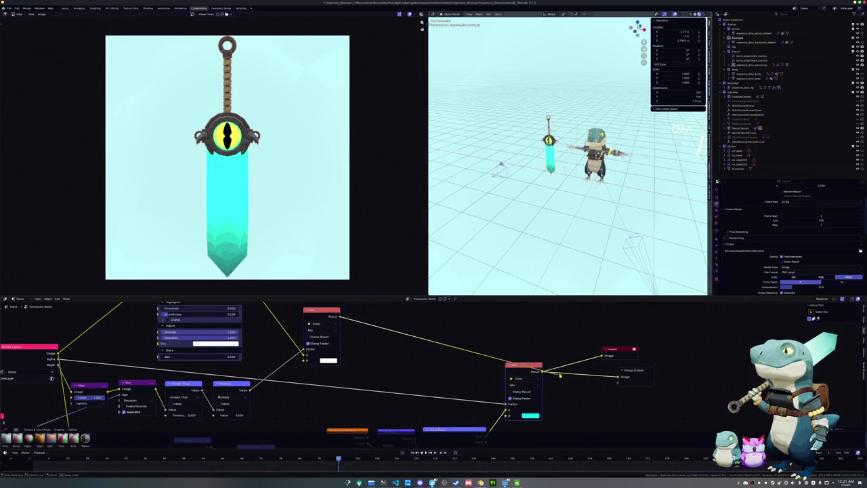
{"action": "left_click_drag", "start_coordinate": [507, 416], "coordinate": [614, 377]}
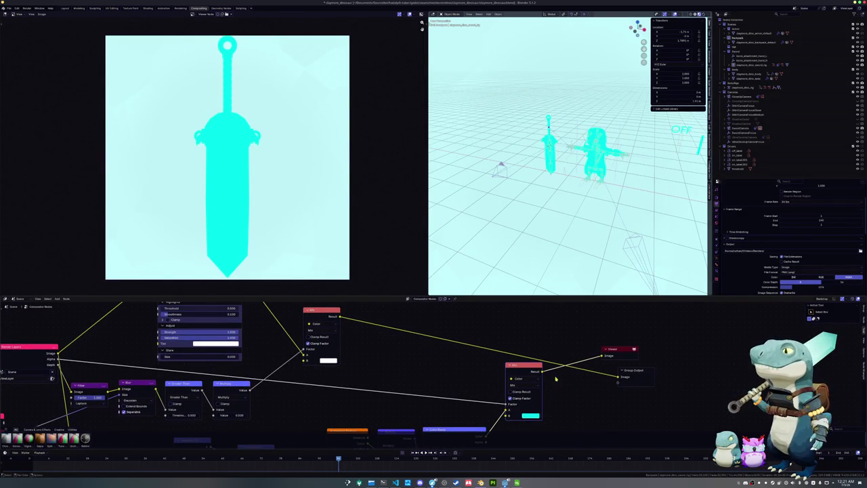
{"action": "left_click_drag", "start_coordinate": [341, 315], "coordinate": [597, 356]}
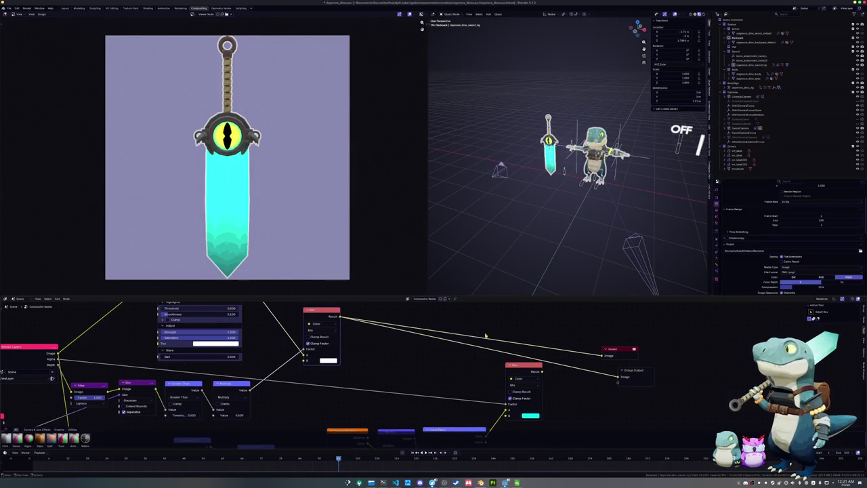
{"action": "left_click", "coordinate": [42, 14]}
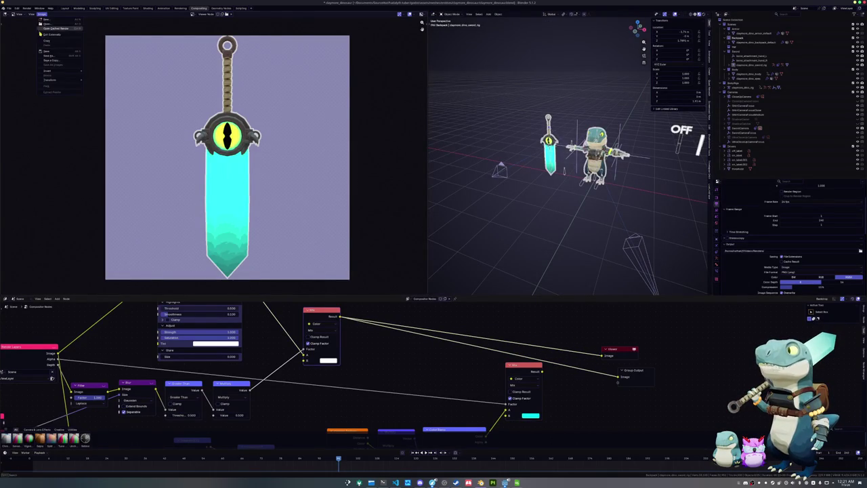
{"action": "left_click", "coordinate": [58, 63]}
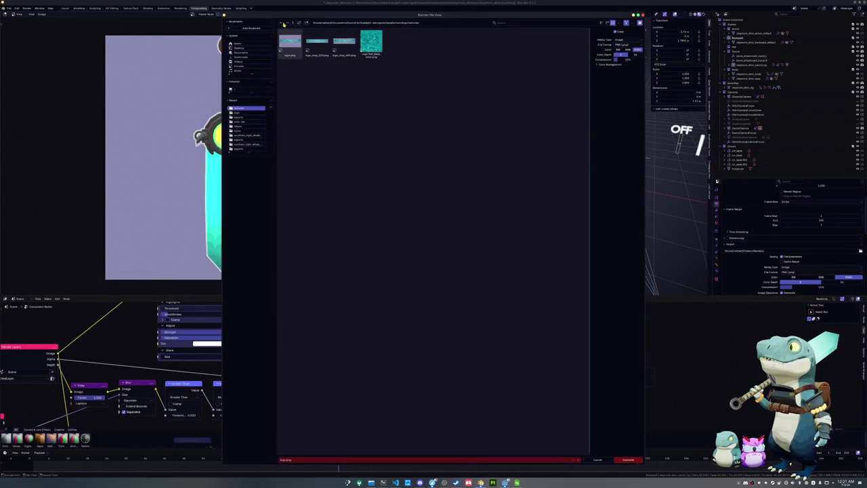
Step: In the assets/icons folder, overwrite the existing icon PNG with the sword-on-lavender render
{"action": "left_click", "coordinate": [293, 22]}
{"action": "left_click", "coordinate": [293, 22]}
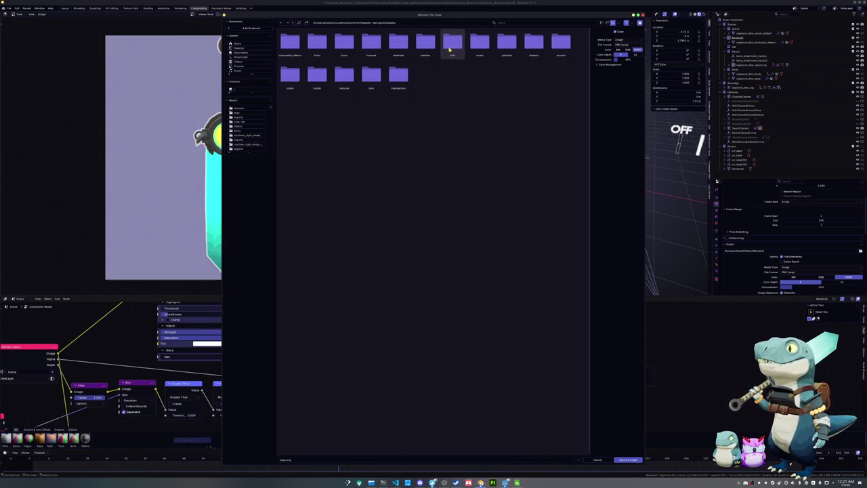
{"action": "double_click", "coordinate": [344, 42]}
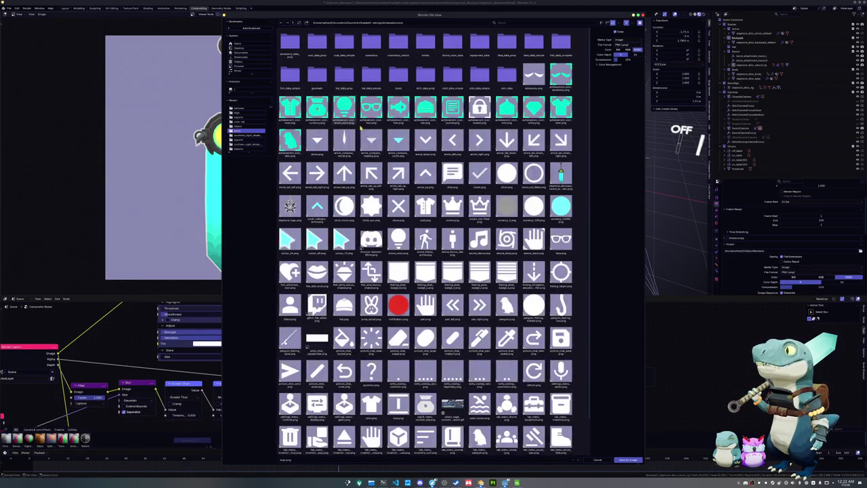
{"action": "scroll", "coordinate": [364, 139], "scroll_direction": "down", "scroll_amount": 2}
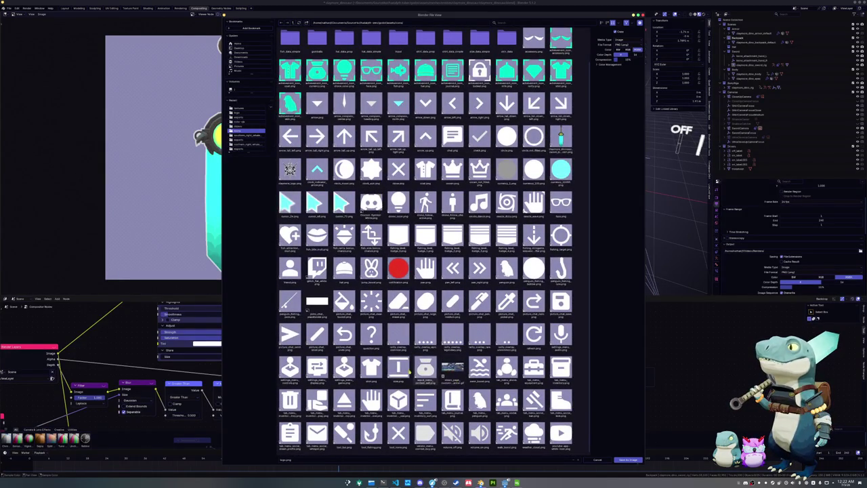
{"action": "mouse_move", "coordinate": [452, 405]}
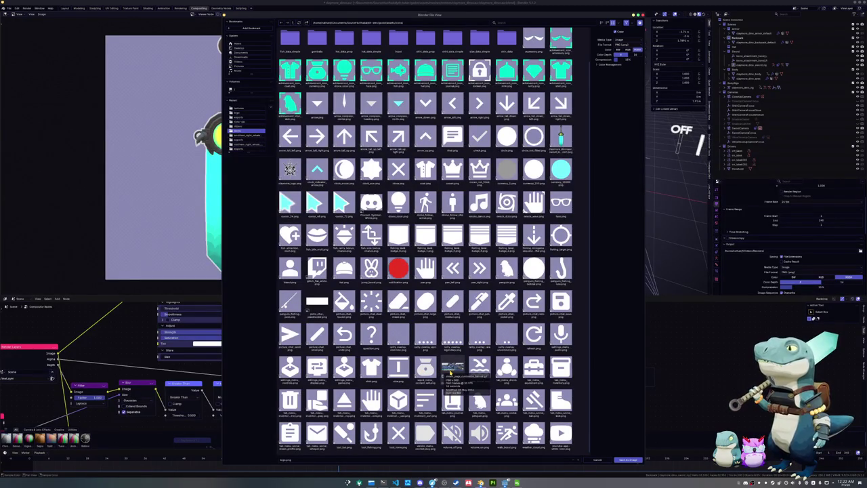
{"action": "scroll", "coordinate": [450, 369], "scroll_direction": "up", "scroll_amount": 1}
{"action": "left_click", "coordinate": [561, 144]}
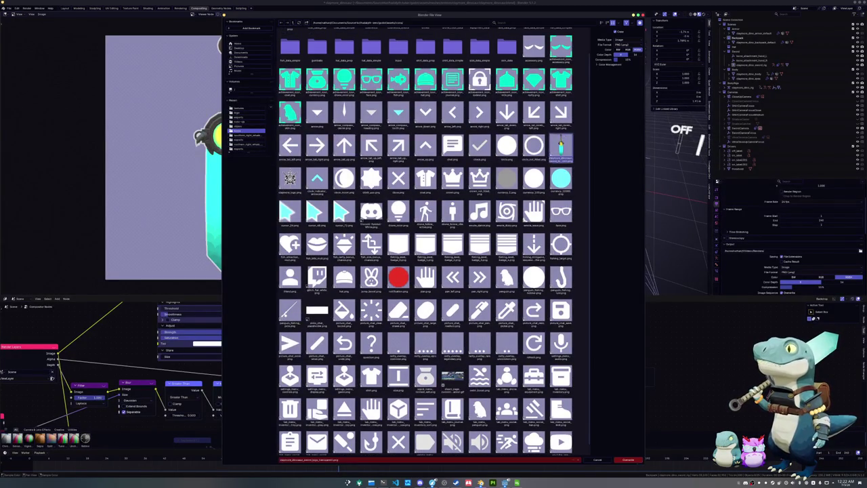
{"action": "key", "text": "Return"}
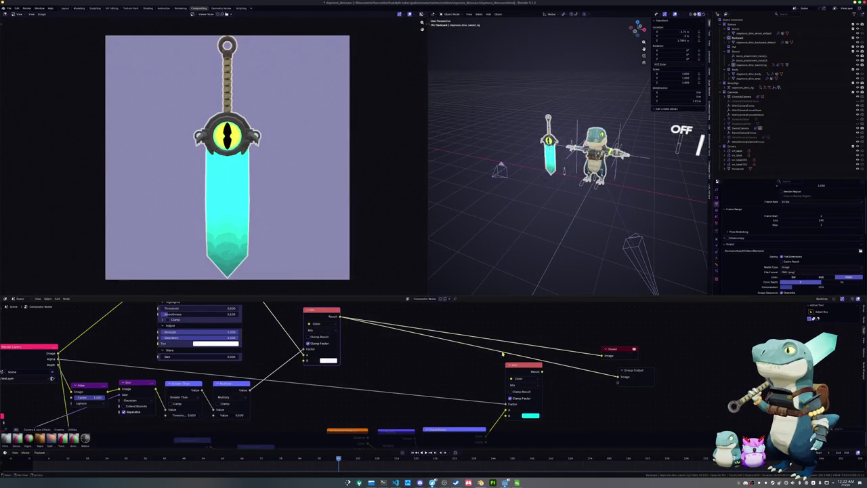
Step: Reconnect the lower Mix to Viewer and Group Output, upper Mix to lower Factor, and set B to black
{"action": "left_click_drag", "start_coordinate": [542, 371], "coordinate": [602, 355]}
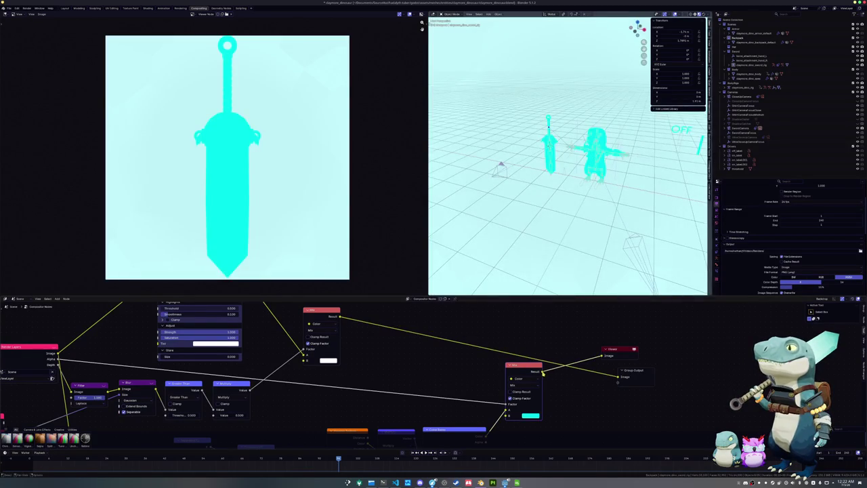
{"action": "left_click_drag", "start_coordinate": [541, 371], "coordinate": [617, 376]}
{"action": "left_click_drag", "start_coordinate": [340, 317], "coordinate": [507, 405]}
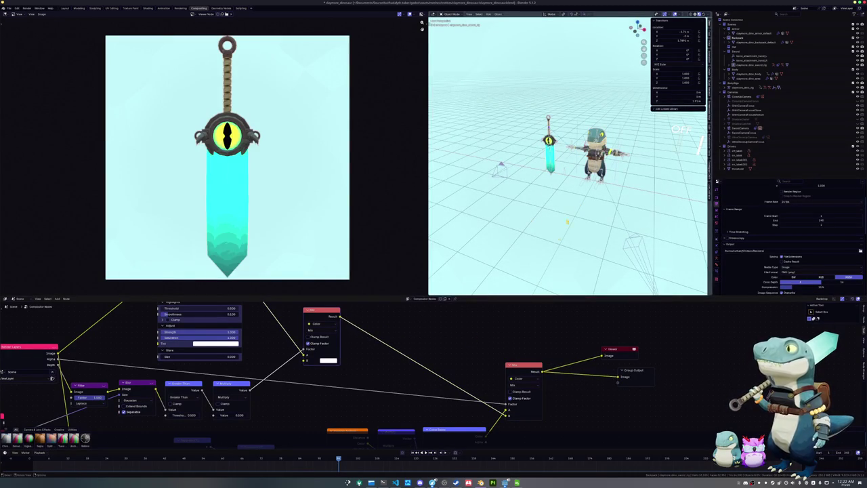
{"action": "left_click", "coordinate": [328, 361]}
{"action": "left_click_drag", "start_coordinate": [368, 271], "coordinate": [368, 310]}
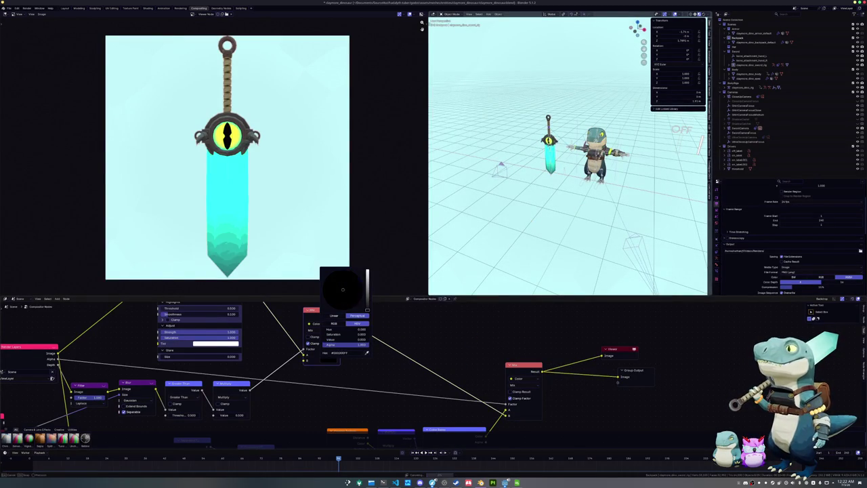
Step: Save the file and reset the sword rig's location with Alt+G
{"action": "key", "text": "ctrl+s"}
{"action": "left_click", "coordinate": [752, 65]}
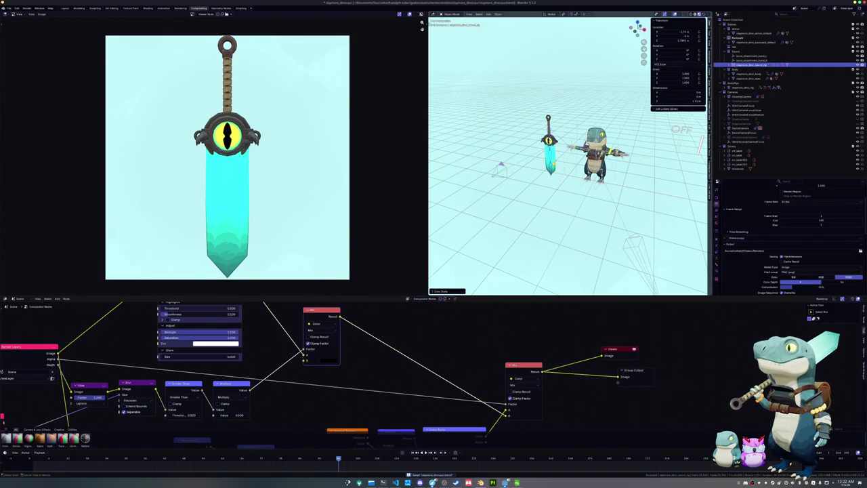
{"action": "key", "text": "alt+g"}
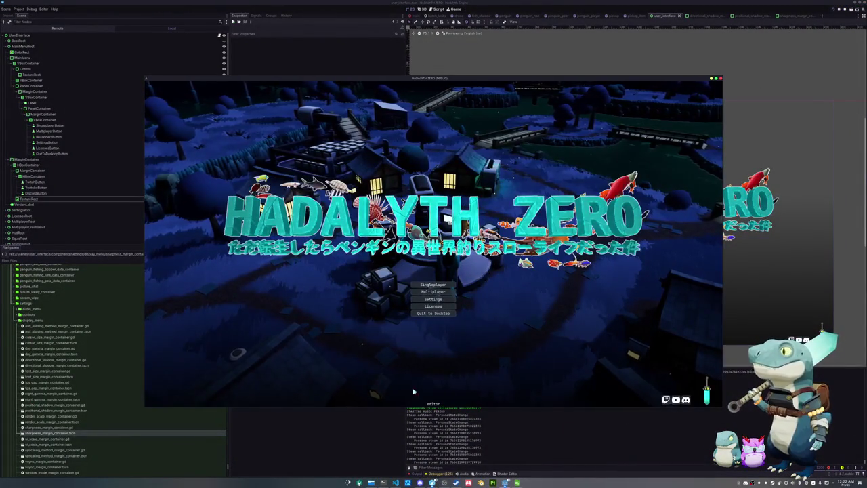
Step: In the game's Display settings, turn off directional and positional shadows and return to the title screen
{"action": "left_click", "coordinate": [435, 298]}
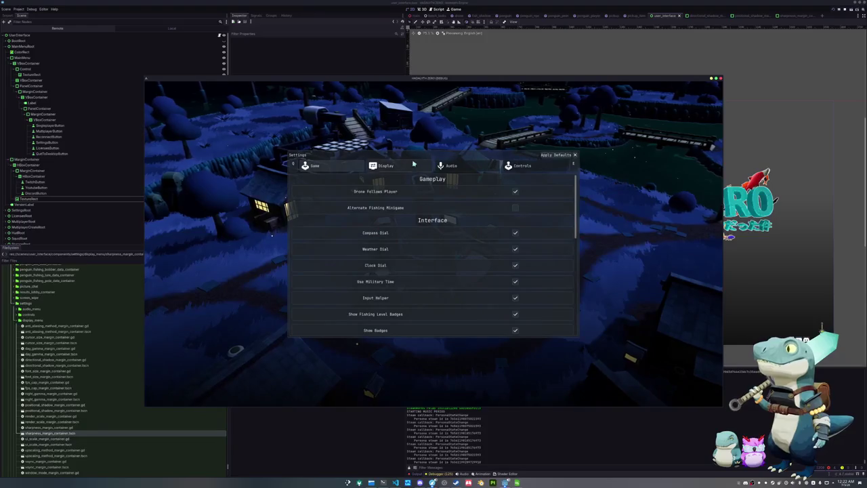
{"action": "left_click", "coordinate": [413, 164]}
{"action": "scroll", "coordinate": [532, 251], "scroll_direction": "down", "scroll_amount": 5}
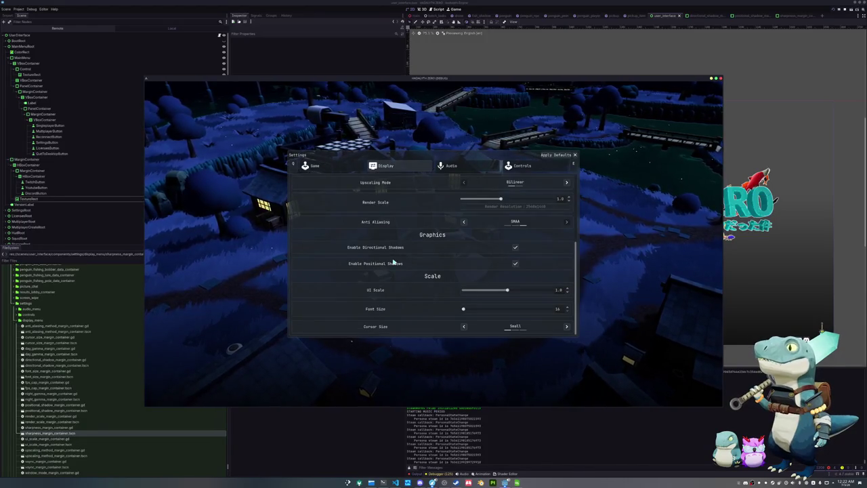
{"action": "left_click", "coordinate": [516, 247]}
{"action": "left_click", "coordinate": [515, 263]}
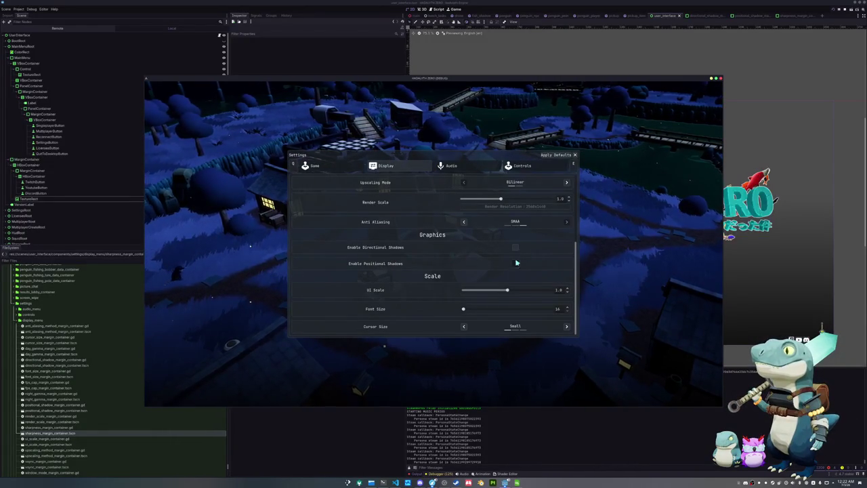
{"action": "key", "text": "Escape"}
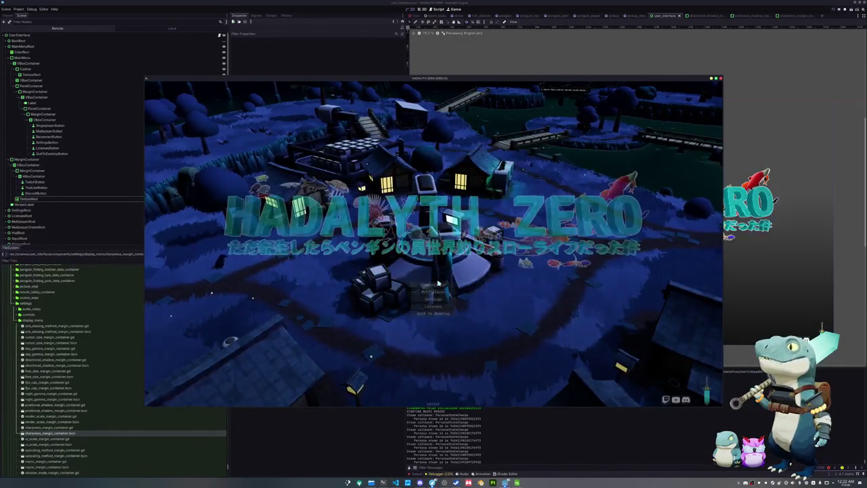
Step: Start the game and walk the character into, out of and back into the small house
{"action": "left_click", "coordinate": [436, 282]}
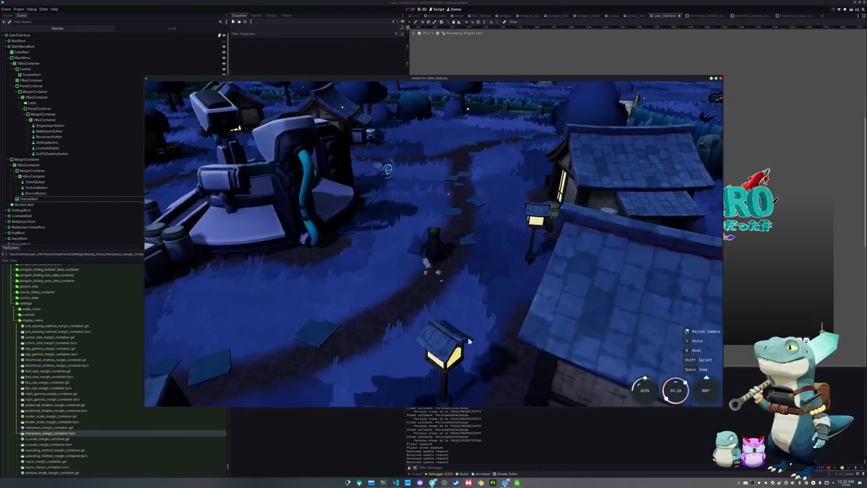
{"action": "key", "text": "w"}
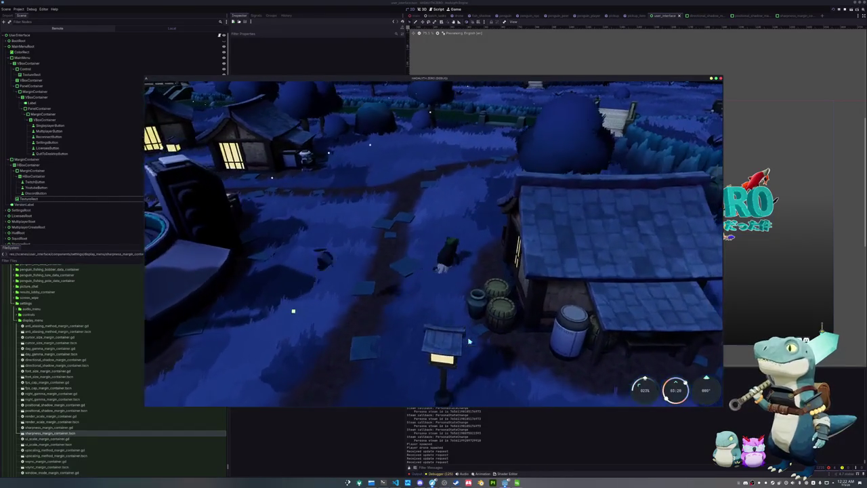
{"action": "key", "text": "w"}
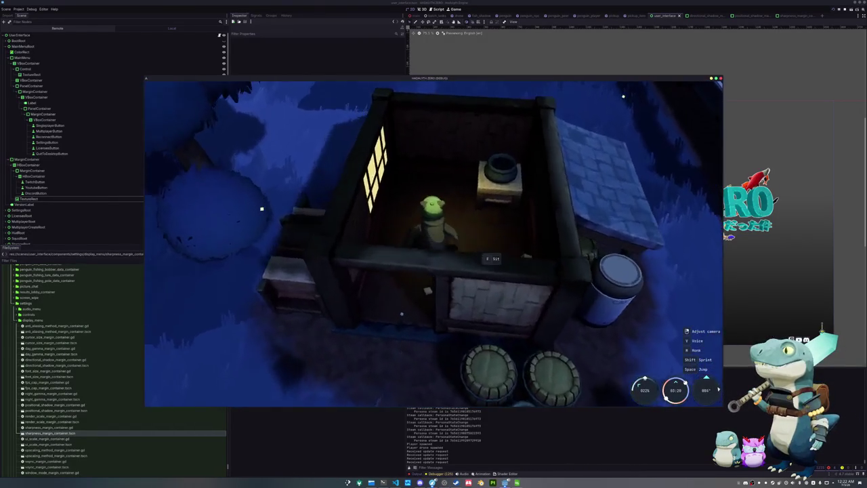
{"action": "key", "text": "Escape"}
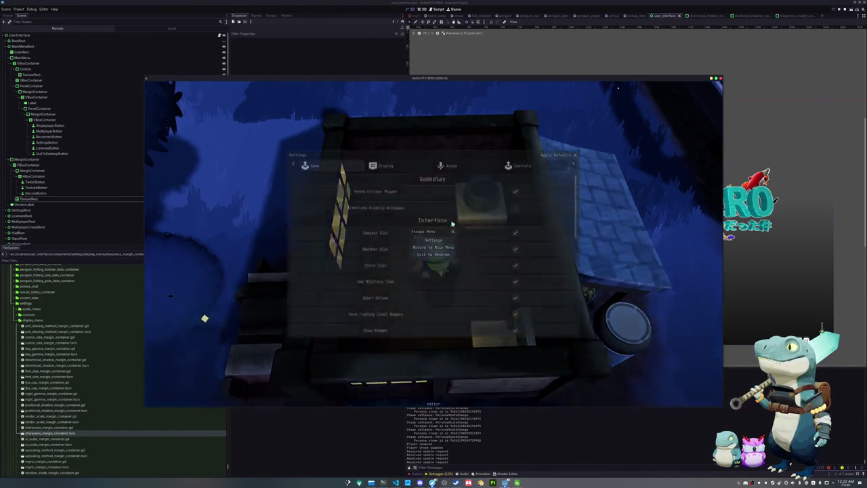
{"action": "key", "text": "e"}
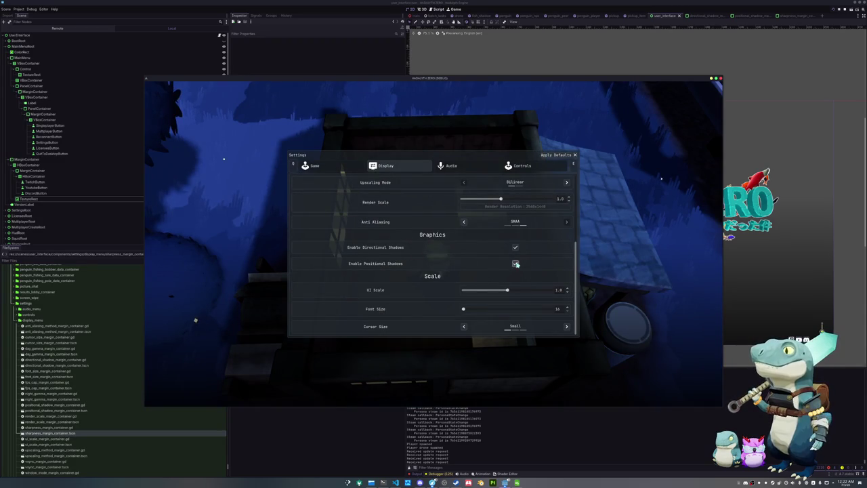
{"action": "key", "text": "Escape"}
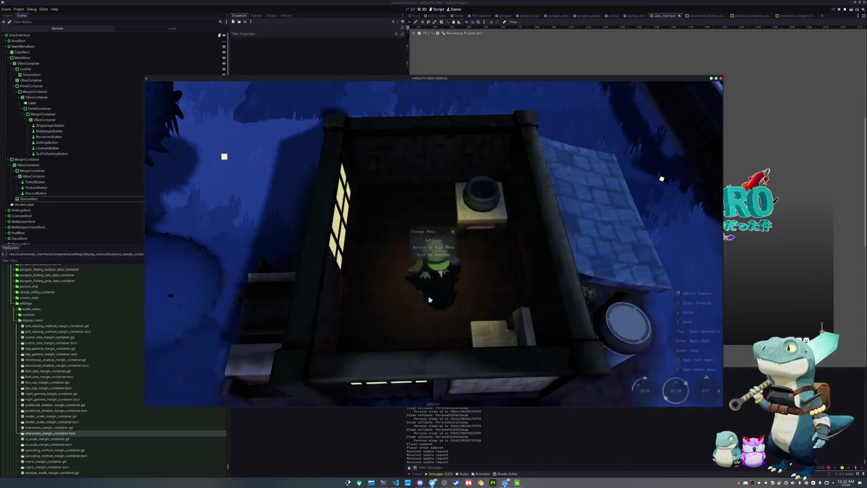
{"action": "key", "text": "w"}
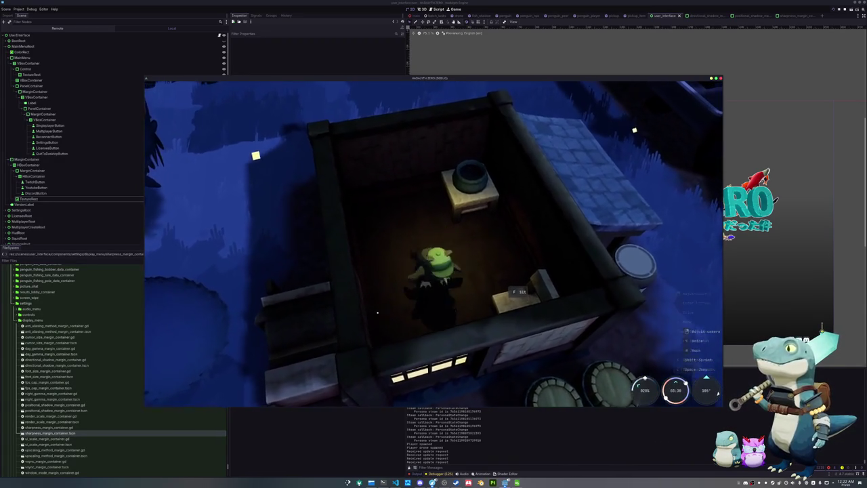
{"action": "key", "text": "w"}
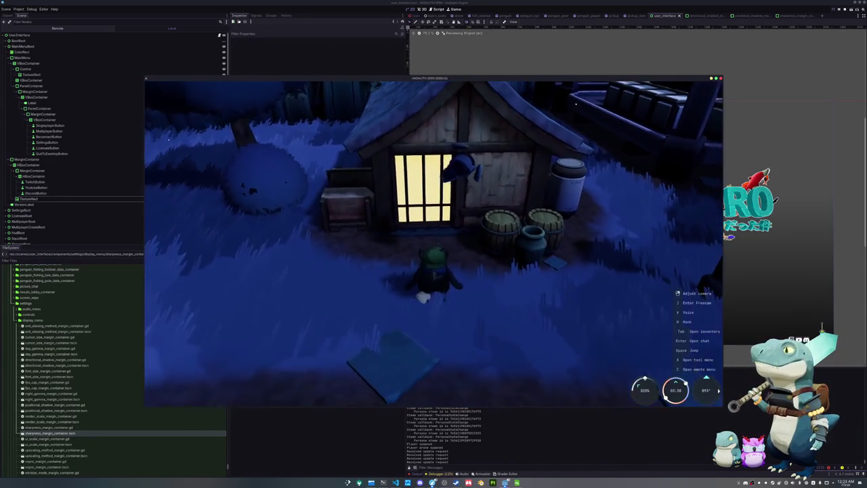
{"action": "key", "text": "w"}
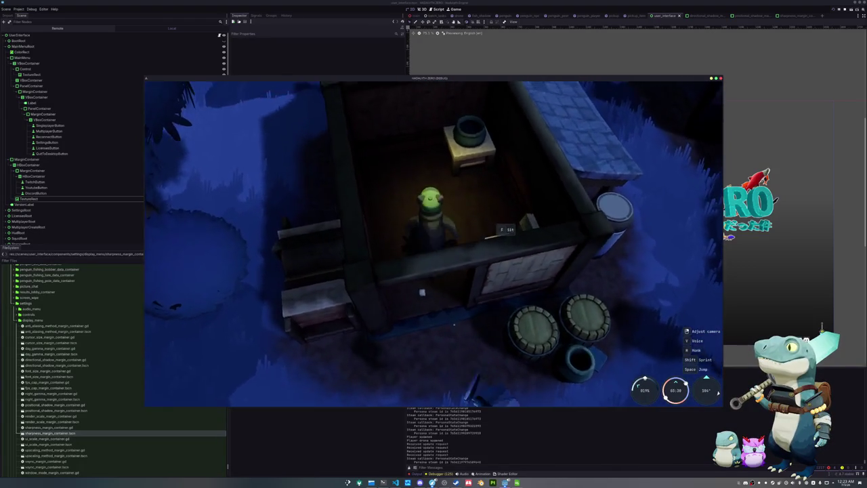
Step: In Display settings, switch off both shadow types, re-enable directional shadows, and resume play
{"action": "key", "text": "Escape"}
{"action": "left_click", "coordinate": [436, 240]}
{"action": "scroll", "coordinate": [433, 236], "scroll_direction": "down", "scroll_amount": 5}
{"action": "scroll", "coordinate": [430, 257], "scroll_direction": "down", "scroll_amount": 2}
{"action": "scroll", "coordinate": [420, 223], "scroll_direction": "down", "scroll_amount": 1}
{"action": "scroll", "coordinate": [434, 258], "scroll_direction": "down", "scroll_amount": 1}
{"action": "scroll", "coordinate": [451, 251], "scroll_direction": "up", "scroll_amount": 2}
{"action": "scroll", "coordinate": [488, 273], "scroll_direction": "up", "scroll_amount": 1}
{"action": "scroll", "coordinate": [489, 273], "scroll_direction": "down", "scroll_amount": 1}
{"action": "scroll", "coordinate": [491, 272], "scroll_direction": "up", "scroll_amount": 2}
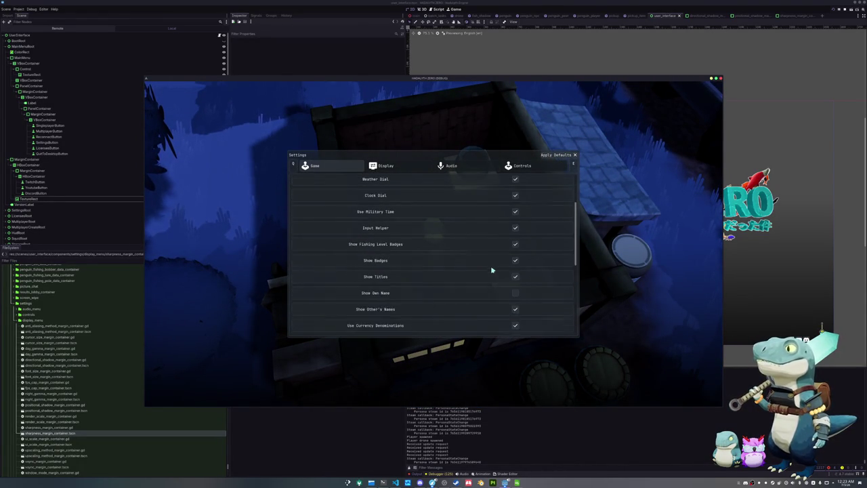
{"action": "key", "text": "e"}
{"action": "scroll", "coordinate": [474, 264], "scroll_direction": "down", "scroll_amount": 4}
{"action": "scroll", "coordinate": [516, 256], "scroll_direction": "down", "scroll_amount": 2}
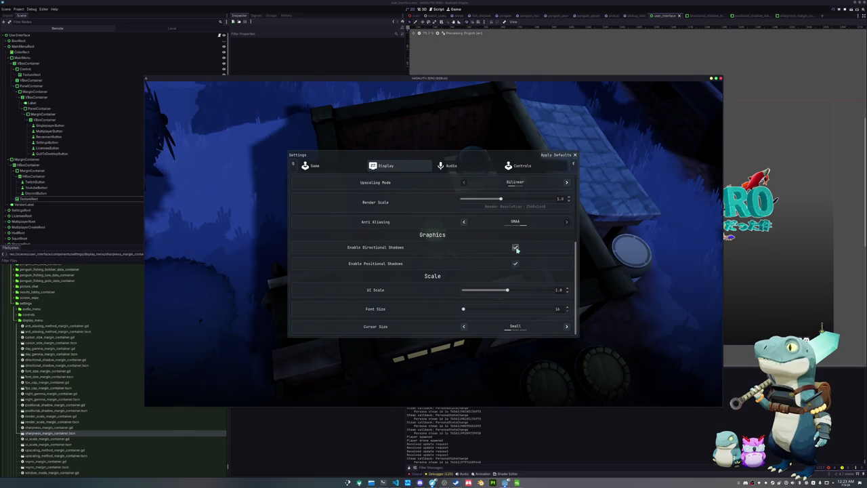
{"action": "left_click", "coordinate": [515, 248]}
{"action": "left_click", "coordinate": [514, 264]}
{"action": "left_click", "coordinate": [515, 248]}
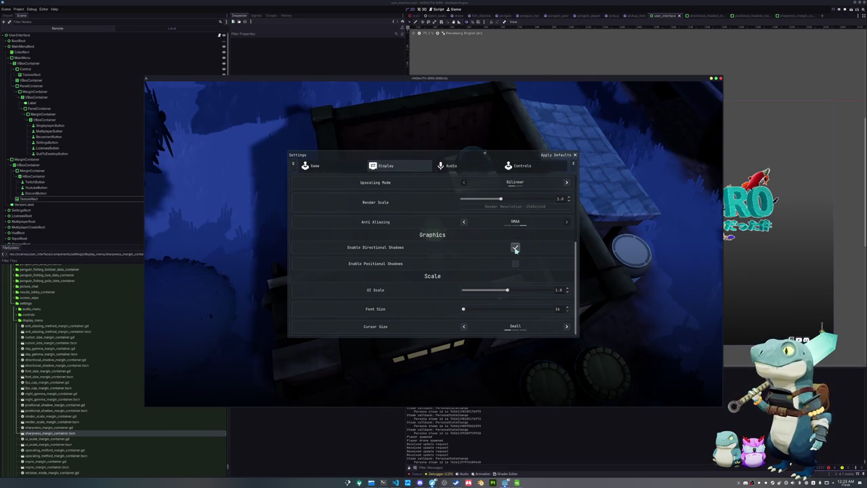
{"action": "key", "text": "Escape"}
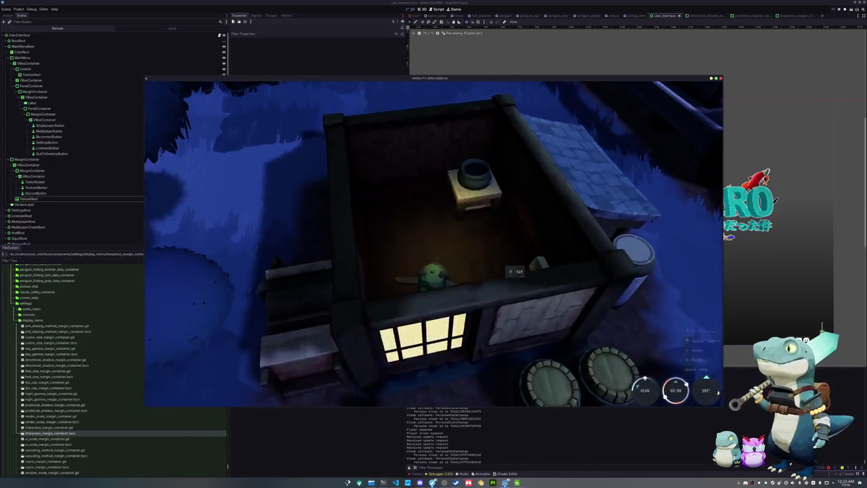
Step: Stop the game and open the penguin_light_fader.gd script via quick resource search
{"action": "key", "text": "F8"}
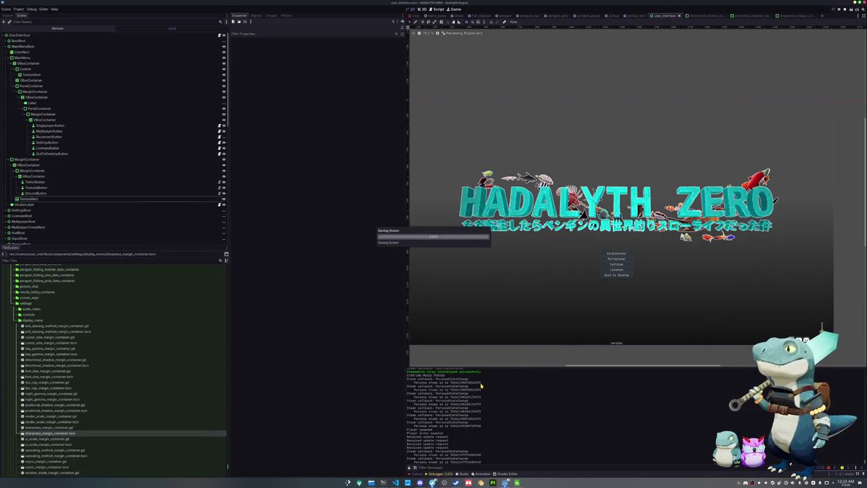
{"action": "key", "text": "shift+alt+o"}
{"action": "type", "text": "penguin_light"}
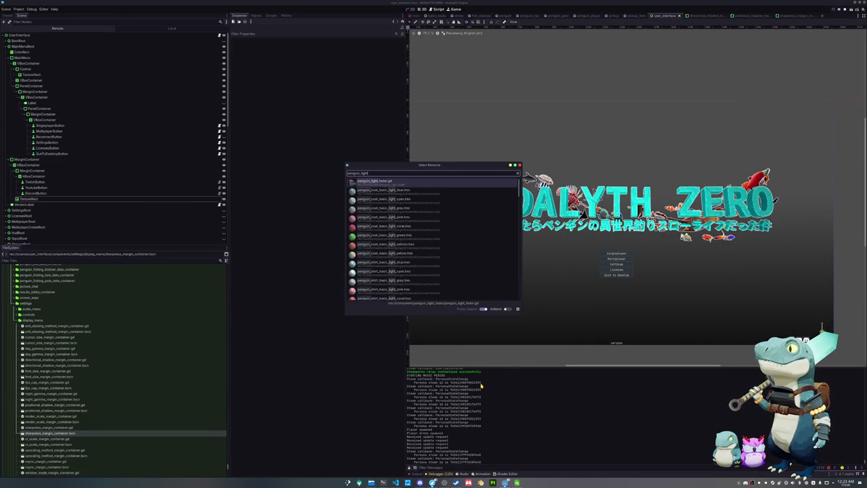
{"action": "key", "text": "Return"}
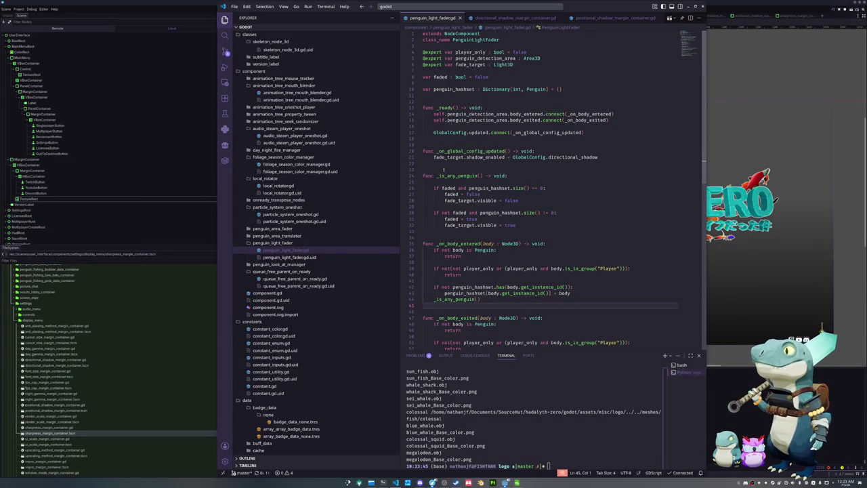
Step: Replace directional_shadow with positional_shadow on line 21, then rerun the project from Godot
{"action": "left_click", "coordinate": [443, 169]}
{"action": "left_click", "coordinate": [516, 162]}
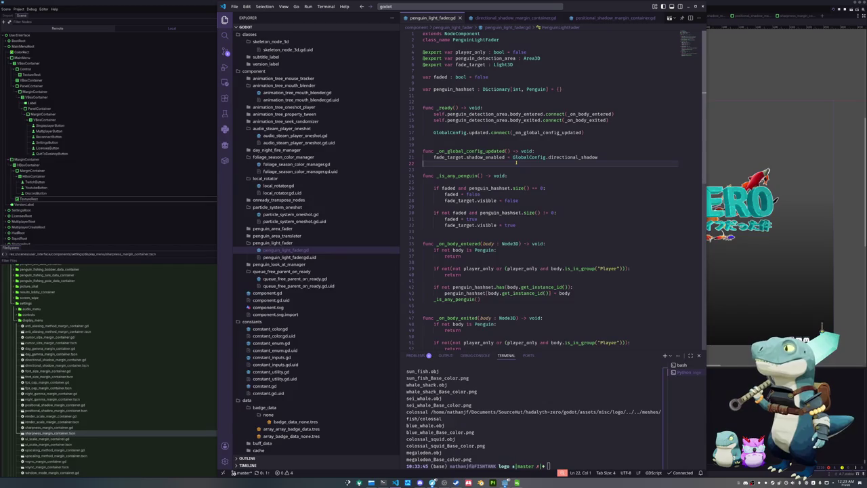
{"action": "double_click", "coordinate": [557, 157]}
{"action": "type", "text": "pos"}
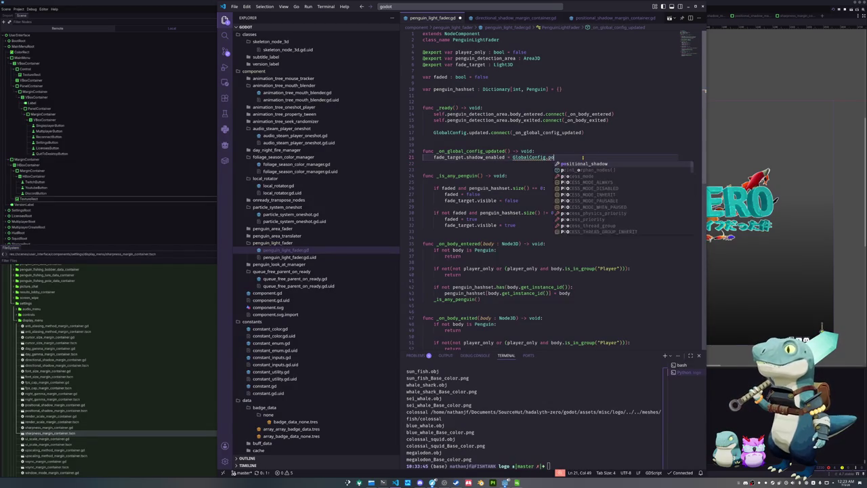
{"action": "key", "text": "Return"}
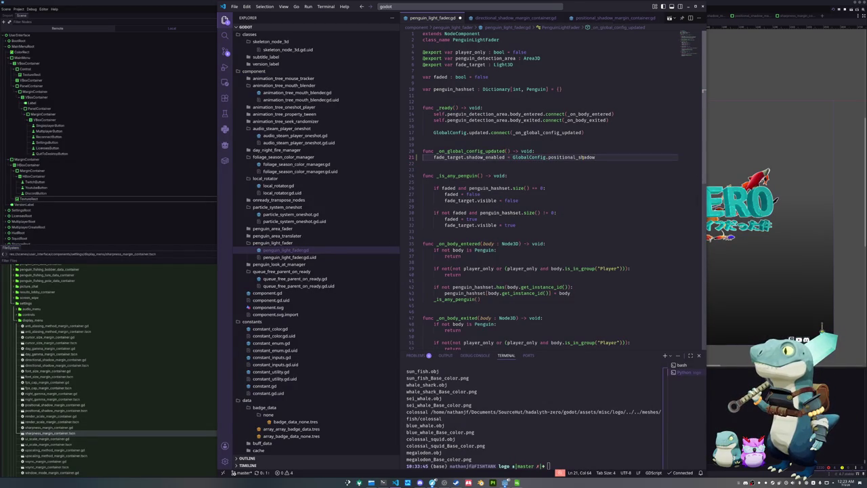
{"action": "key", "text": "alt+Tab"}
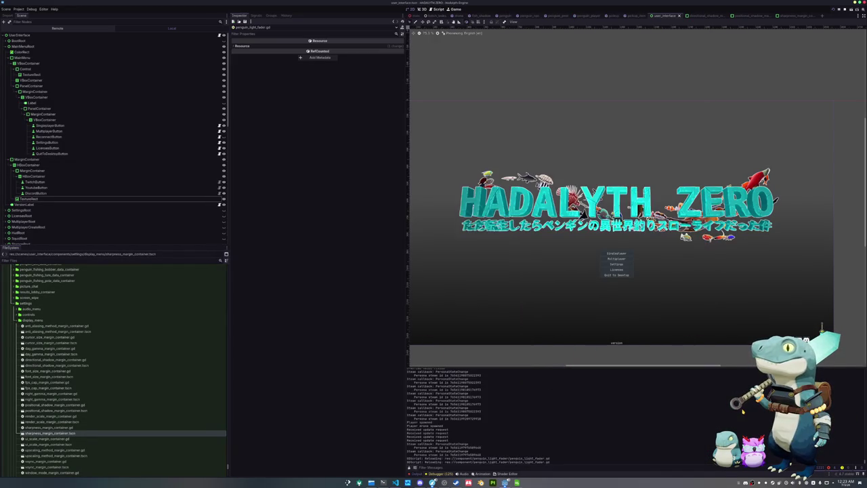
{"action": "key", "text": "F5"}
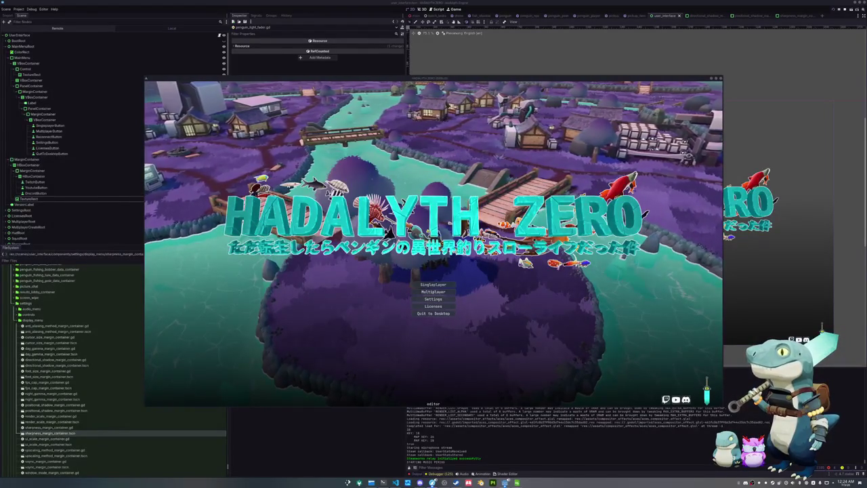
Step: Enter the game from the main menu and bring up the escape menu inside the house
{"action": "left_click", "coordinate": [432, 298]}
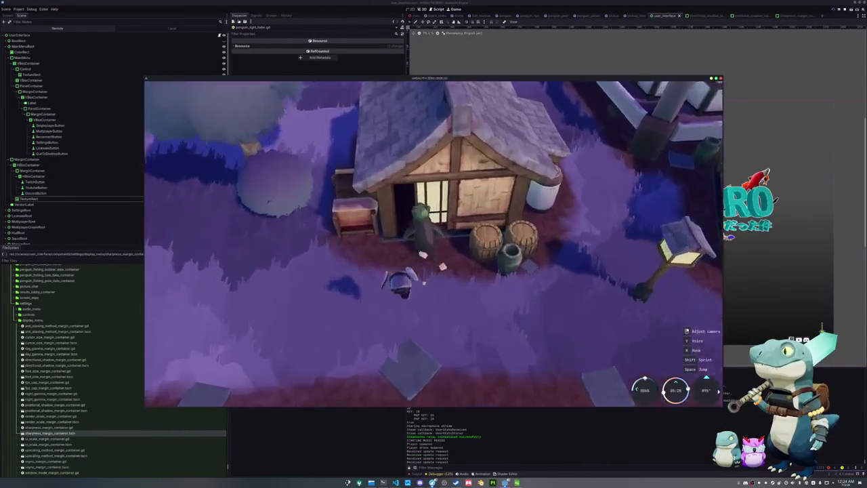
{"action": "key", "text": "Escape"}
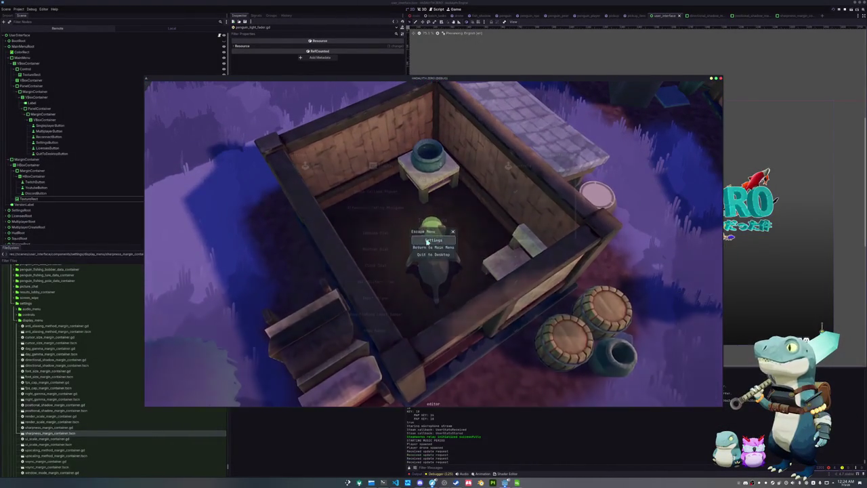
Step: In Display settings, uncheck Enable Positional Shadows and resume play
{"action": "left_click", "coordinate": [427, 241]}
{"action": "scroll", "coordinate": [414, 240], "scroll_direction": "down", "scroll_amount": 3}
{"action": "scroll", "coordinate": [417, 248], "scroll_direction": "down", "scroll_amount": 2}
{"action": "scroll", "coordinate": [420, 253], "scroll_direction": "down", "scroll_amount": 1}
{"action": "left_click", "coordinate": [405, 172]}
{"action": "scroll", "coordinate": [447, 252], "scroll_direction": "down", "scroll_amount": 3}
{"action": "scroll", "coordinate": [460, 264], "scroll_direction": "down", "scroll_amount": 2}
{"action": "scroll", "coordinate": [476, 287], "scroll_direction": "down", "scroll_amount": 2}
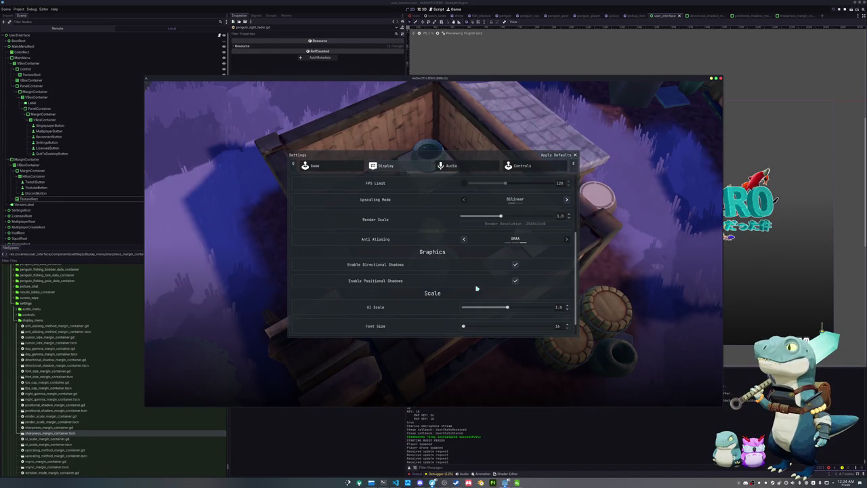
{"action": "left_click", "coordinate": [515, 281]}
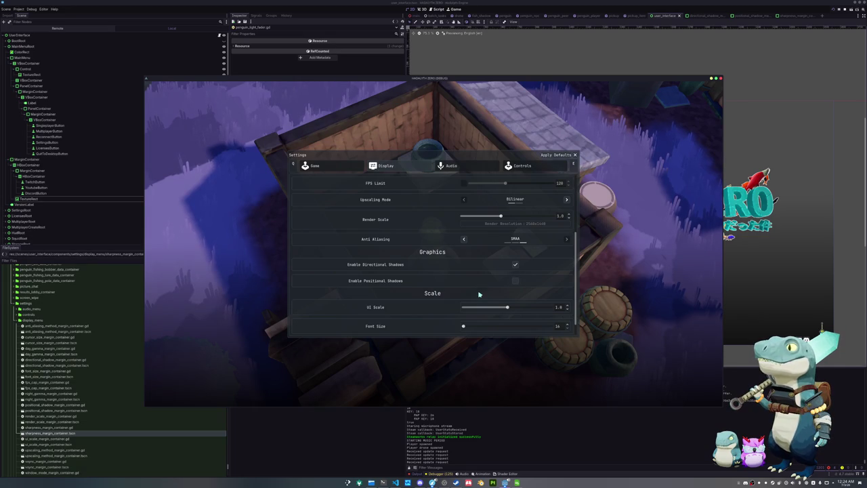
{"action": "key", "text": "Escape"}
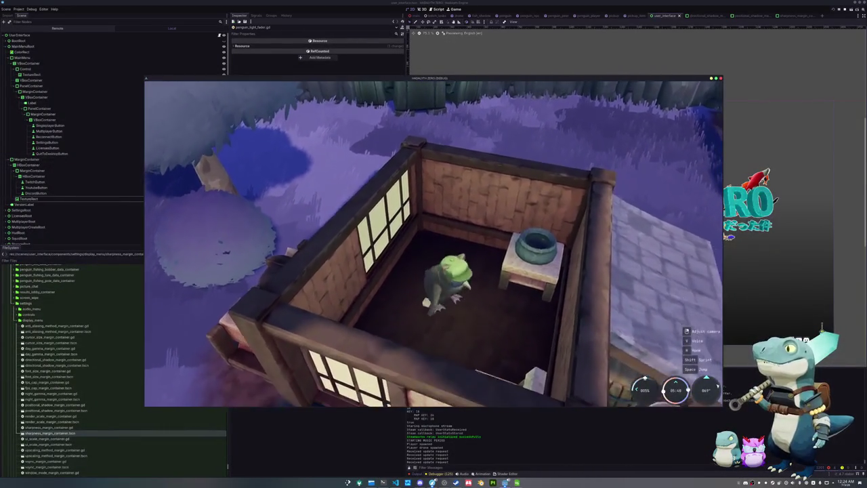
Step: Reopen Display settings, uncheck Enable Directional Shadows, and return to play
{"action": "key", "text": "Escape"}
{"action": "scroll", "coordinate": [447, 276], "scroll_direction": "down", "scroll_amount": 3}
{"action": "left_click", "coordinate": [411, 169]}
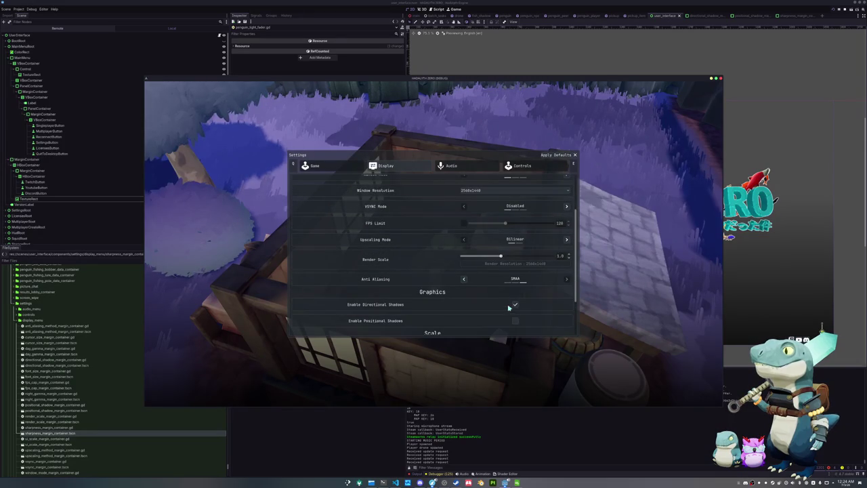
{"action": "left_click", "coordinate": [516, 306]}
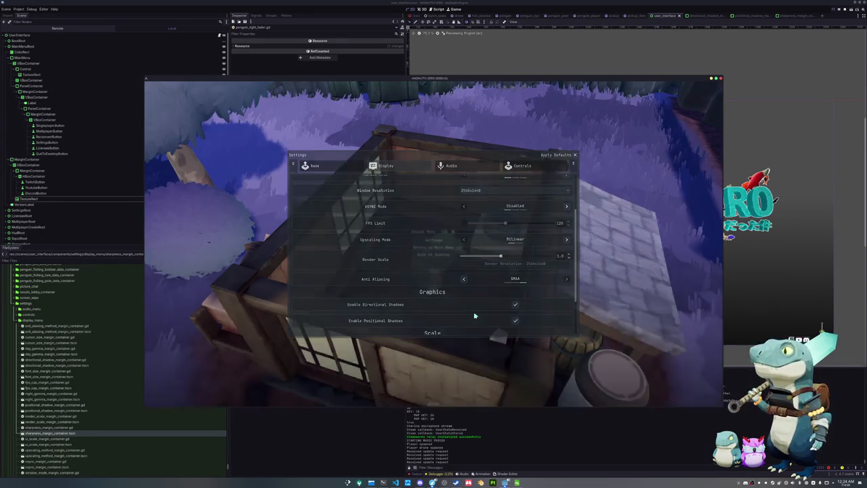
{"action": "key", "text": "Escape"}
Step: Walk into the house, look around the room, and stop the game with F8
{"action": "key", "text": "w"}
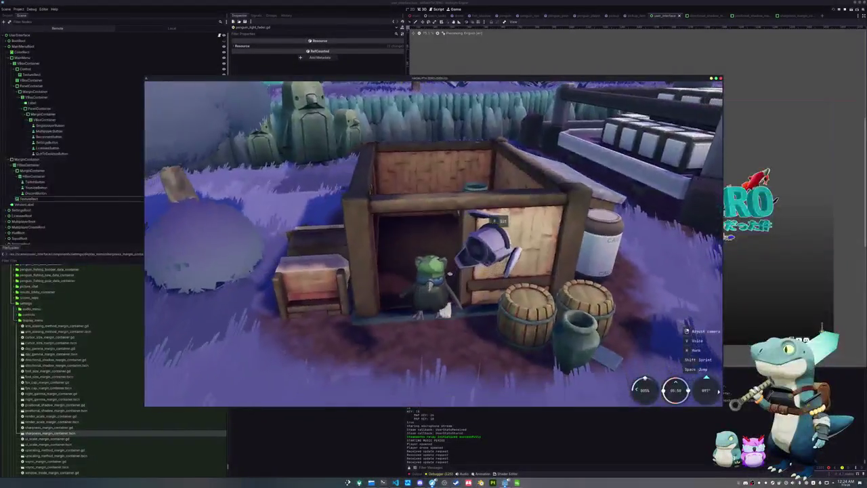
{"action": "key", "text": "w"}
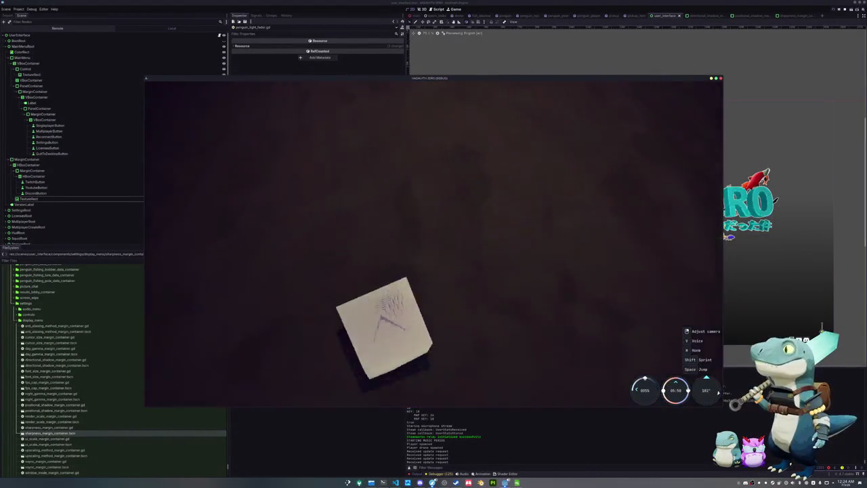
{"action": "key", "text": "d"}
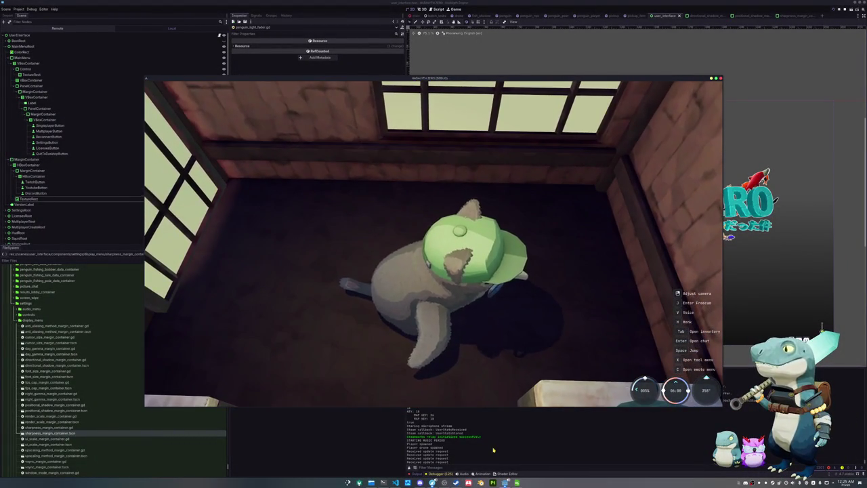
{"action": "key", "text": "F8"}
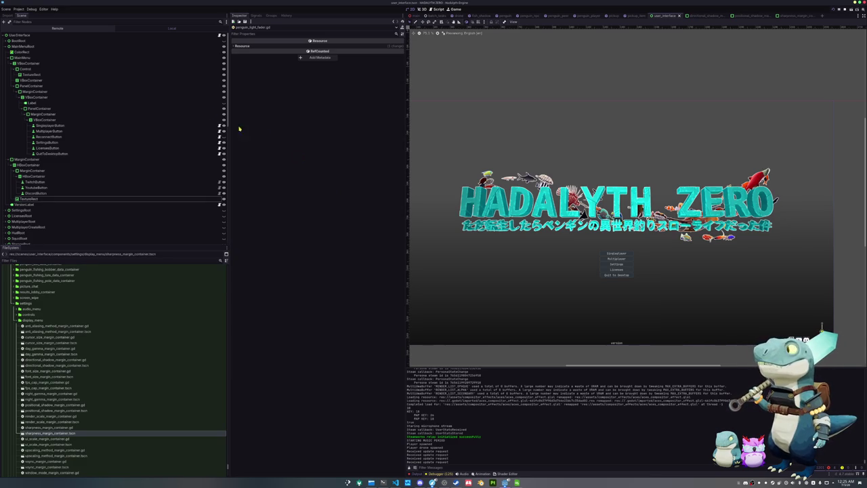
Step: Open Project Settings and glance through the Input Map, Autoload and Localization tabs
{"action": "left_click", "coordinate": [18, 8]}
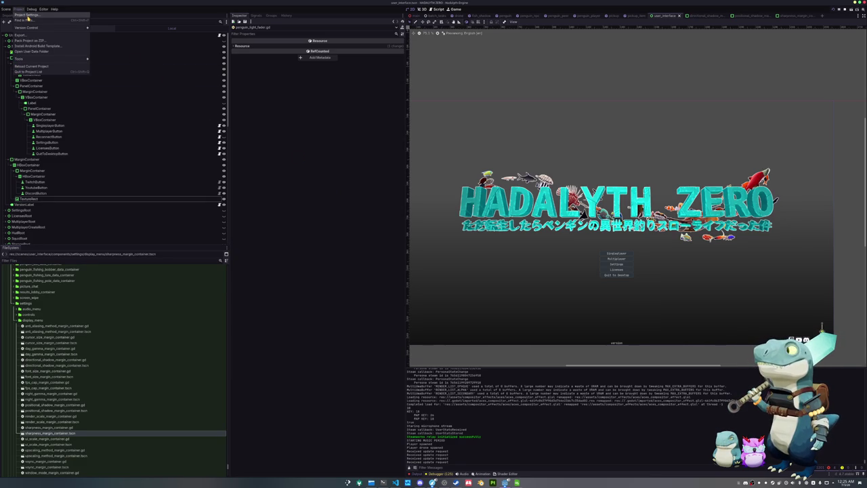
{"action": "left_click", "coordinate": [28, 14]}
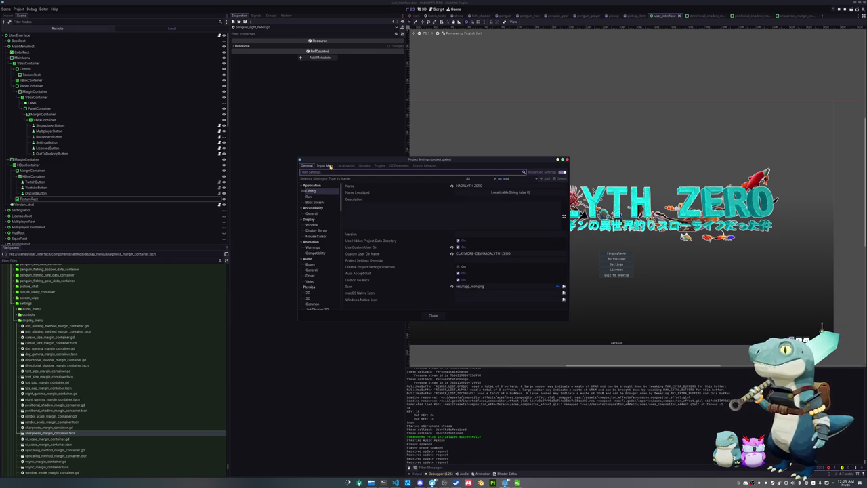
{"action": "left_click", "coordinate": [330, 166]}
{"action": "left_click", "coordinate": [359, 166]}
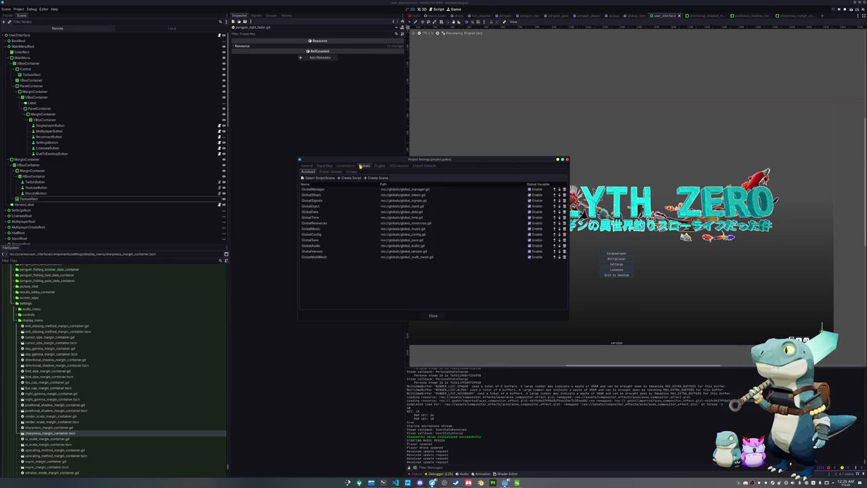
{"action": "left_click", "coordinate": [346, 165]}
{"action": "left_click", "coordinate": [325, 166]}
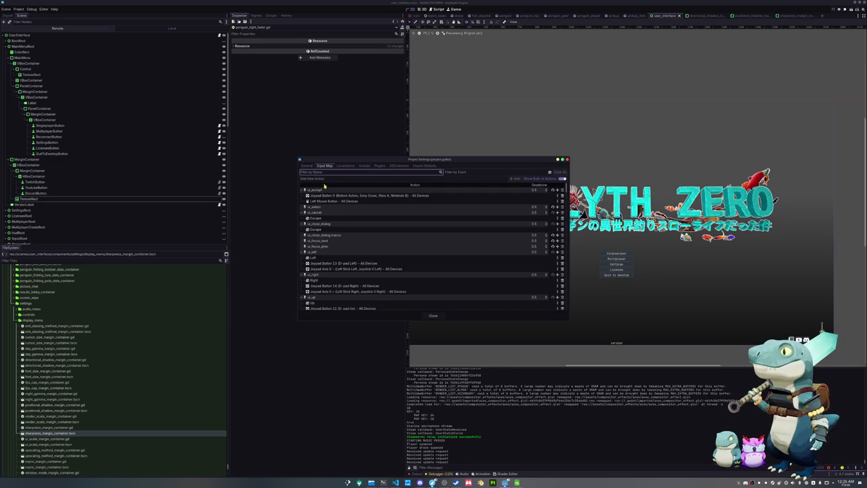
{"action": "left_click", "coordinate": [307, 165]}
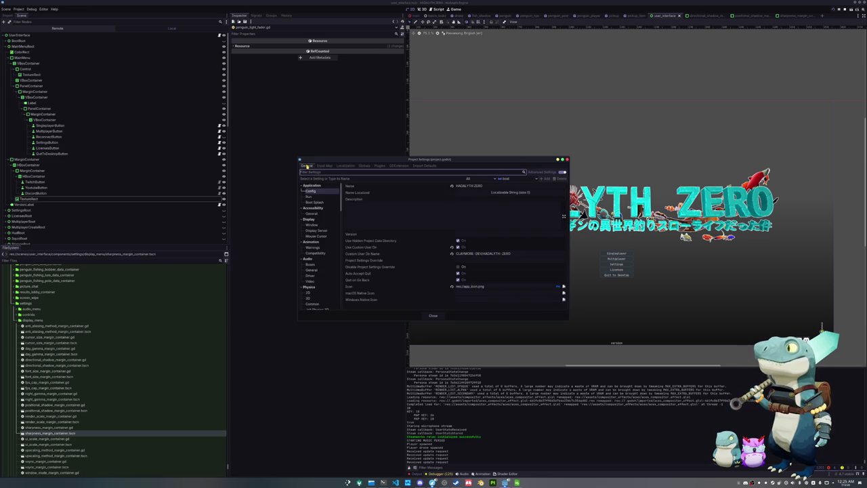
Step: Browse the General settings for window, animation, audio, physics and display server driver
{"action": "left_click", "coordinate": [315, 226]}
{"action": "left_click", "coordinate": [315, 230]}
{"action": "left_click", "coordinate": [315, 236]}
{"action": "left_click", "coordinate": [313, 247]}
{"action": "left_click", "coordinate": [314, 253]}
{"action": "left_click", "coordinate": [313, 265]}
{"action": "scroll", "coordinate": [315, 265], "scroll_direction": "down", "scroll_amount": 2}
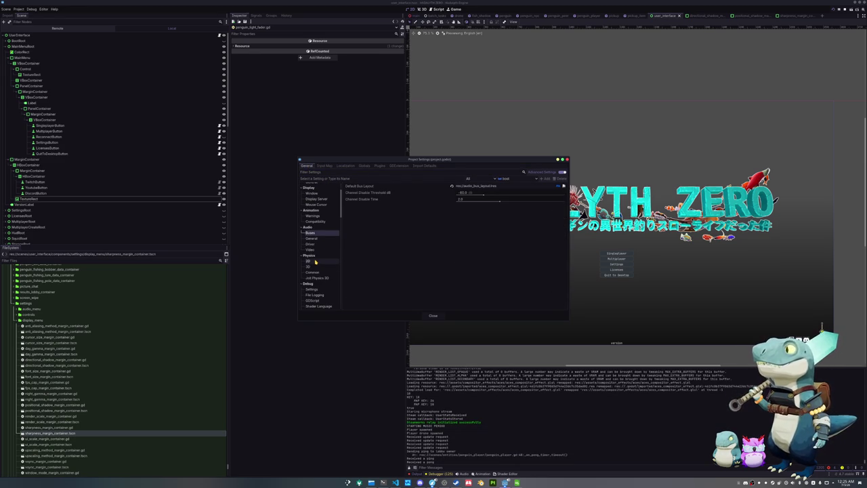
{"action": "left_click", "coordinate": [315, 266]}
{"action": "left_click", "coordinate": [314, 272]}
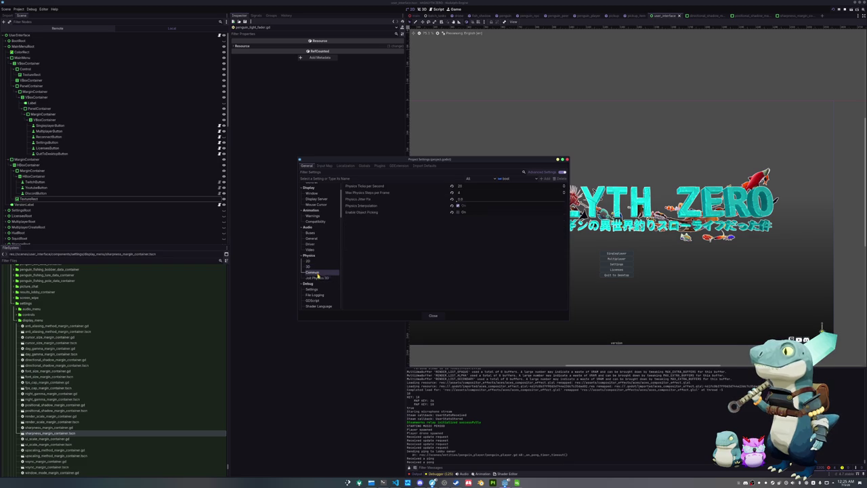
{"action": "left_click", "coordinate": [319, 278]}
{"action": "left_click", "coordinate": [323, 272]}
{"action": "left_click", "coordinate": [316, 266]}
{"action": "left_click", "coordinate": [316, 261]}
{"action": "scroll", "coordinate": [321, 260], "scroll_direction": "up", "scroll_amount": 1}
{"action": "left_click", "coordinate": [323, 256]}
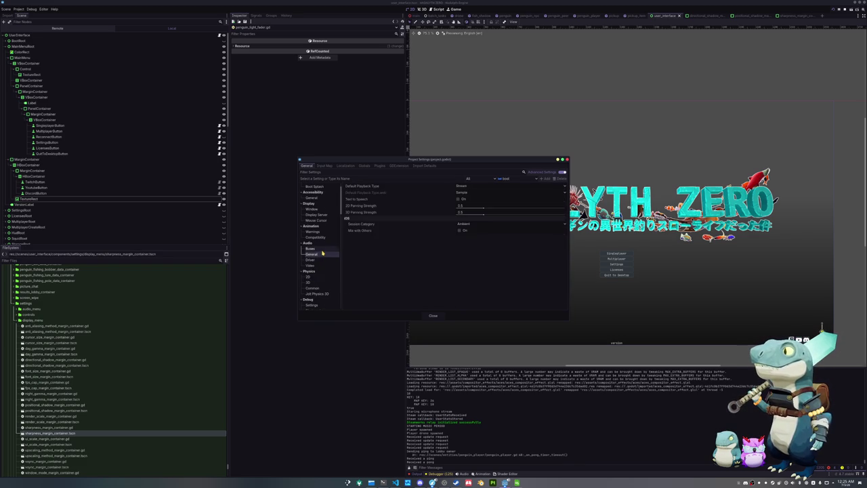
{"action": "scroll", "coordinate": [321, 250], "scroll_direction": "up", "scroll_amount": 2}
{"action": "left_click", "coordinate": [319, 230]}
{"action": "left_click", "coordinate": [314, 224]}
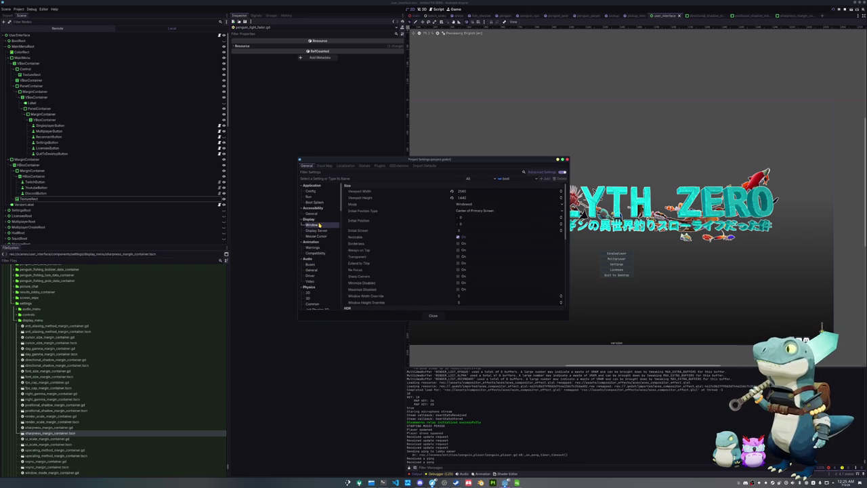
Step: Check the 3D physics, audio, window and application config settings, then reach the Rendering section
{"action": "scroll", "coordinate": [384, 251], "scroll_direction": "down", "scroll_amount": 4}
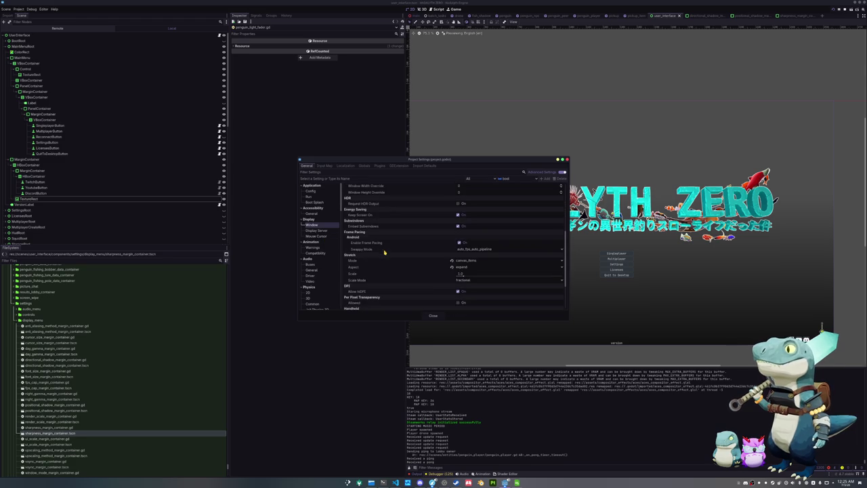
{"action": "scroll", "coordinate": [317, 277], "scroll_direction": "down", "scroll_amount": 2}
{"action": "scroll", "coordinate": [317, 270], "scroll_direction": "down", "scroll_amount": 1}
{"action": "left_click", "coordinate": [316, 267]}
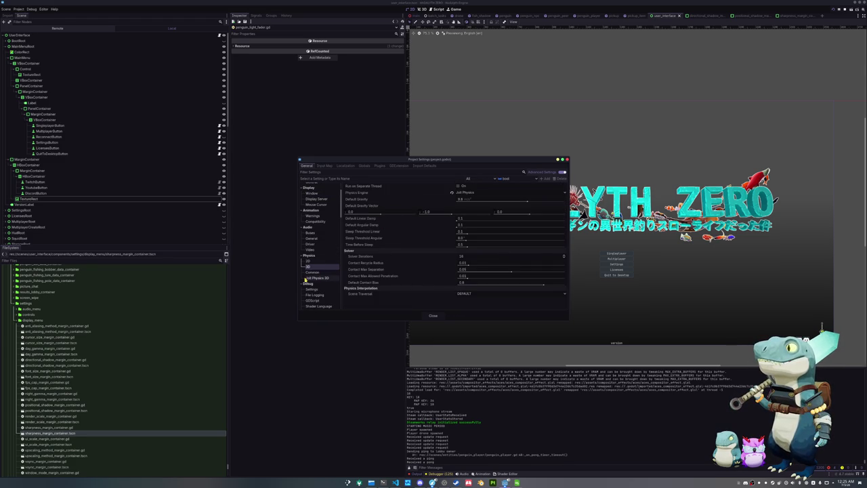
{"action": "scroll", "coordinate": [309, 278], "scroll_direction": "up", "scroll_amount": 2}
{"action": "left_click", "coordinate": [310, 269]}
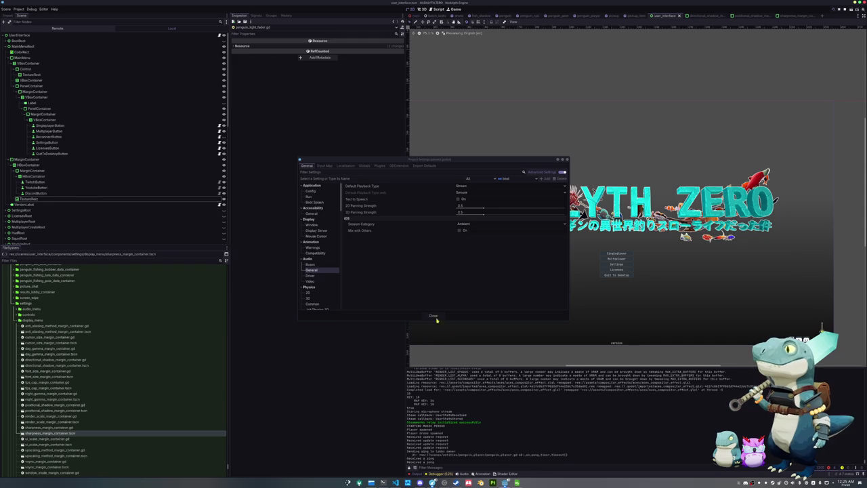
{"action": "left_click", "coordinate": [310, 276]}
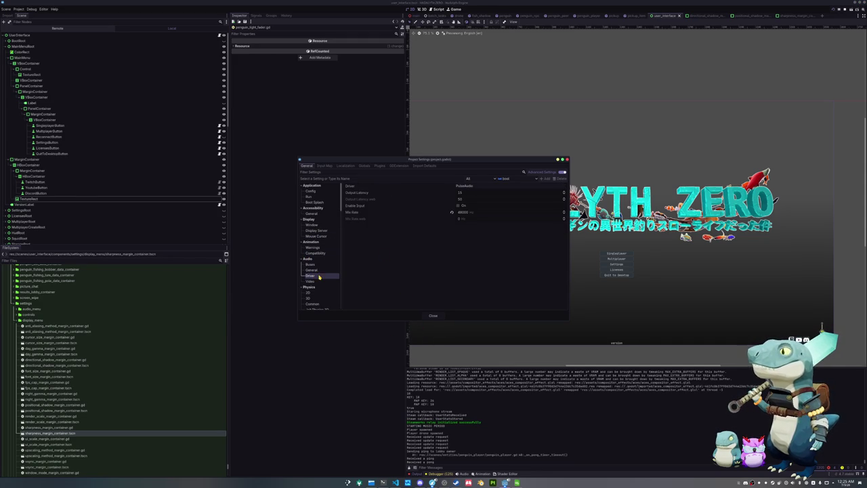
{"action": "left_click", "coordinate": [315, 230]}
{"action": "left_click", "coordinate": [313, 224]}
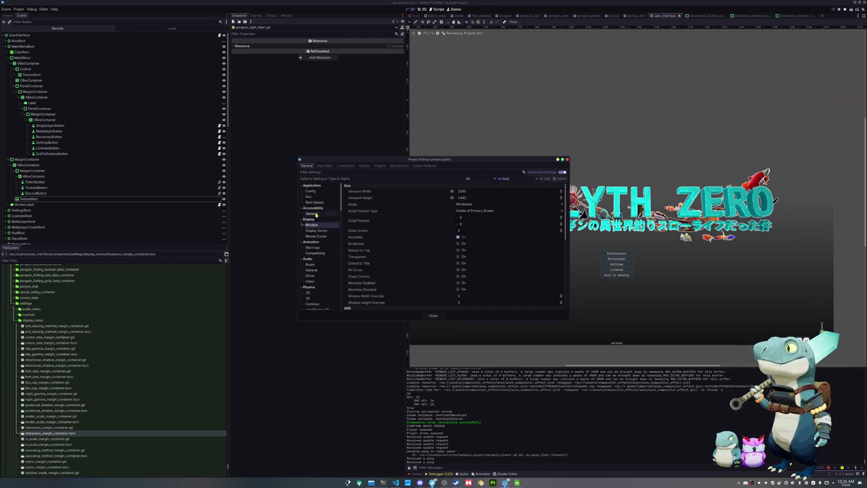
{"action": "left_click", "coordinate": [312, 214]}
{"action": "left_click", "coordinate": [319, 193]}
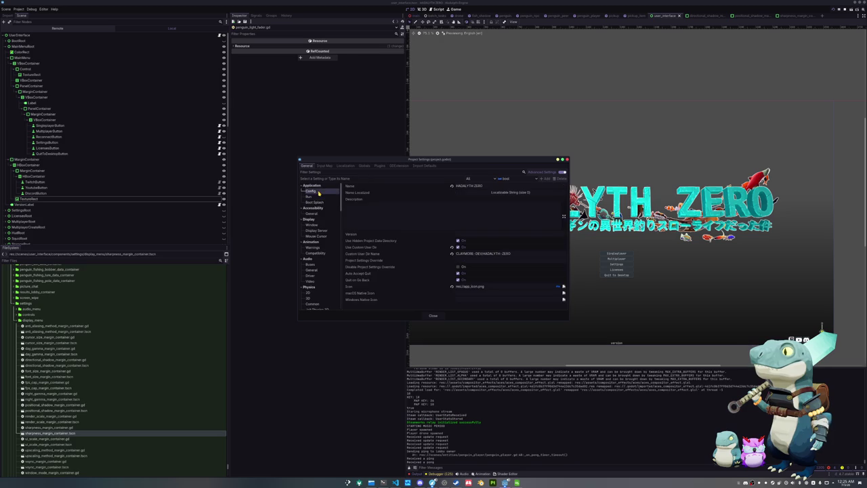
{"action": "scroll", "coordinate": [313, 234], "scroll_direction": "down", "scroll_amount": 1}
{"action": "scroll", "coordinate": [313, 244], "scroll_direction": "down", "scroll_amount": 2}
{"action": "scroll", "coordinate": [312, 253], "scroll_direction": "down", "scroll_amount": 2}
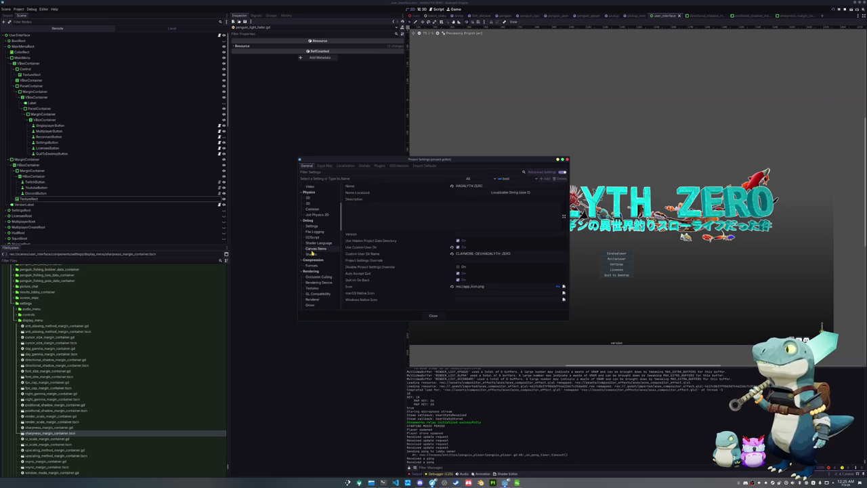
{"action": "scroll", "coordinate": [313, 255], "scroll_direction": "down", "scroll_amount": 2}
{"action": "scroll", "coordinate": [318, 263], "scroll_direction": "down", "scroll_amount": 2}
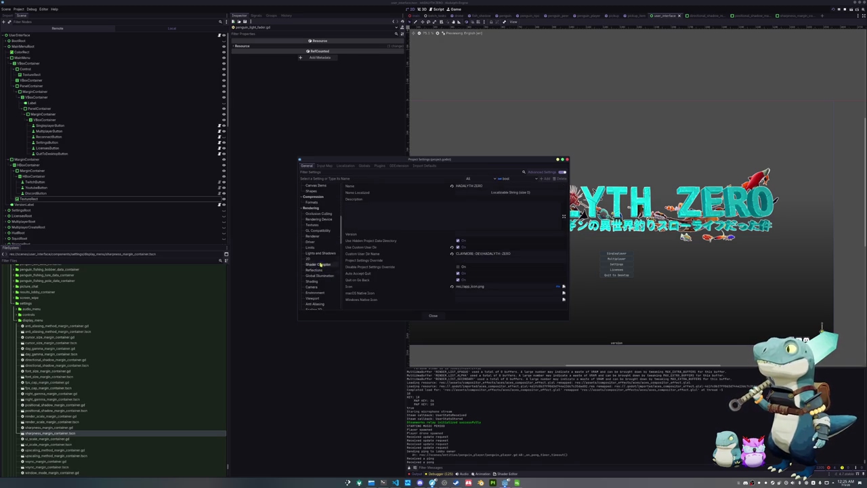
Step: Set Lights and Shadows positional shadow atlas size to 2048, close settings, and run the game with F5
{"action": "left_click", "coordinate": [319, 253]}
{"action": "left_click", "coordinate": [400, 256]}
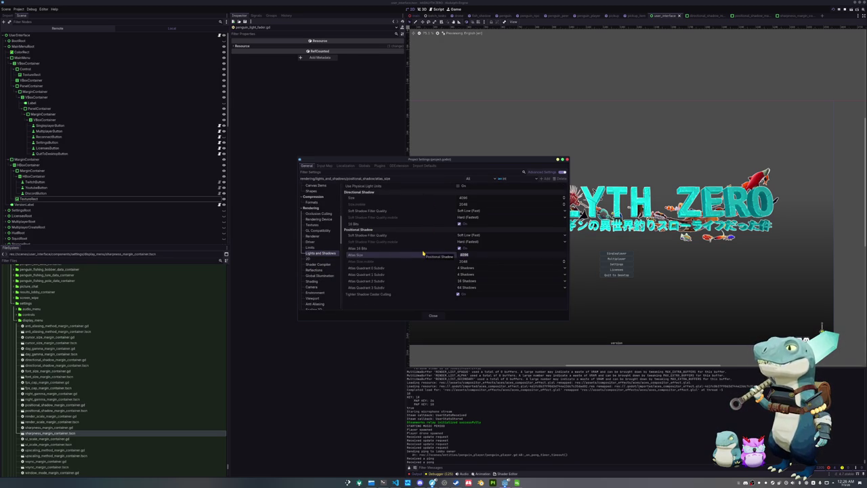
{"action": "type", "text": "8"}
{"action": "key", "text": "Return"}
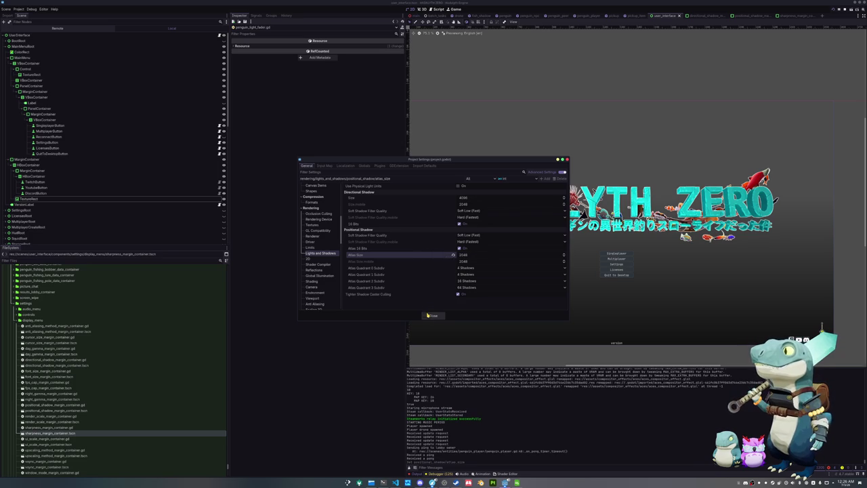
{"action": "left_click", "coordinate": [431, 316]}
{"action": "key", "text": "F5"}
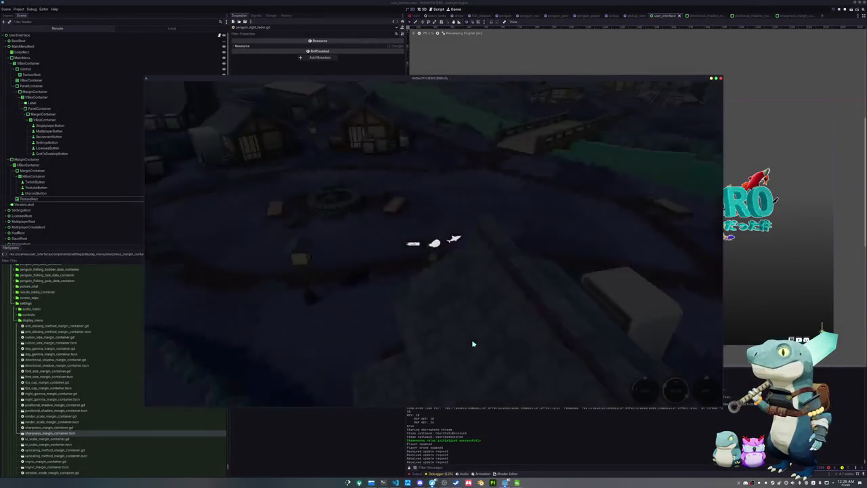
{"action": "key", "text": "w"}
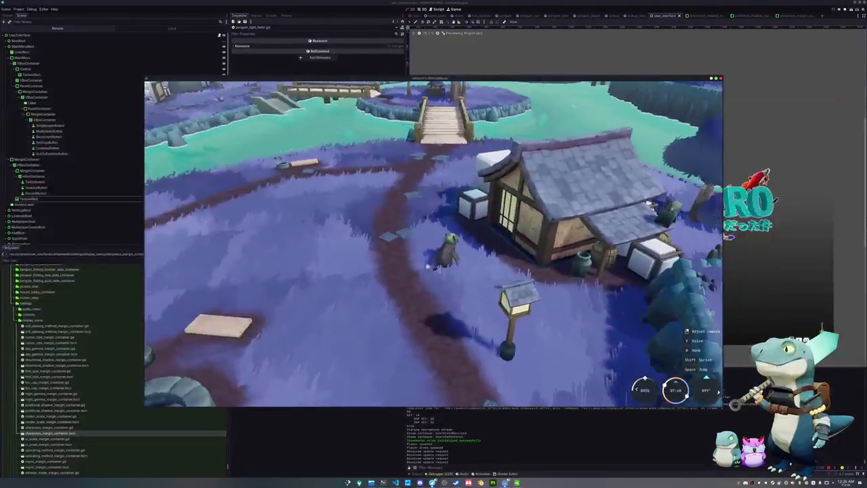
{"action": "key", "text": "w"}
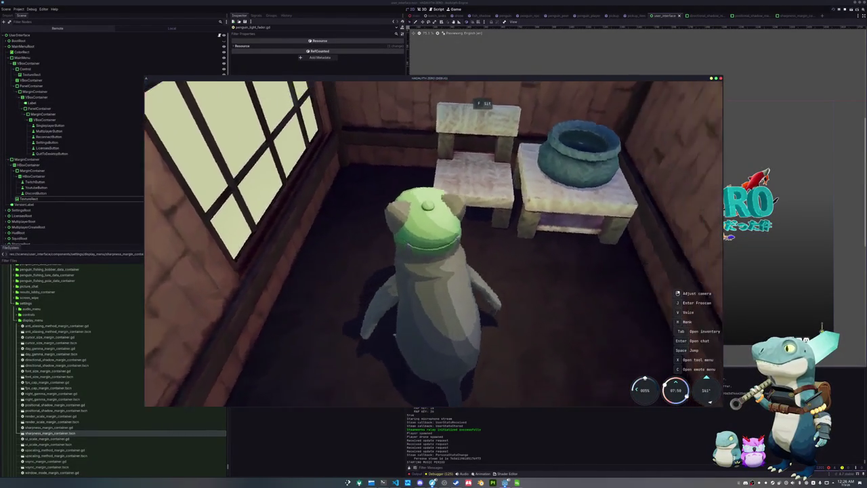
{"action": "right_click_drag", "start_coordinate": [434, 244], "coordinate": [147, 403]}
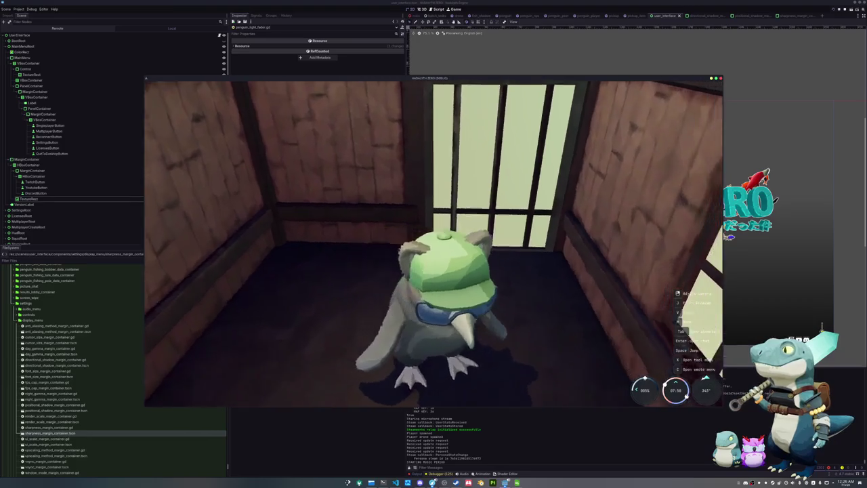
{"action": "right_click_drag", "start_coordinate": [433, 243], "coordinate": [609, 257]}
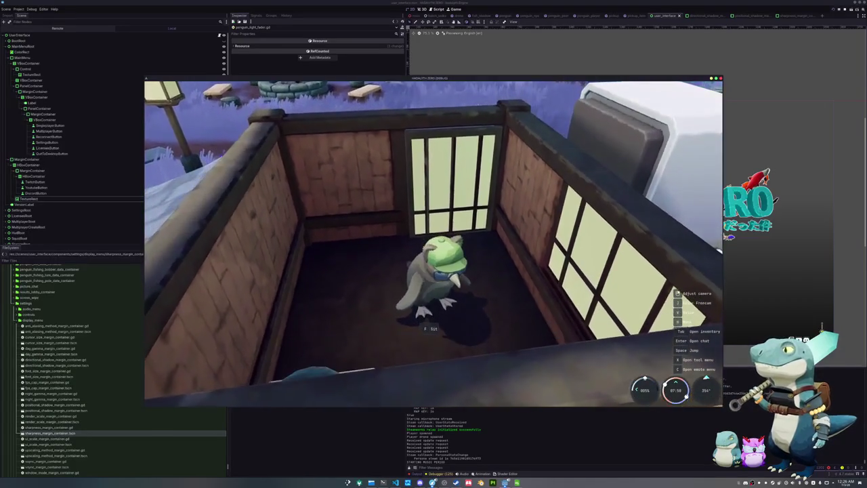
{"action": "key", "text": "w"}
{"action": "key", "text": "w"}
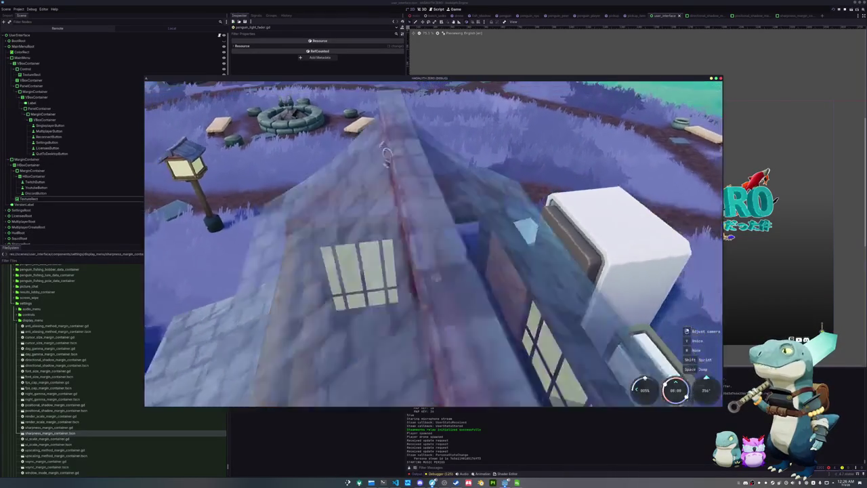
{"action": "key", "text": "F8"}
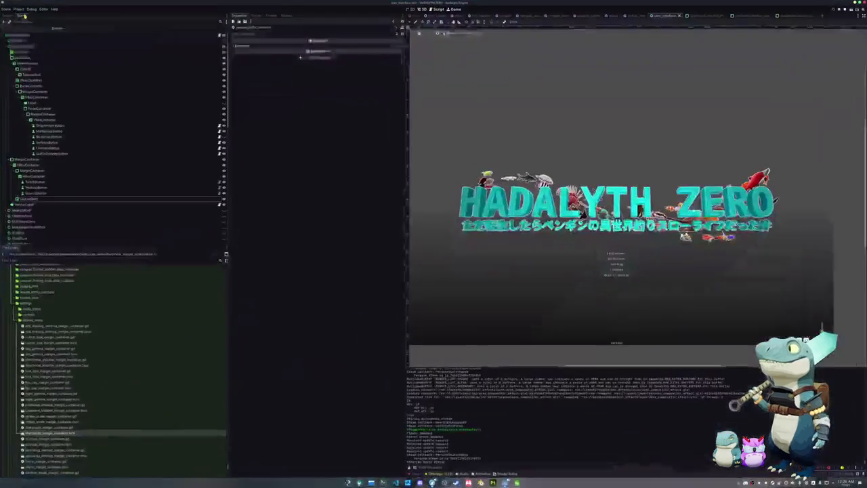
Step: Reopen Project Settings from the Project menu, landing on Rendering > Lights and Shadows
{"action": "left_click", "coordinate": [19, 9]}
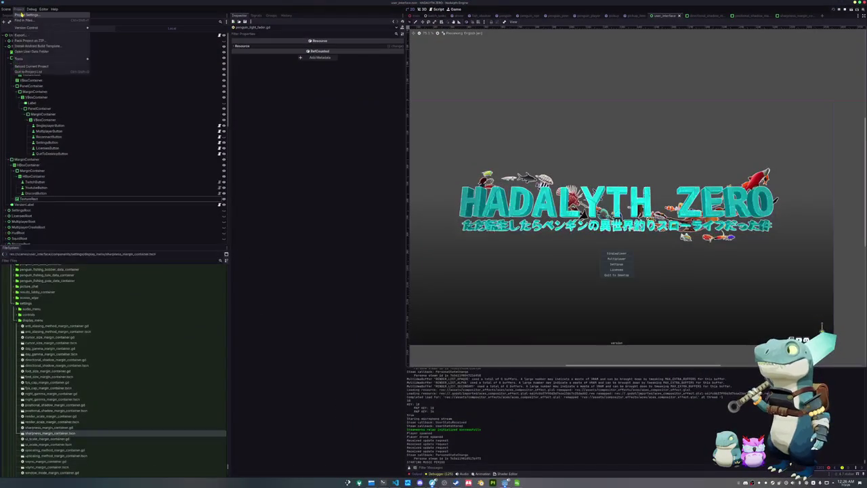
{"action": "left_click", "coordinate": [40, 18]}
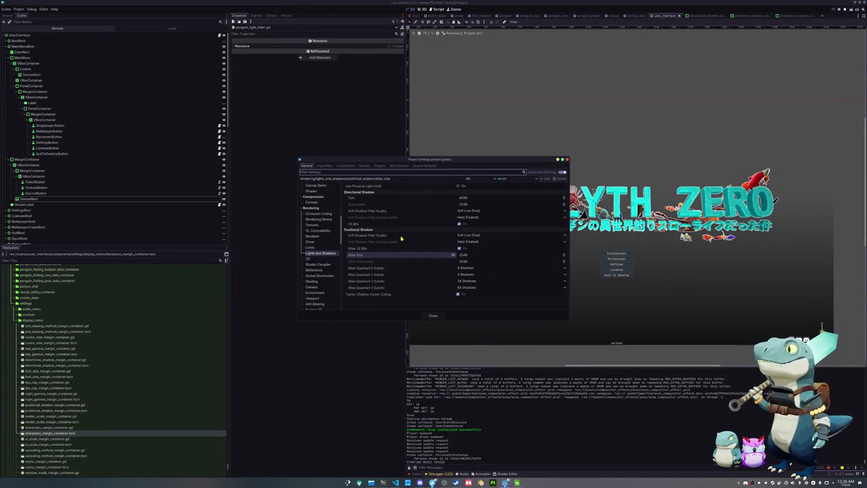